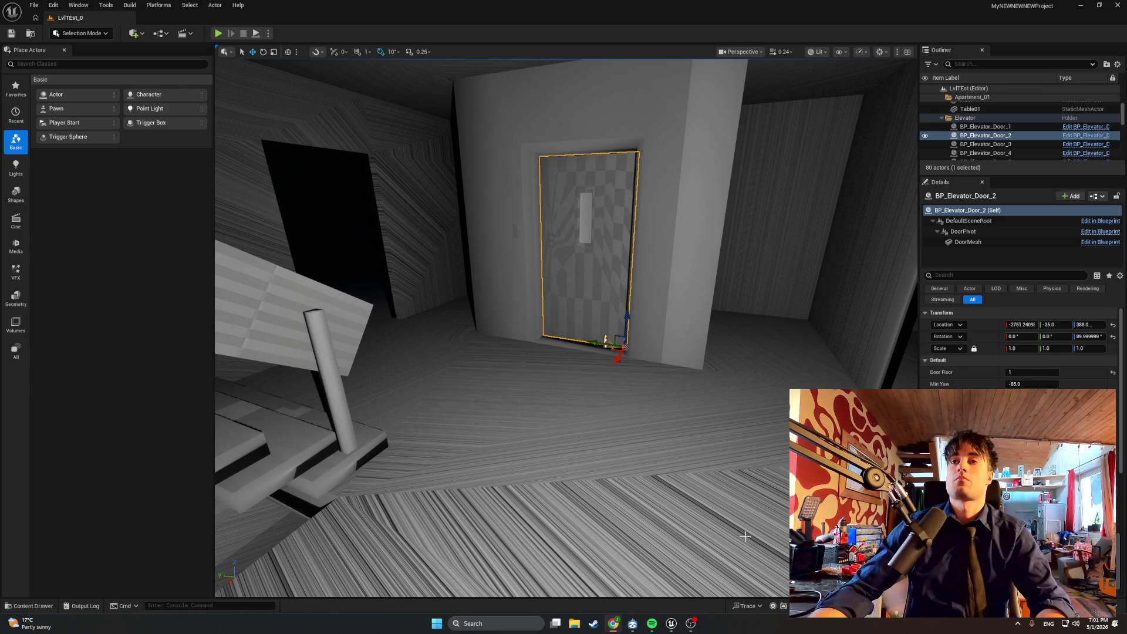
Step: Fly the view down the corridor, then playtest by walking toward the hallway door and window room
mouse_move(685, 448)
mouse_down()
mouse_move(658, 411)
mouse_move(634, 450)
mouse_up()
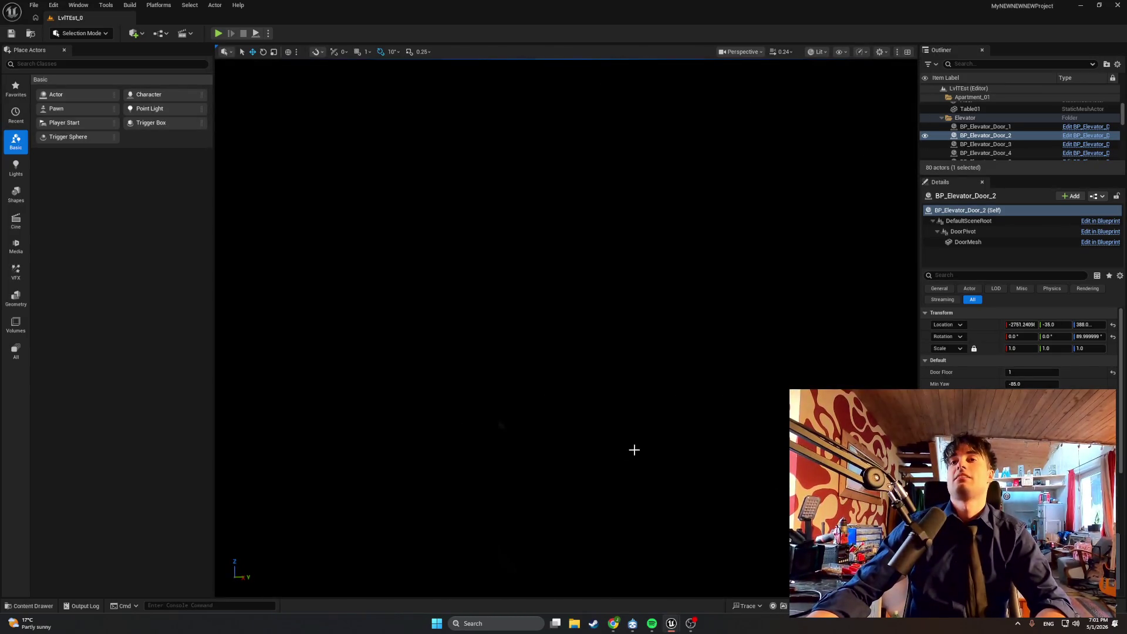
click(222, 35)
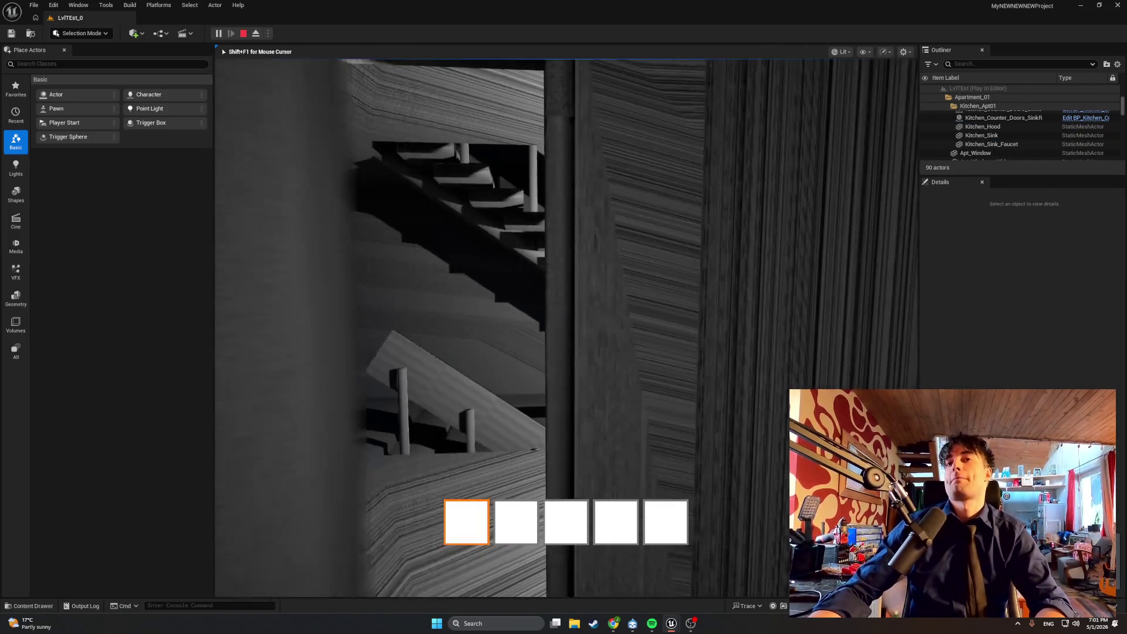
key(w)
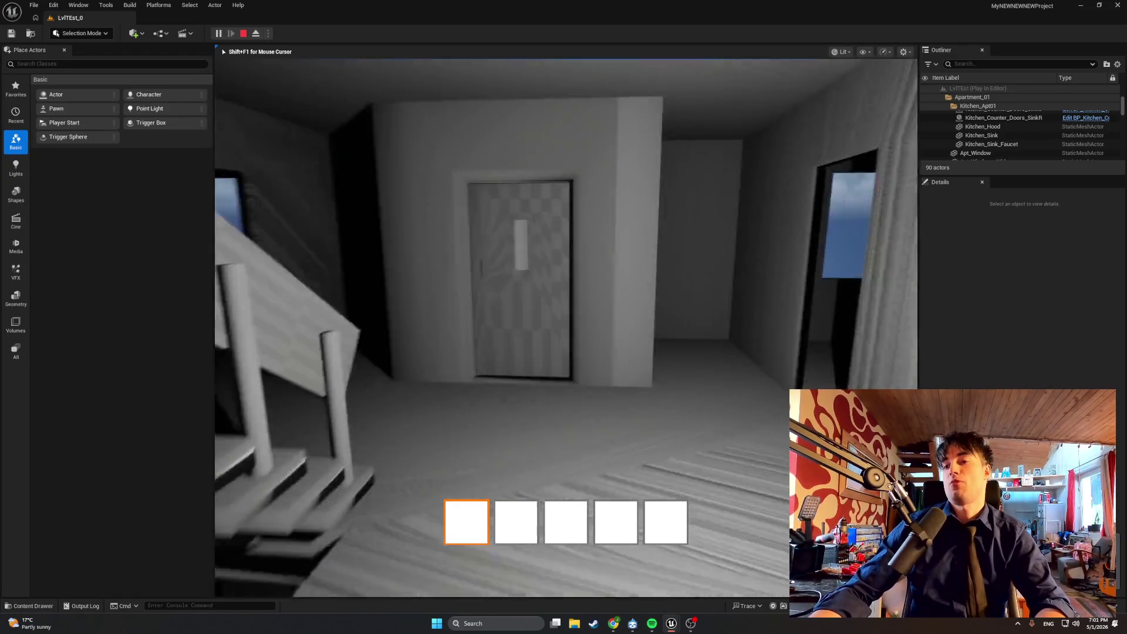
key(w)
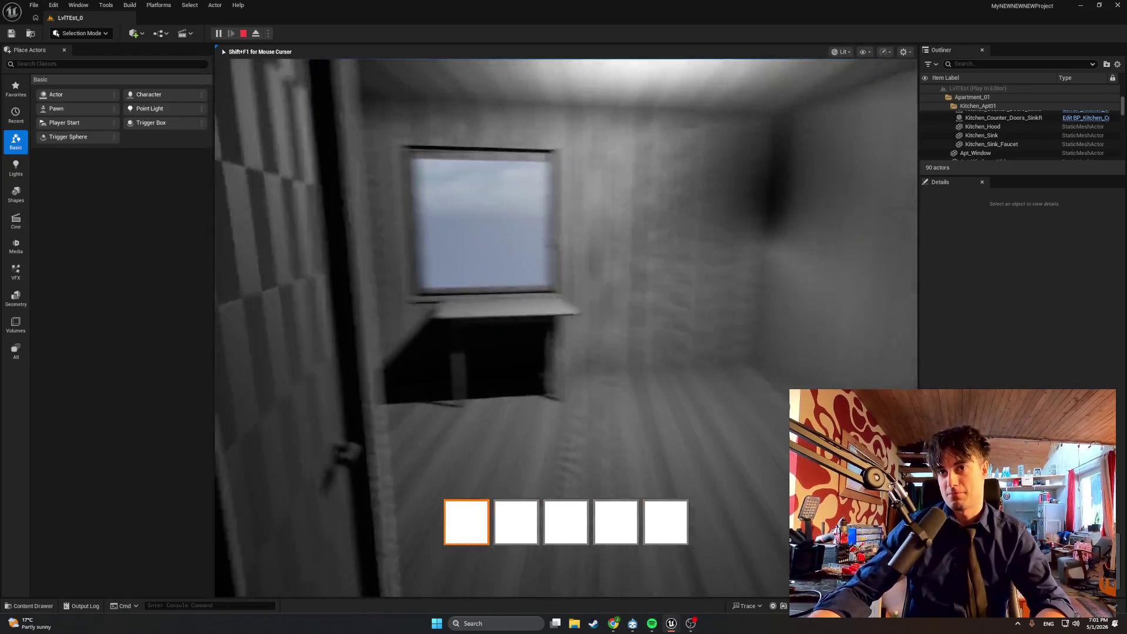
key(Escape)
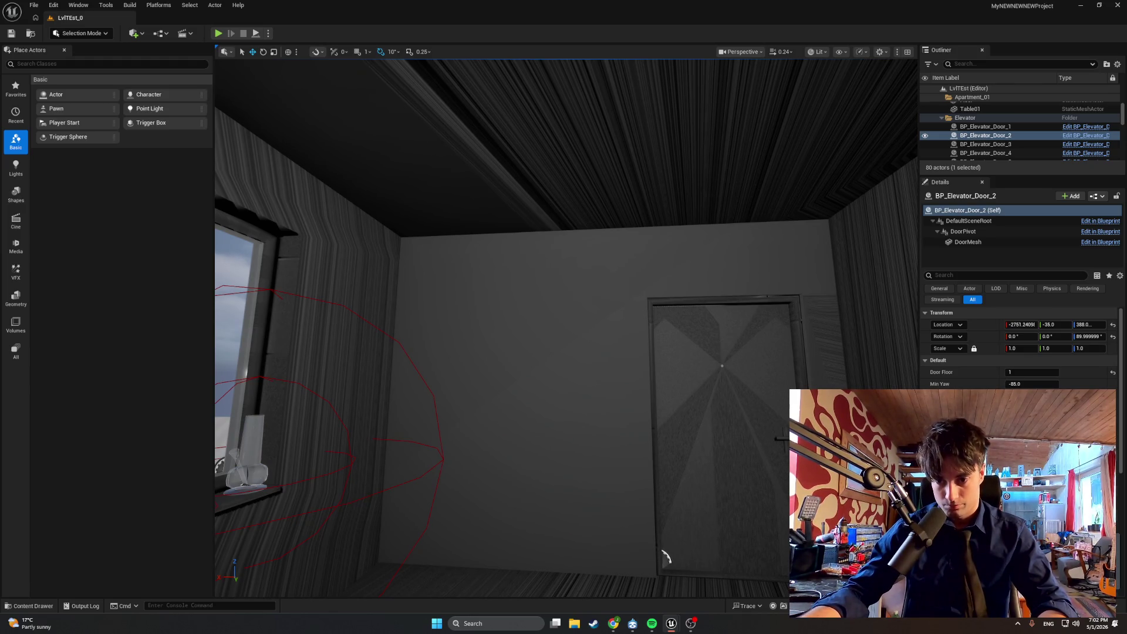
Step: Minimize Spotify and bring the BP_MasterSwingDoor Blueprint editor forward
mouse_move(662, 623)
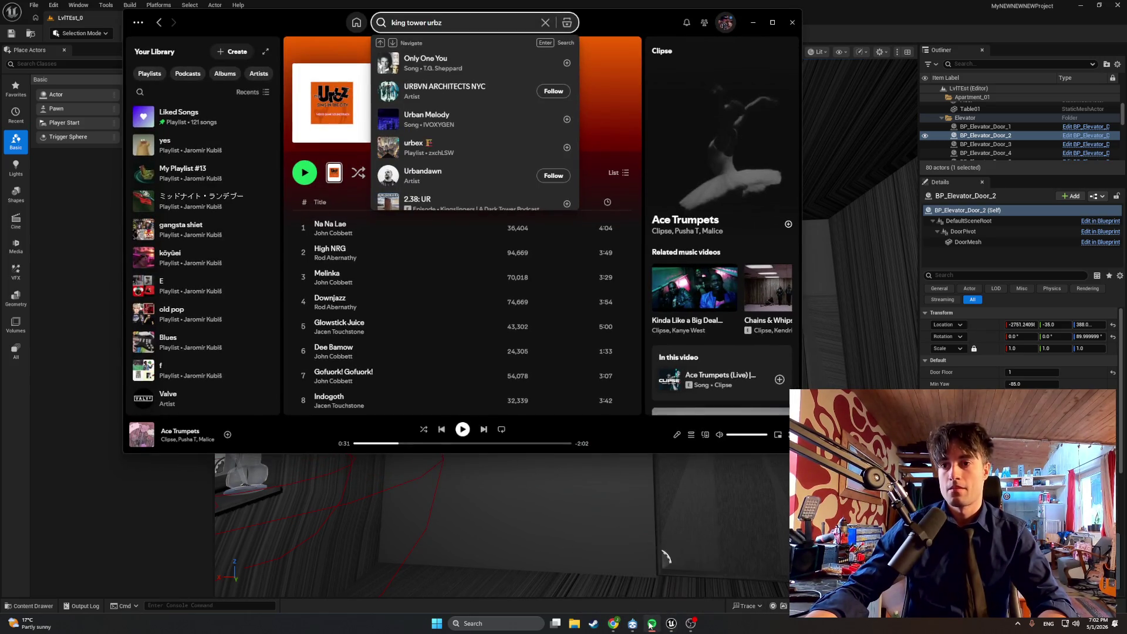
click(662, 623)
mouse_move(671, 623)
click(653, 573)
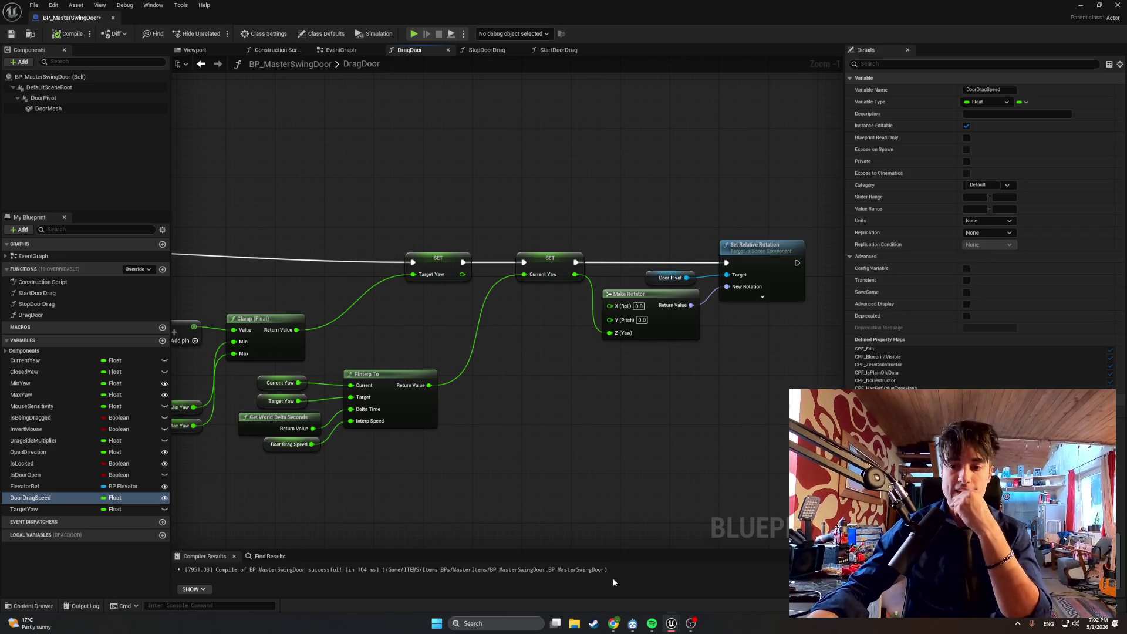
Step: Delete the FInterp To node group and the SET Target Yaw node from DragDoor
mouse_move(499, 441)
mouse_down()
mouse_move(589, 468)
mouse_move(607, 455)
mouse_up()
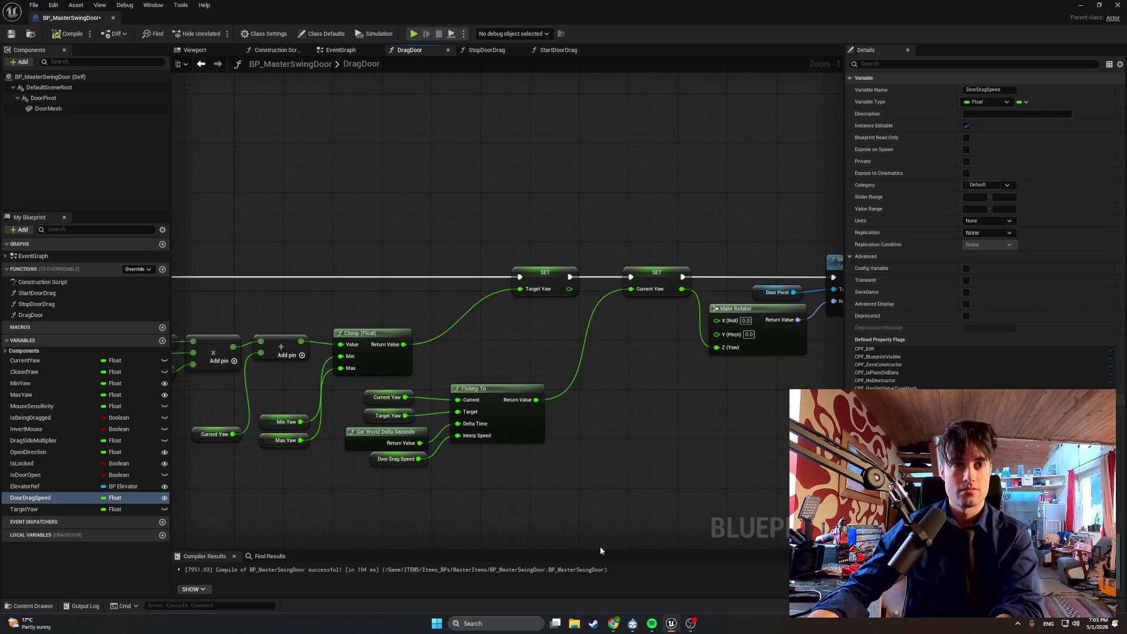
mouse_move(584, 498)
mouse_down()
mouse_move(388, 409)
mouse_move(389, 390)
mouse_up()
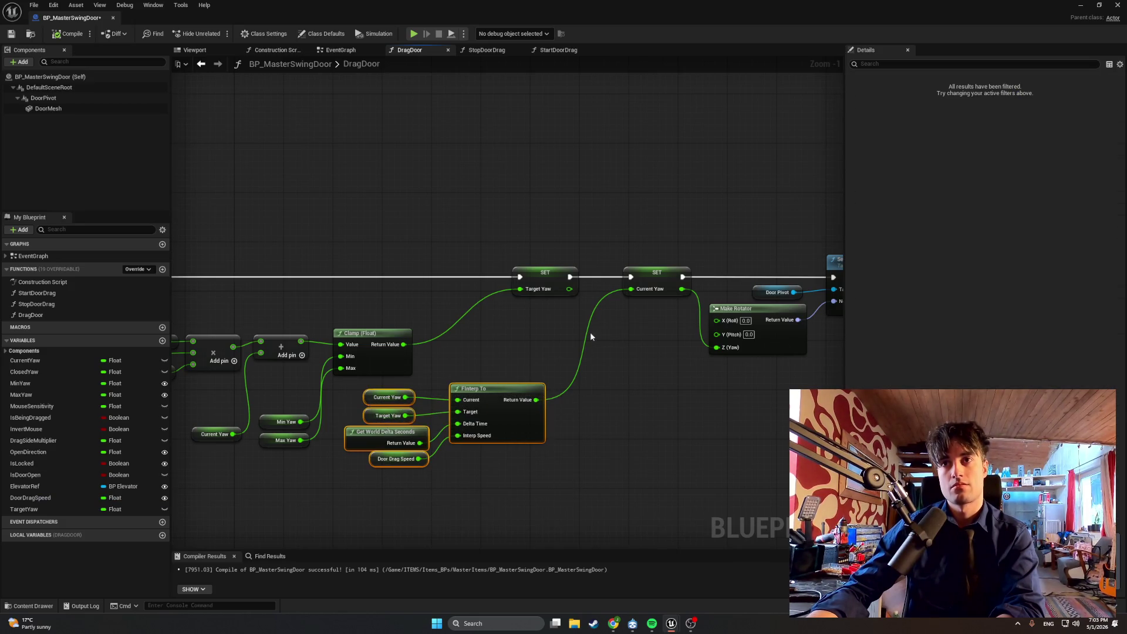
key(Delete)
click(529, 281)
key(Delete)
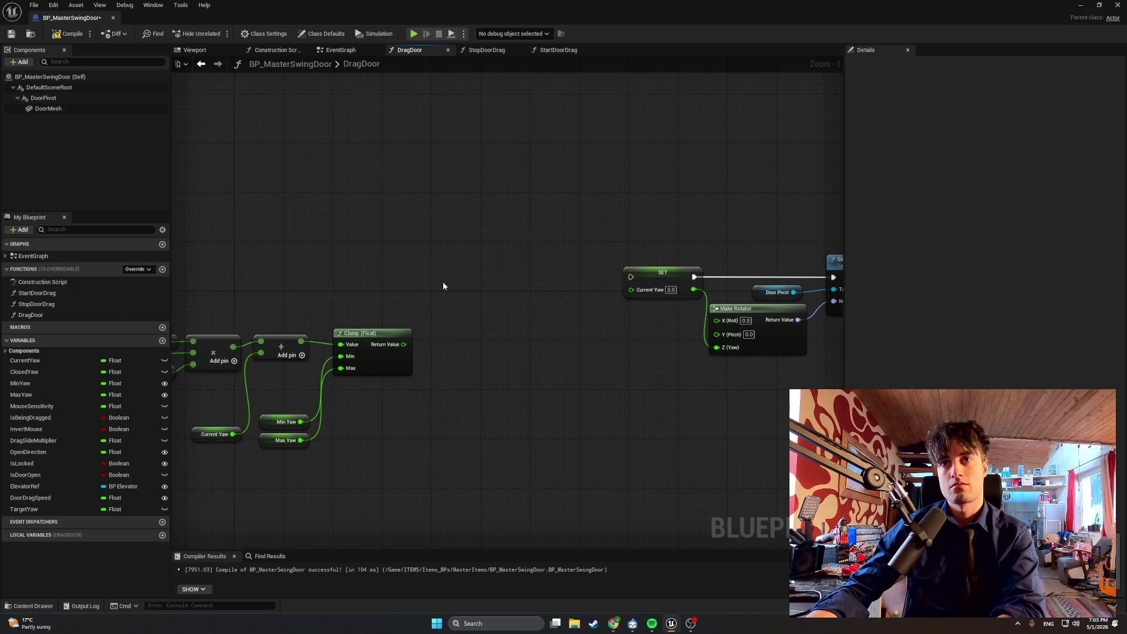
Step: Move the rotation nodes left and wire DragDoor's exec and the Clamp result into SET Current Yaw
drag(793, 365, 498, 244)
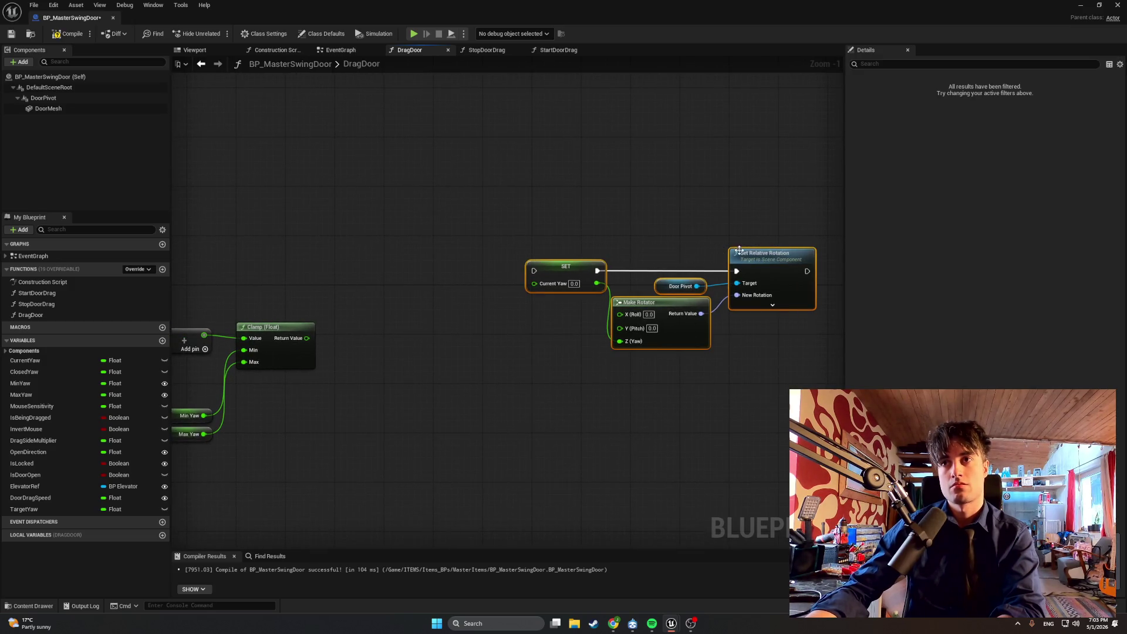
drag(740, 251, 560, 250)
drag(303, 273, 656, 274)
drag(613, 341, 655, 287)
Step: Compile, playtest walking toward the stairwell doorway, and return to the Blueprint editor
click(69, 34)
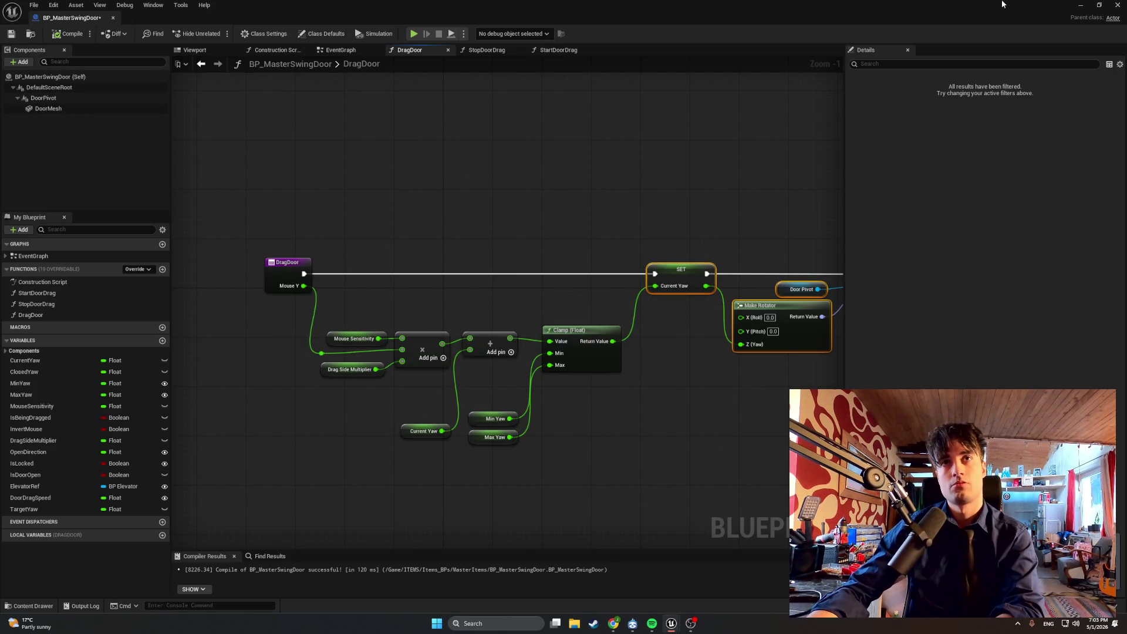
key(alt+p)
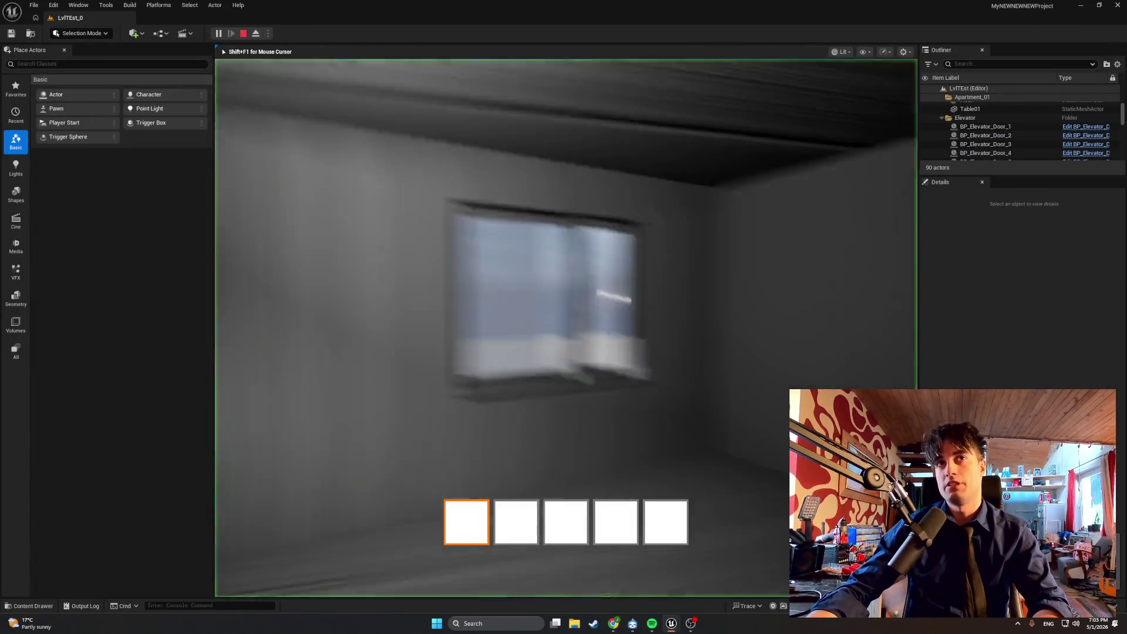
key(w)
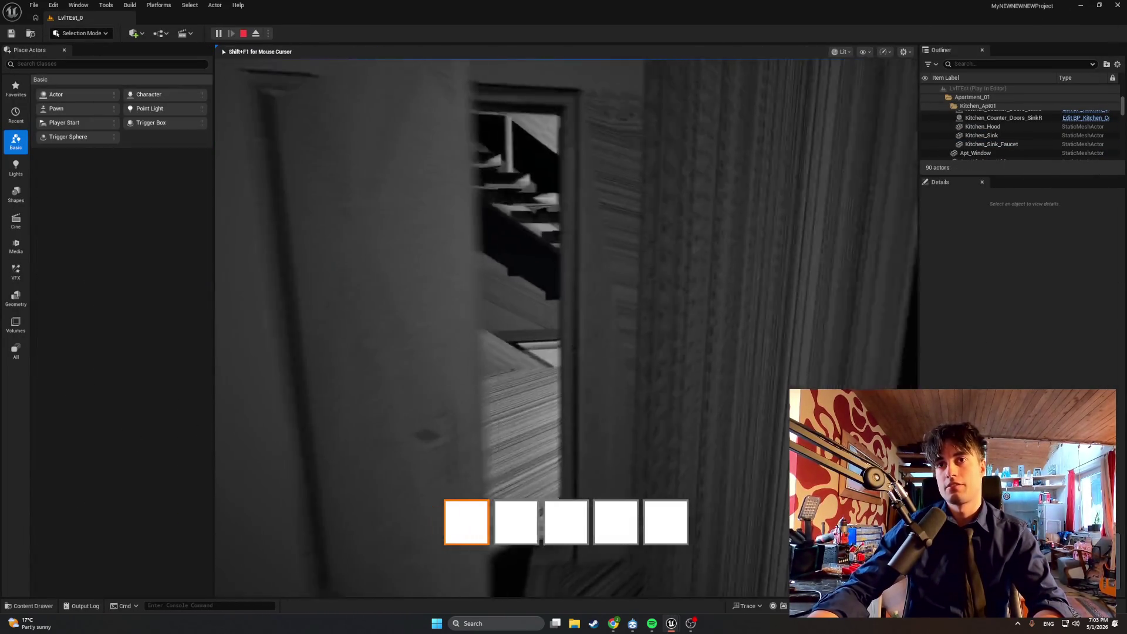
key(Escape)
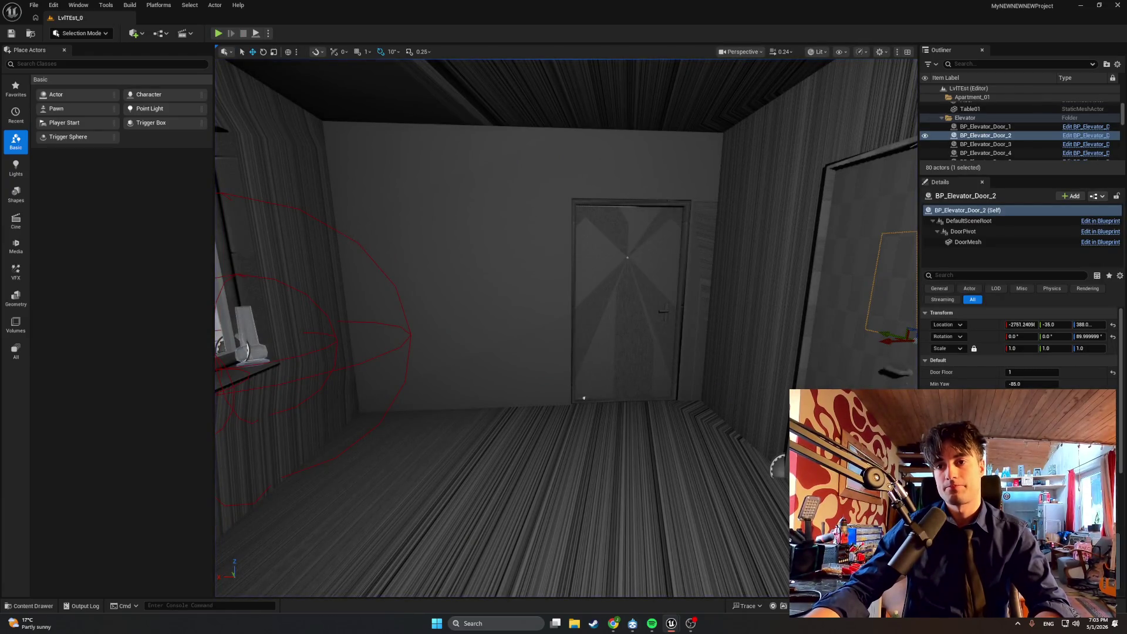
mouse_move(671, 623)
click(723, 570)
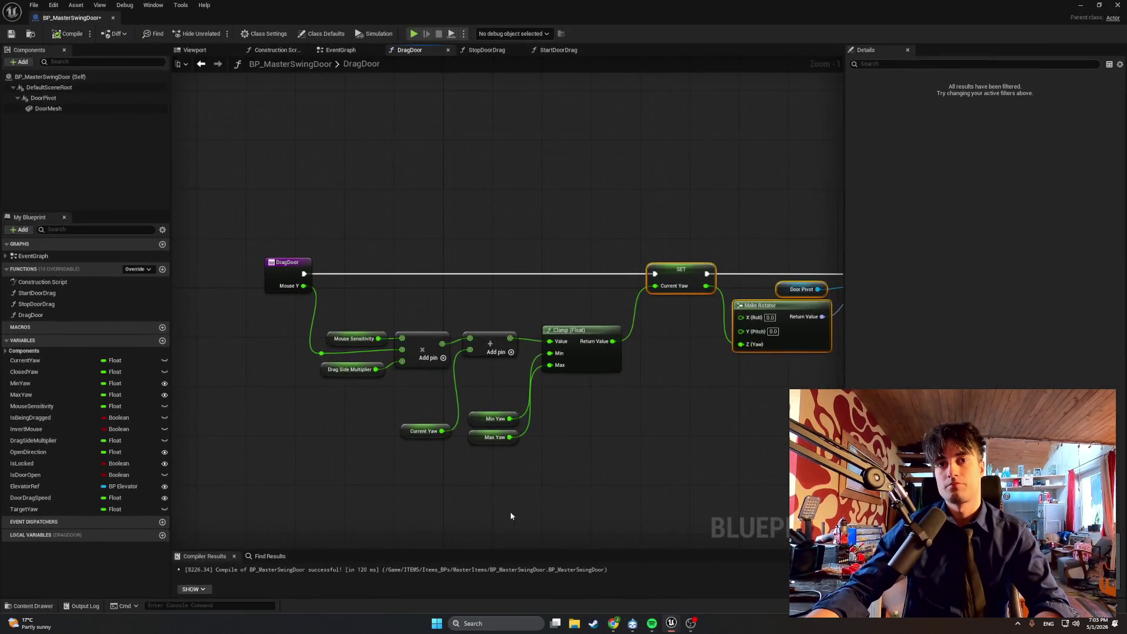
Step: Delete the TargetYaw variable and recompile the Blueprint
click(55, 510)
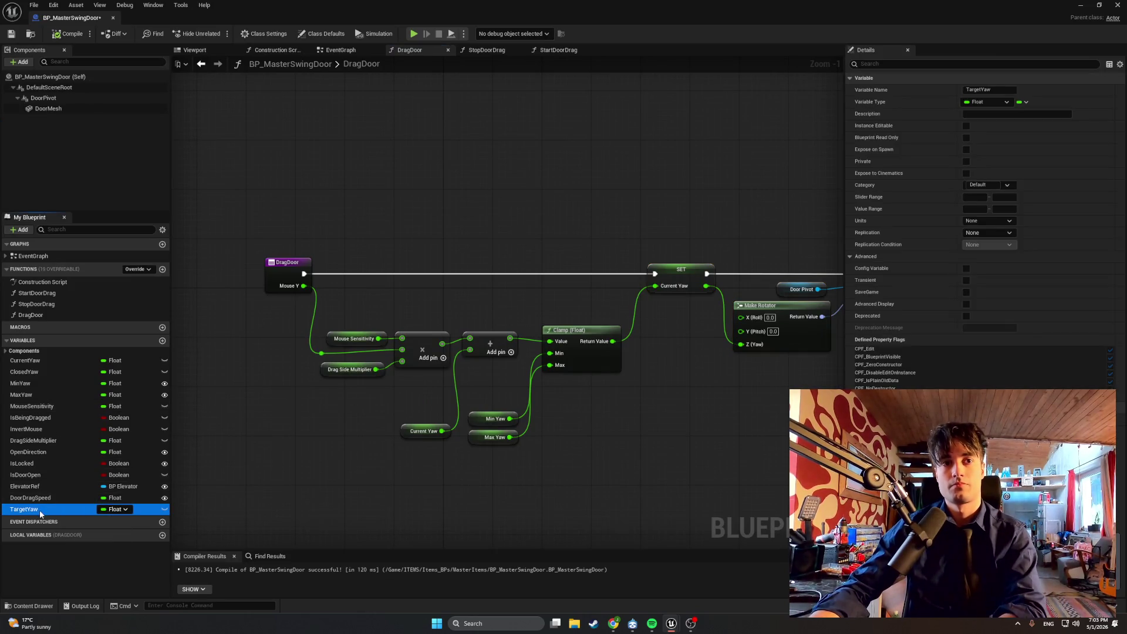
key(Delete)
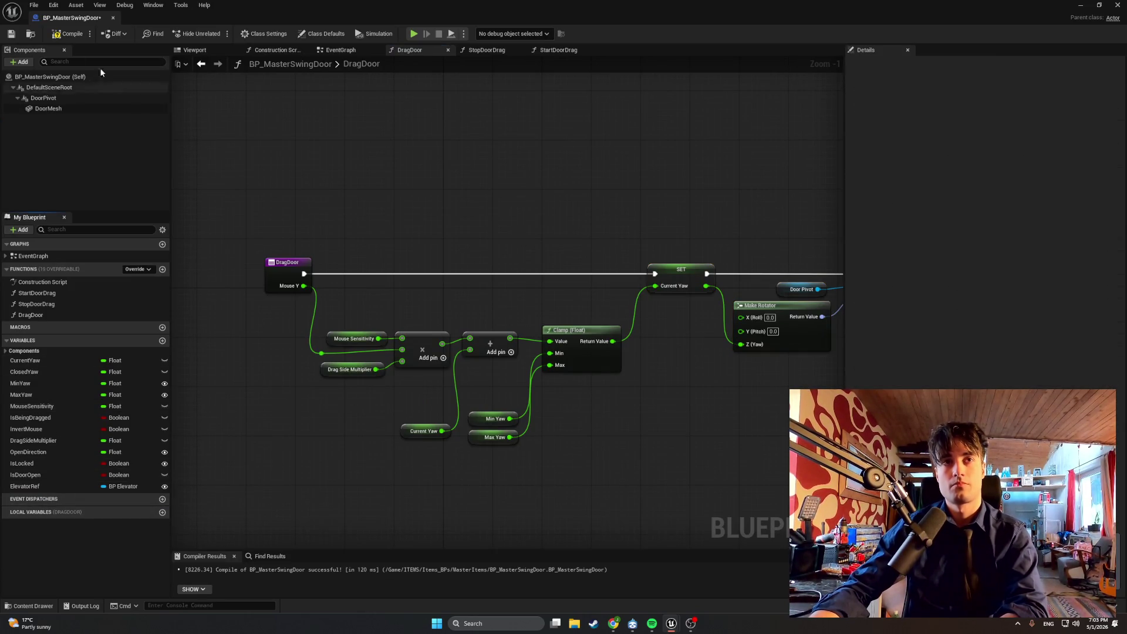
click(68, 34)
Step: Recenter the DragDoor graph and add a new variable
drag(581, 468, 497, 440)
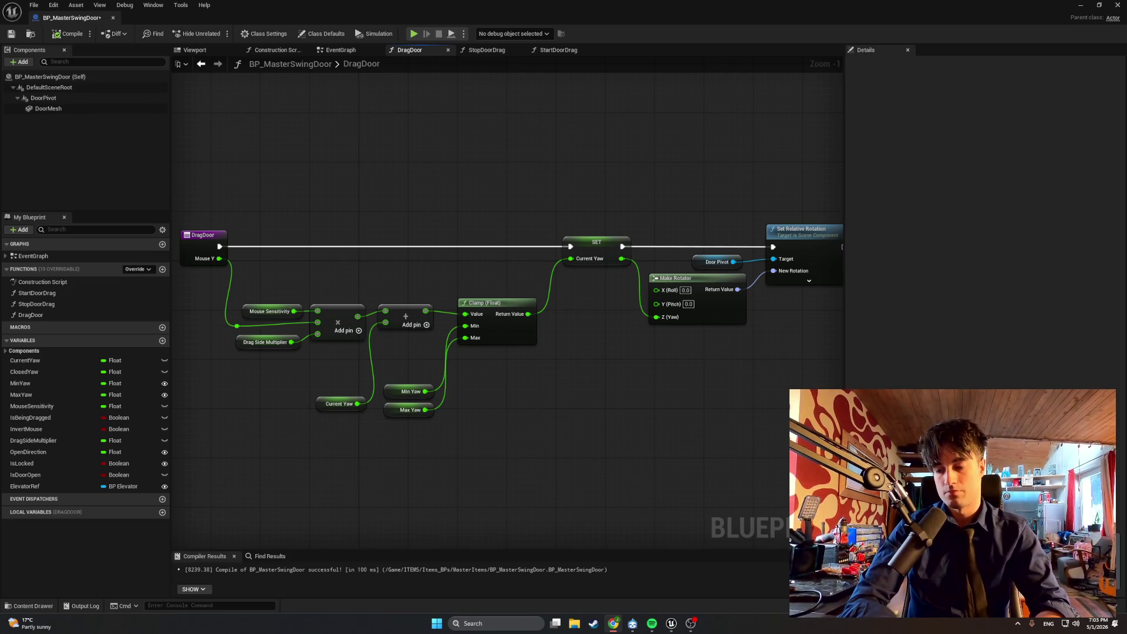
mouse_move(628, 452)
mouse_down()
mouse_move(646, 451)
mouse_move(604, 456)
mouse_move(588, 370)
mouse_up()
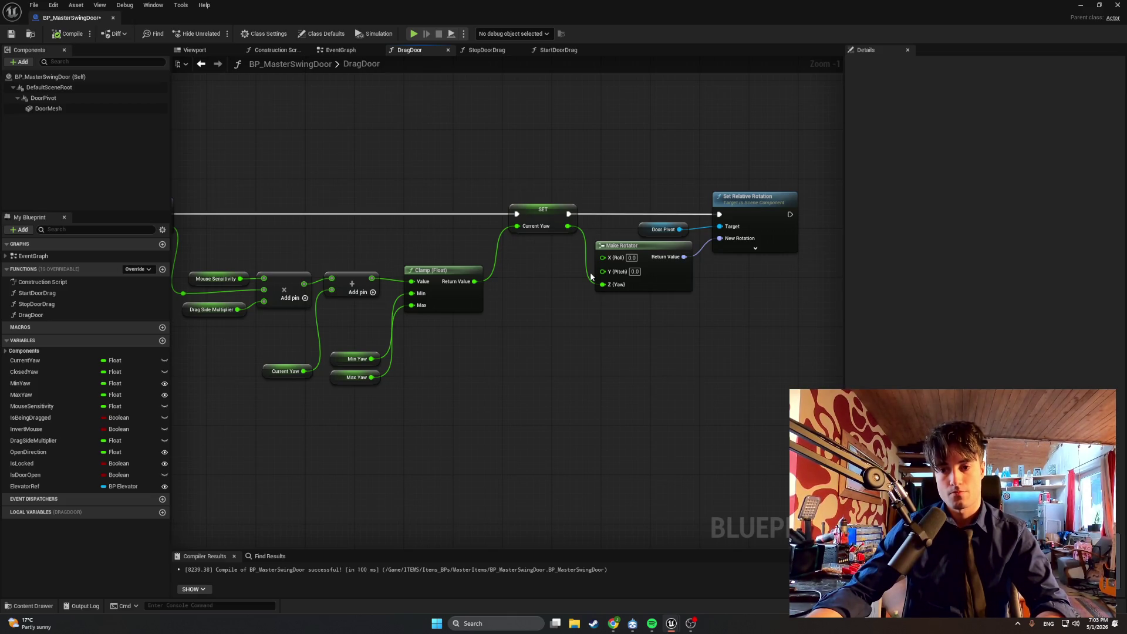
click(162, 341)
Step: Name the new variable SmoothYaw and compile
text(SmoothYaw)
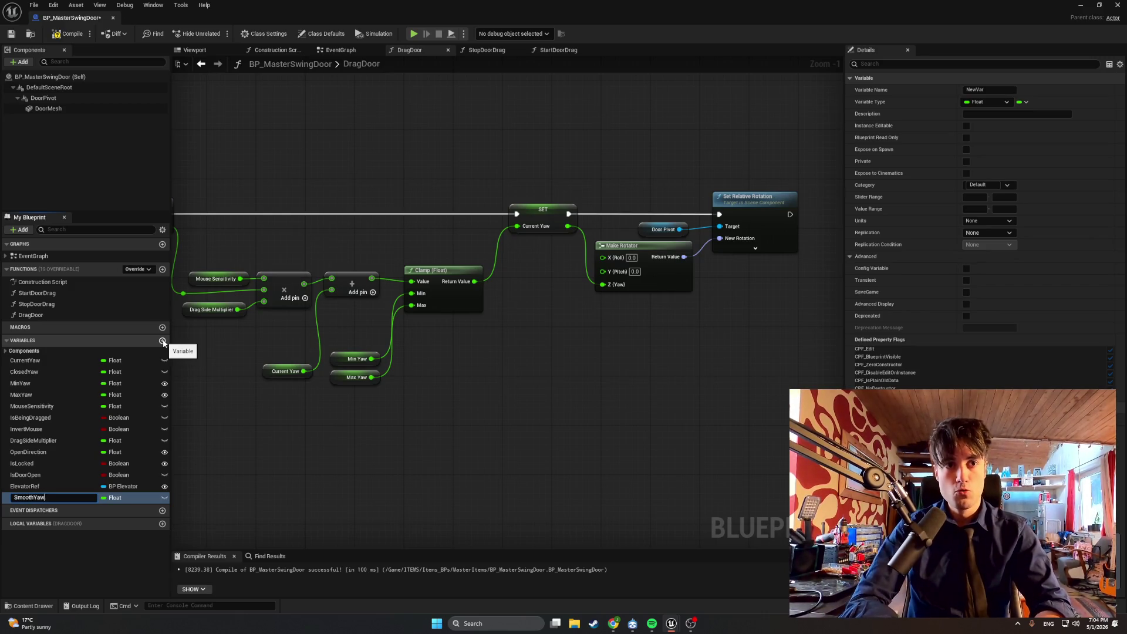
click(285, 389)
click(68, 33)
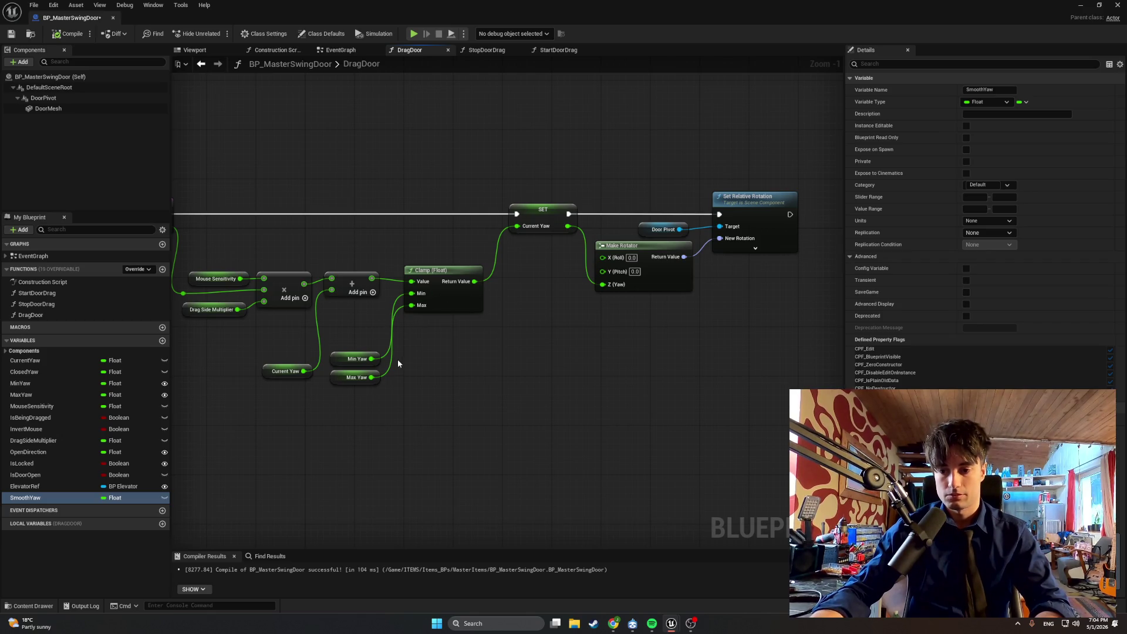
Step: Move the SET and rotation nodes further right and shift SET Current Yaw left to make room
scroll(664, 385, down, 1)
scroll(590, 381, up, 2)
drag(590, 387, 483, 386)
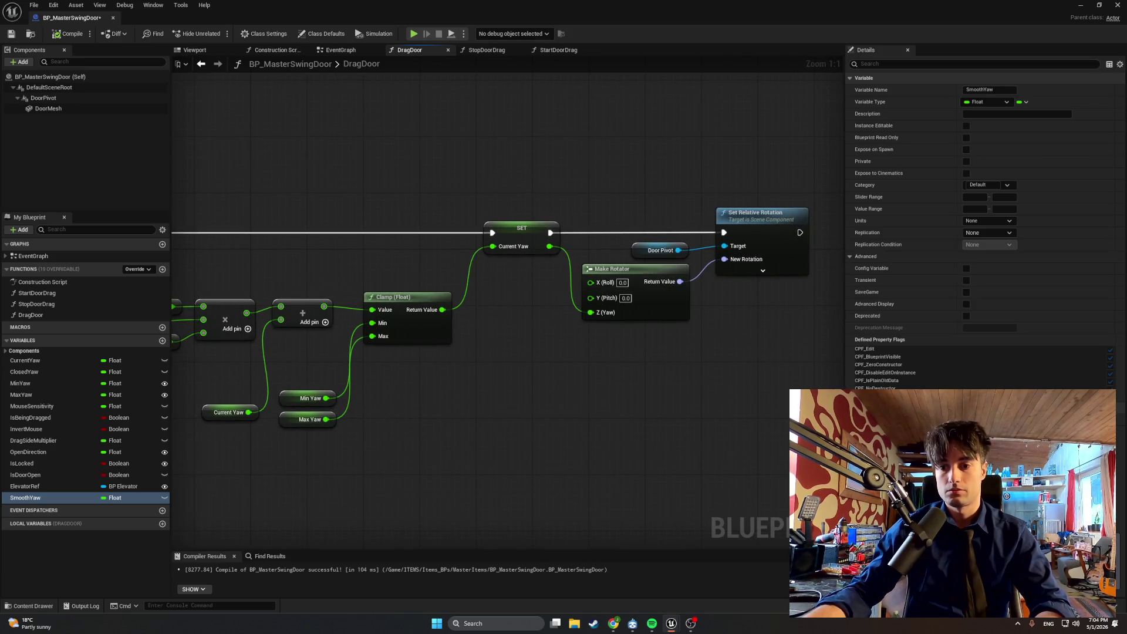
drag(536, 437, 385, 432)
mouse_move(311, 136)
mouse_down()
mouse_move(697, 378)
mouse_move(640, 413)
mouse_up()
drag(378, 196, 646, 346)
drag(607, 214, 830, 215)
mouse_move(235, 221)
mouse_down()
mouse_move(448, 232)
mouse_move(312, 222)
mouse_up()
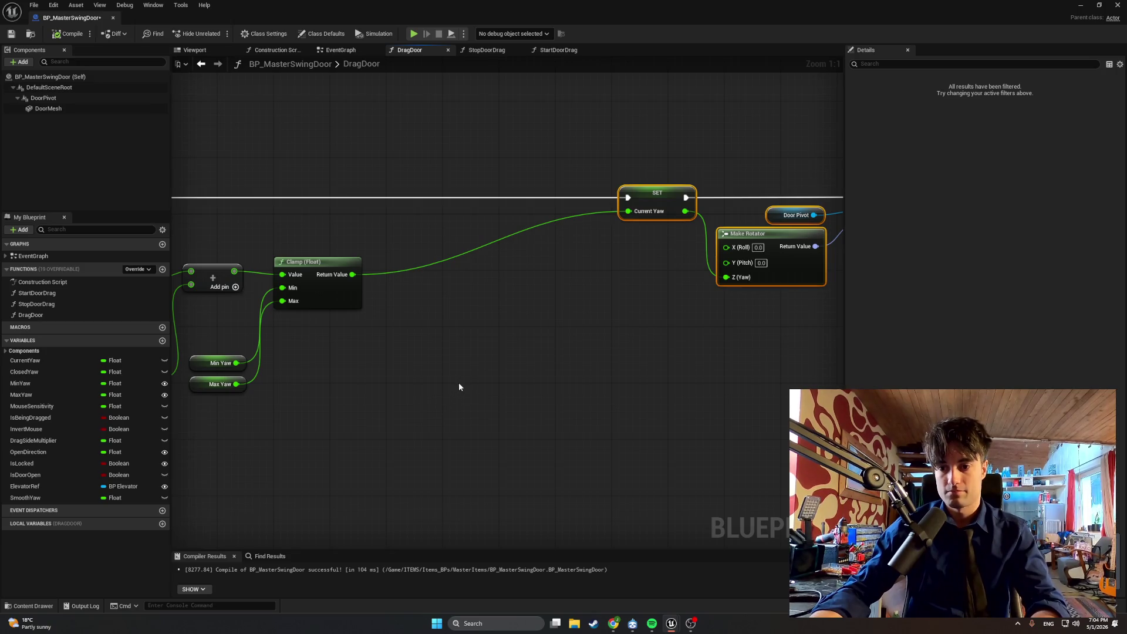
mouse_move(473, 341)
mouse_down()
mouse_move(396, 325)
mouse_move(330, 329)
mouse_move(326, 361)
mouse_up()
drag(389, 220, 280, 217)
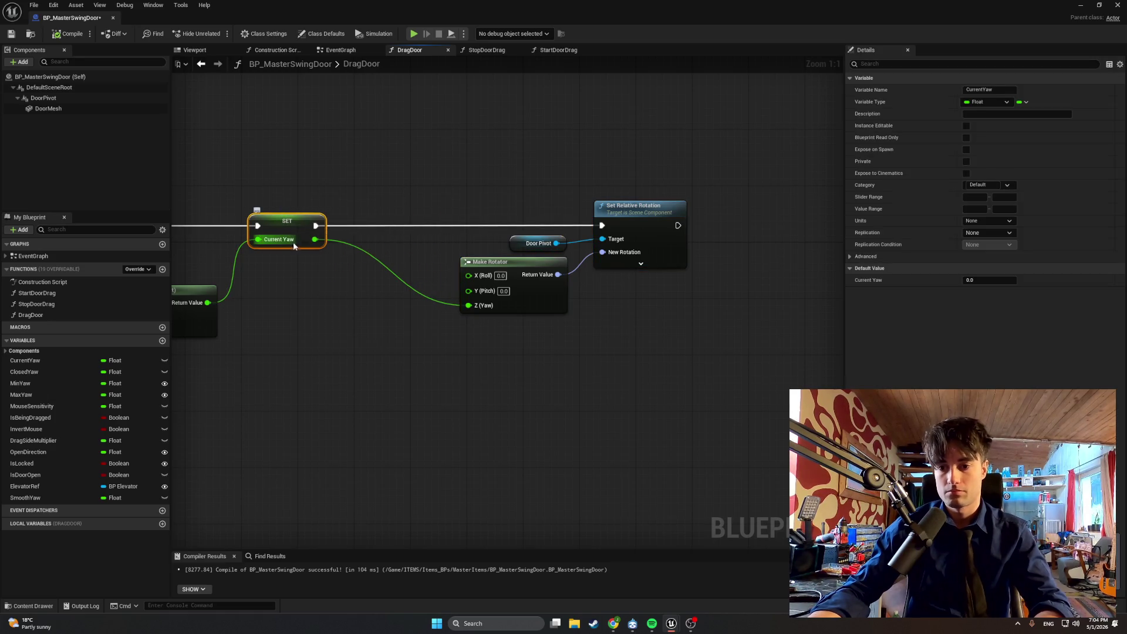
click(308, 309)
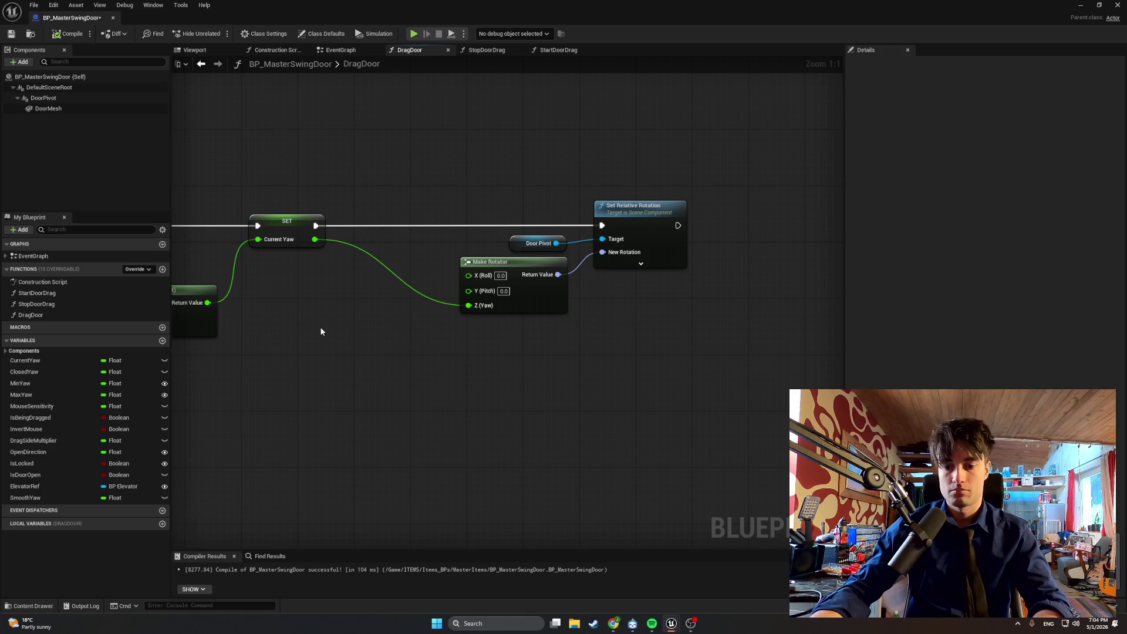
Step: Add an FInterp To node below the SET node
right_click(320, 329)
text(finter)
key(Return)
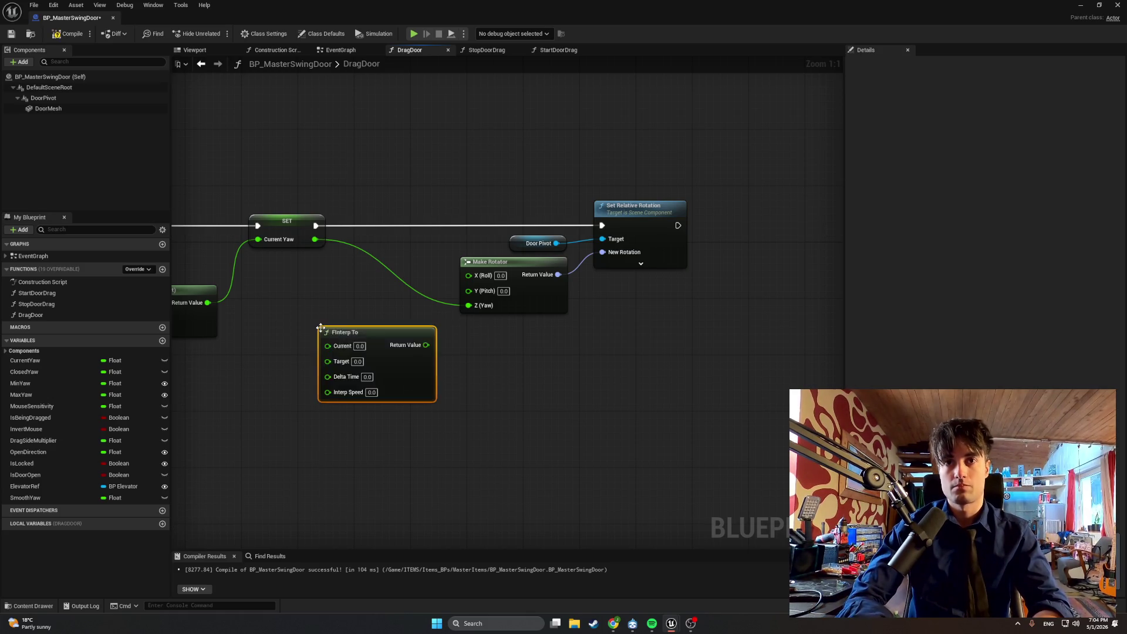
drag(357, 333, 439, 361)
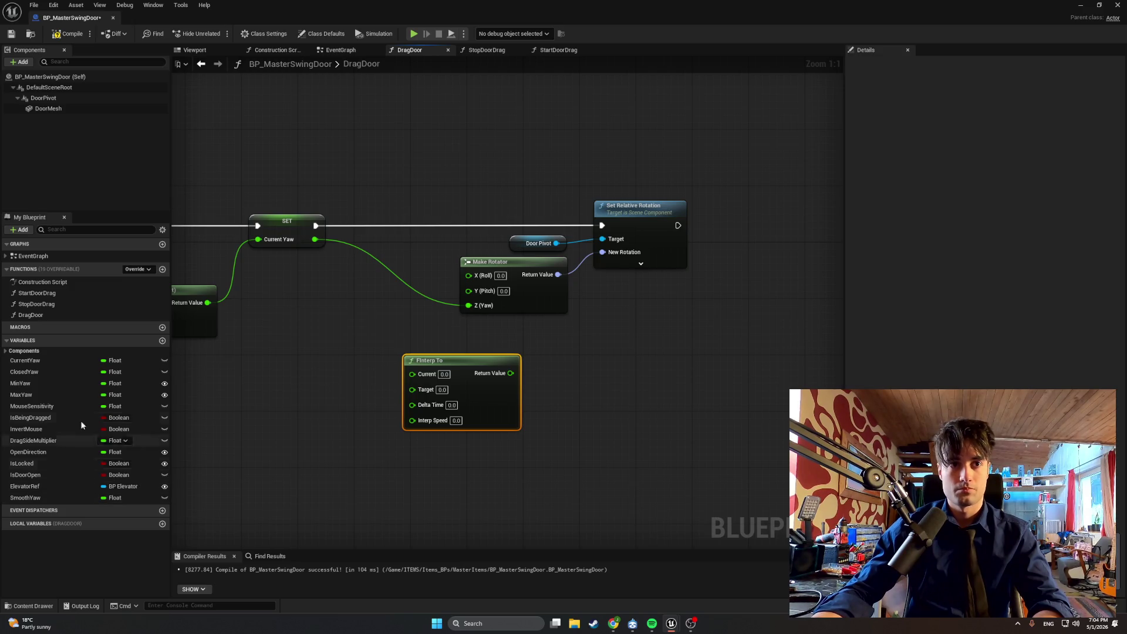
Step: Add Current Yaw and Smooth Yaw getters and feed Get World Delta Seconds into Delta Time
drag(74, 360, 244, 372)
click(267, 382)
drag(35, 497, 238, 426)
click(264, 436)
drag(412, 406, 287, 433)
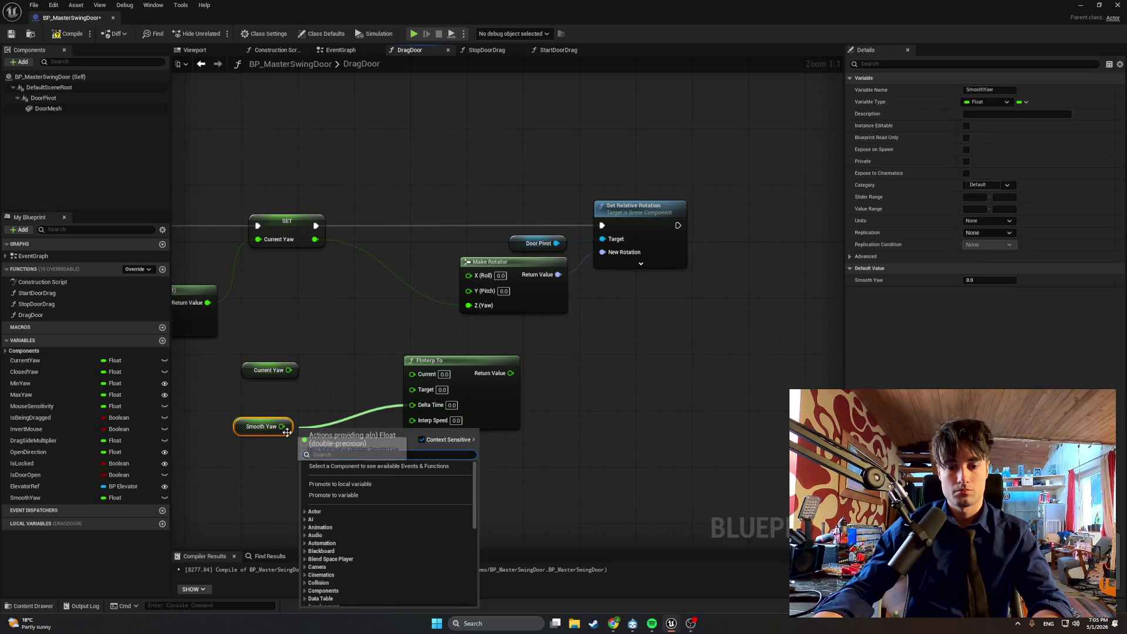
text(get delt)
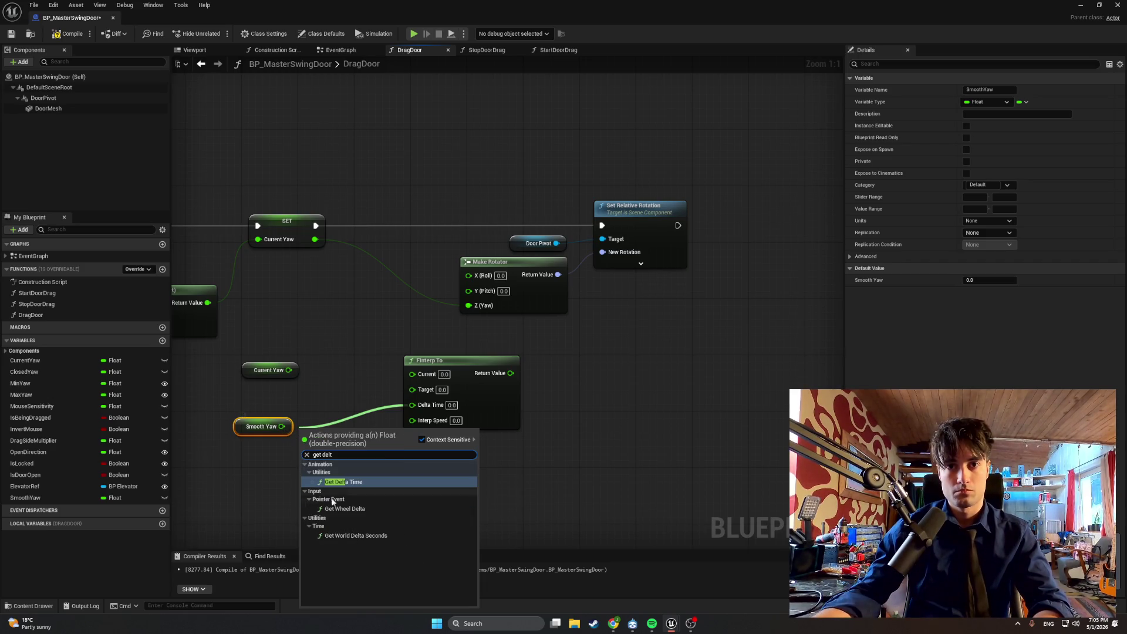
click(350, 534)
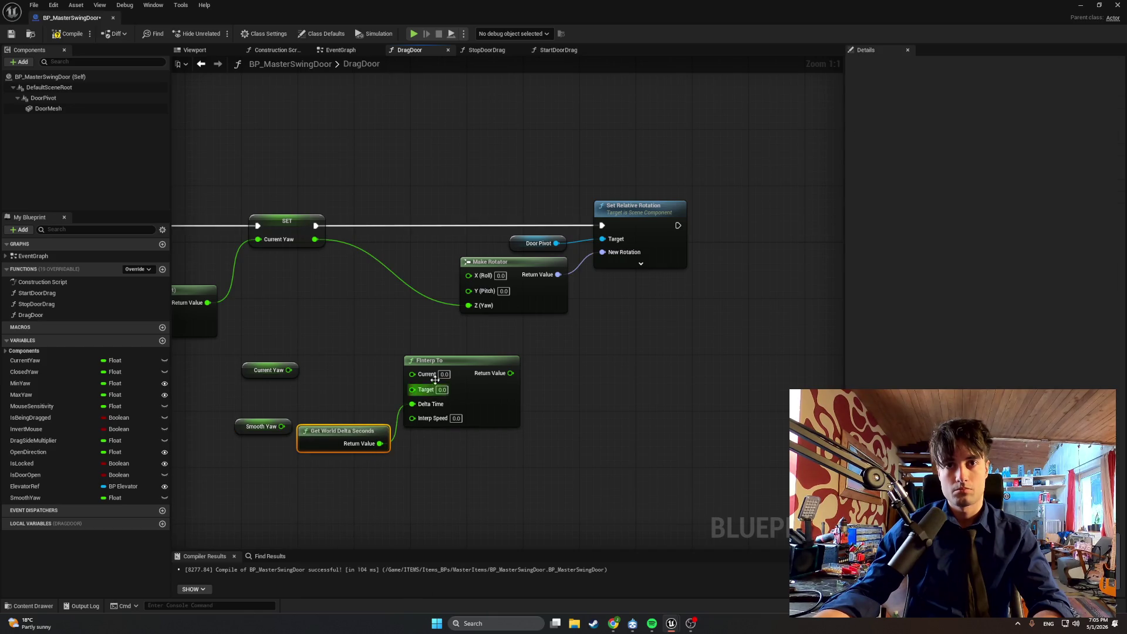
Step: Wire Current Yaw to FInterp To's Current and Smooth Yaw to Target, then add a float variable
drag(447, 361, 482, 360)
mouse_move(247, 426)
mouse_down()
mouse_move(350, 369)
mouse_move(352, 399)
mouse_up()
drag(258, 375, 448, 373)
drag(387, 398, 447, 388)
mouse_move(370, 371)
mouse_down()
mouse_move(385, 370)
mouse_move(374, 393)
mouse_up()
drag(319, 435, 353, 412)
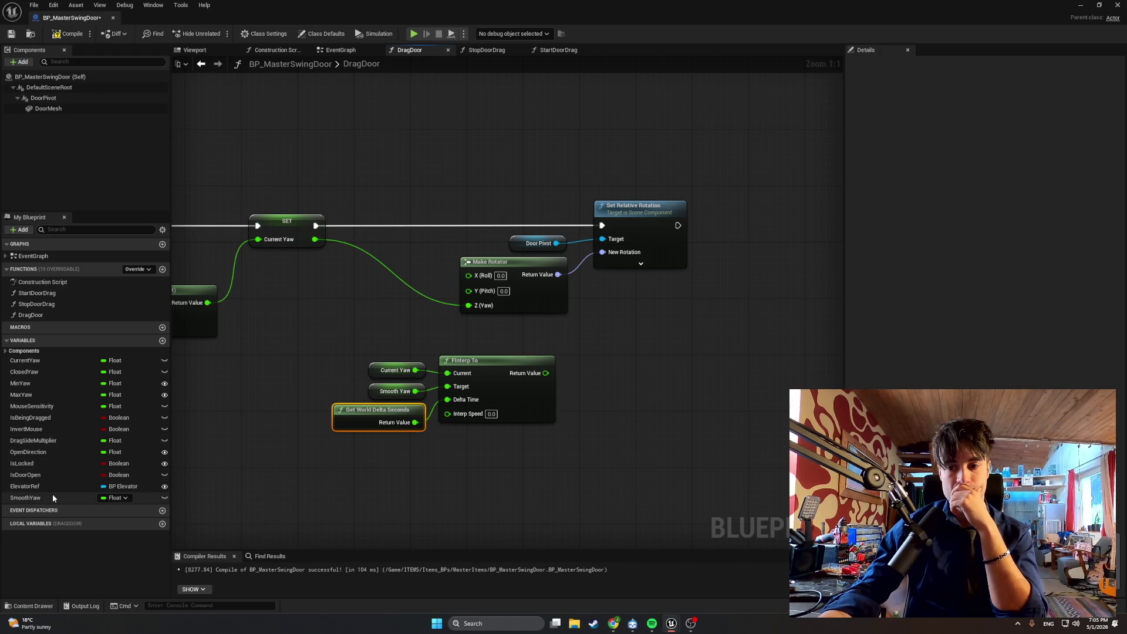
click(162, 340)
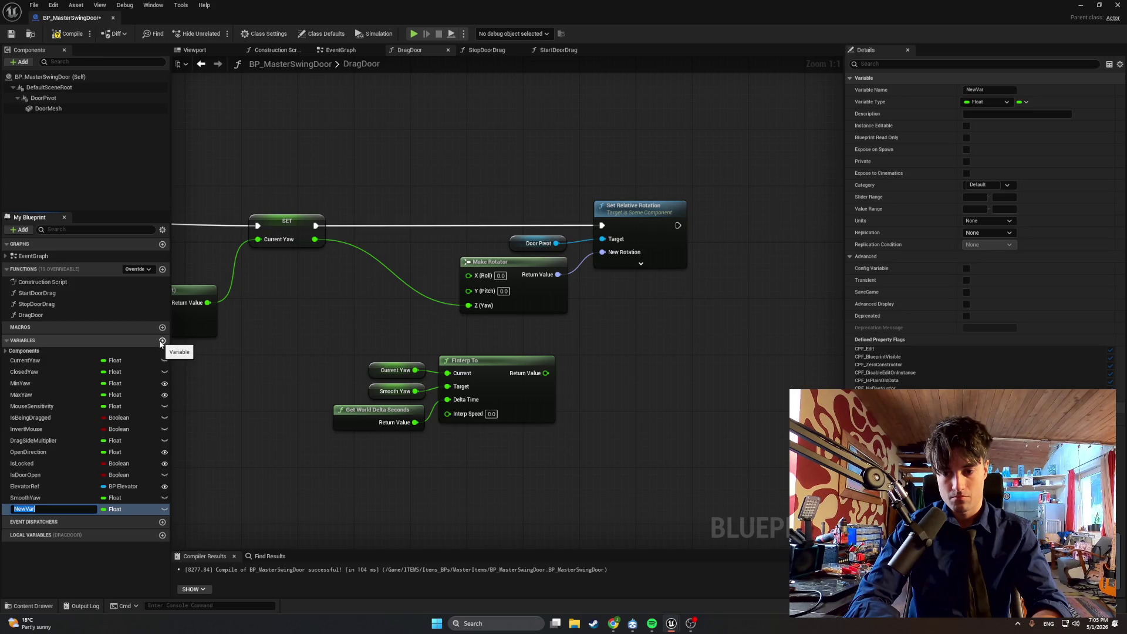
text(DoorDra)
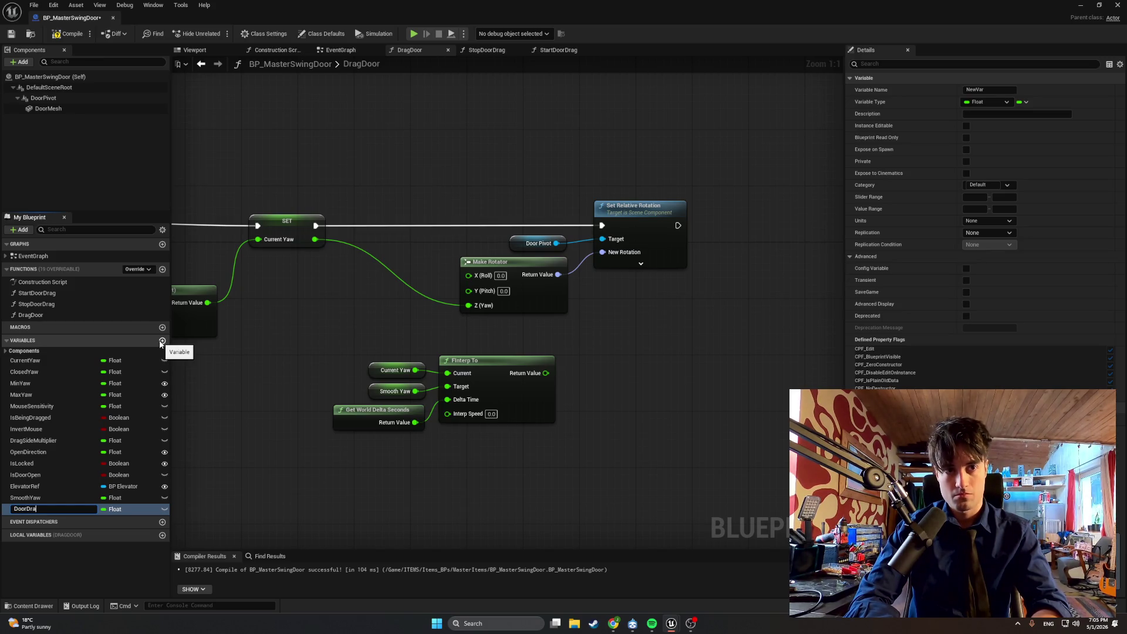
Step: Name the variable DoorDragSpeed, wire its getter into Interp Speed, and compile
text(gSpeed)
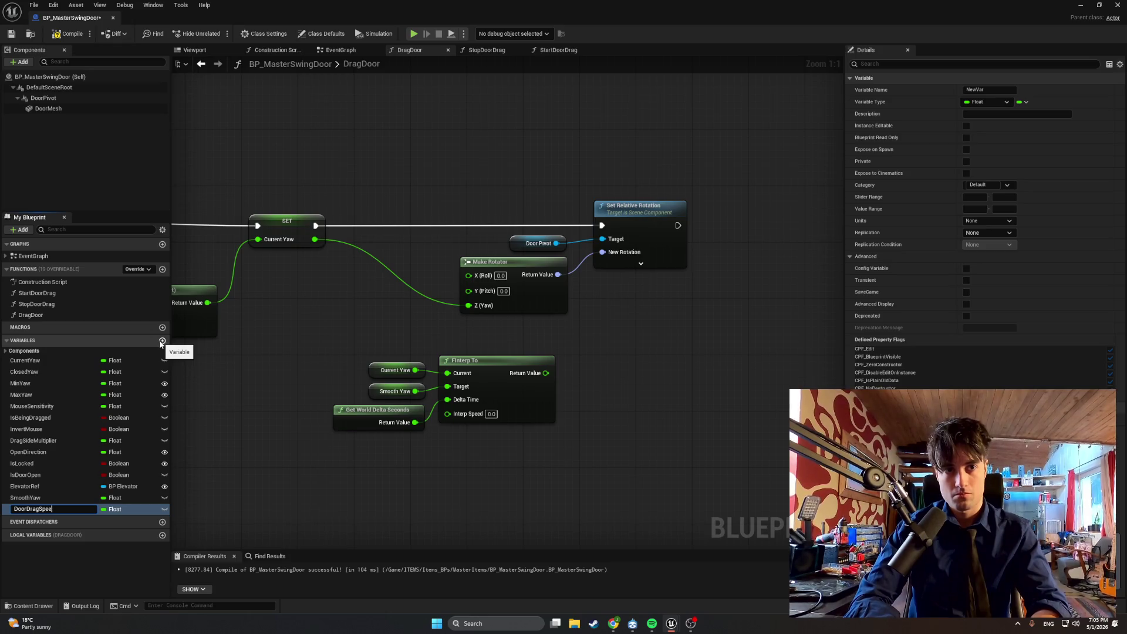
key(Return)
mouse_move(29, 509)
mouse_down()
mouse_move(398, 446)
mouse_move(376, 451)
mouse_move(447, 414)
mouse_up()
click(406, 461)
drag(377, 454, 369, 448)
click(68, 33)
Step: Shift the FInterp To group left, move the rotation nodes right, and add a SET Smooth Yaw node
drag(552, 464, 329, 352)
drag(485, 365, 400, 366)
drag(657, 380, 528, 178)
drag(620, 209, 735, 209)
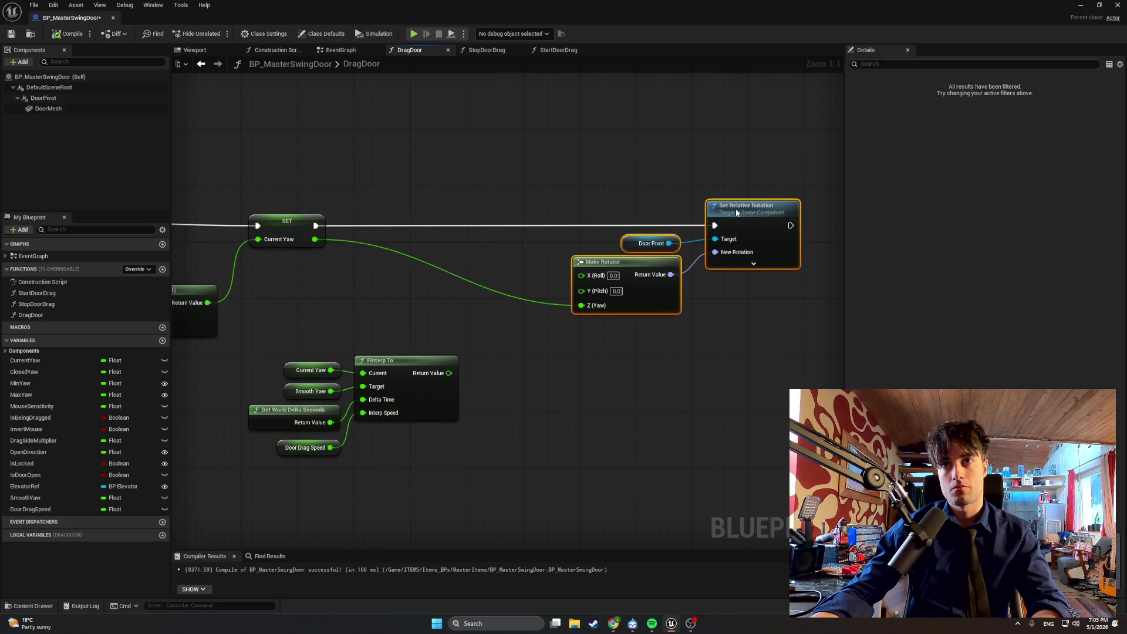
click(654, 449)
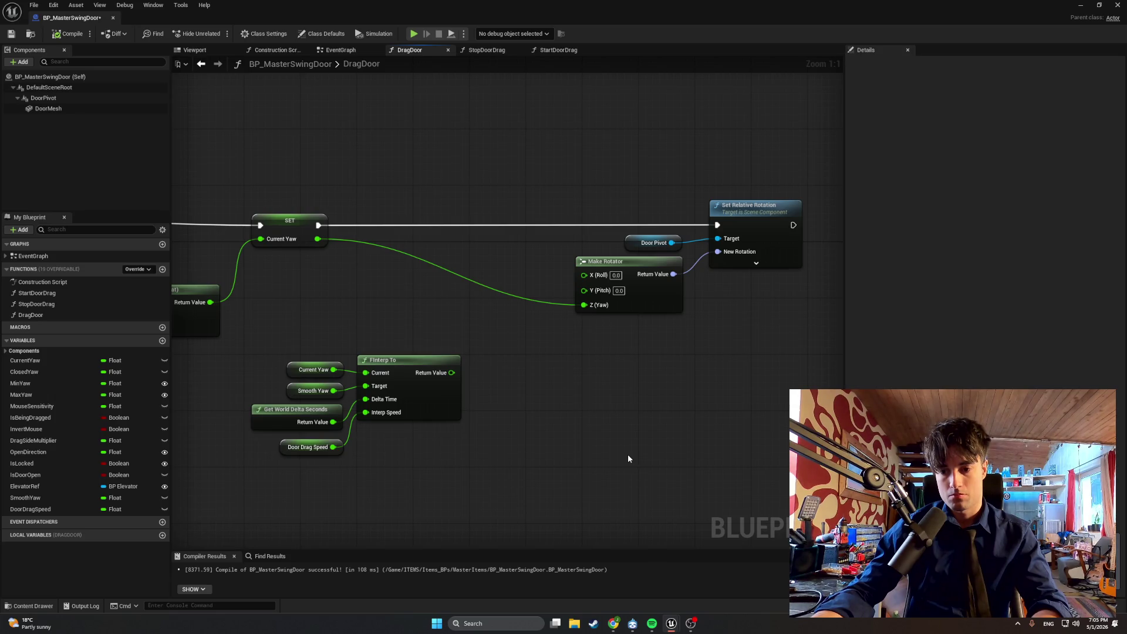
drag(463, 403, 491, 457)
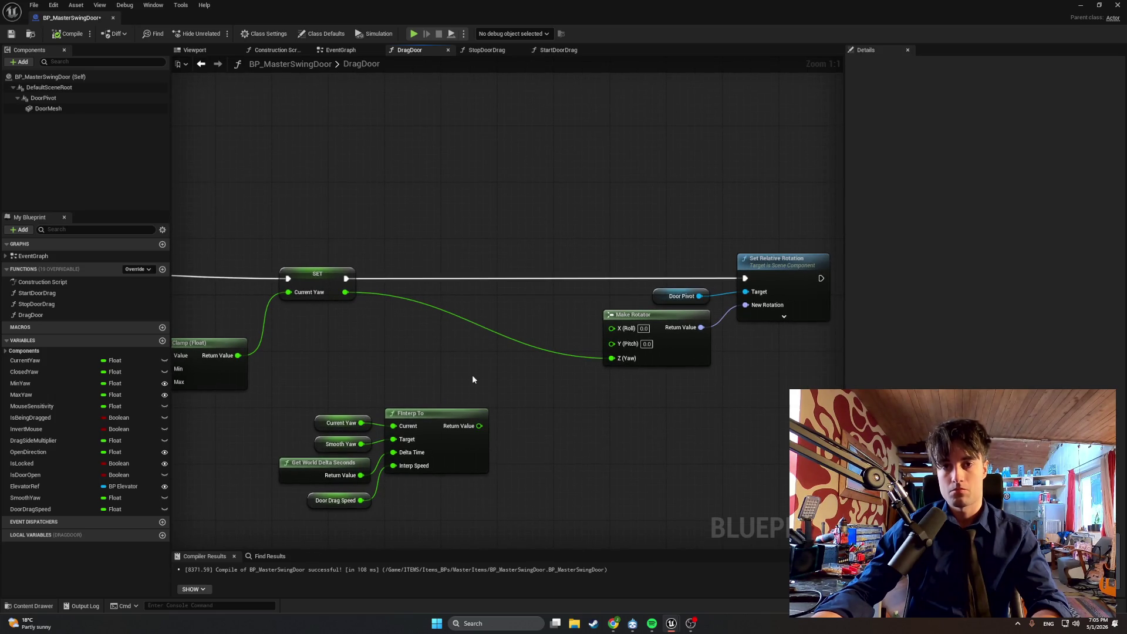
mouse_move(43, 498)
mouse_down()
mouse_move(456, 238)
mouse_move(461, 271)
mouse_move(487, 263)
mouse_move(489, 272)
mouse_up()
click(460, 268)
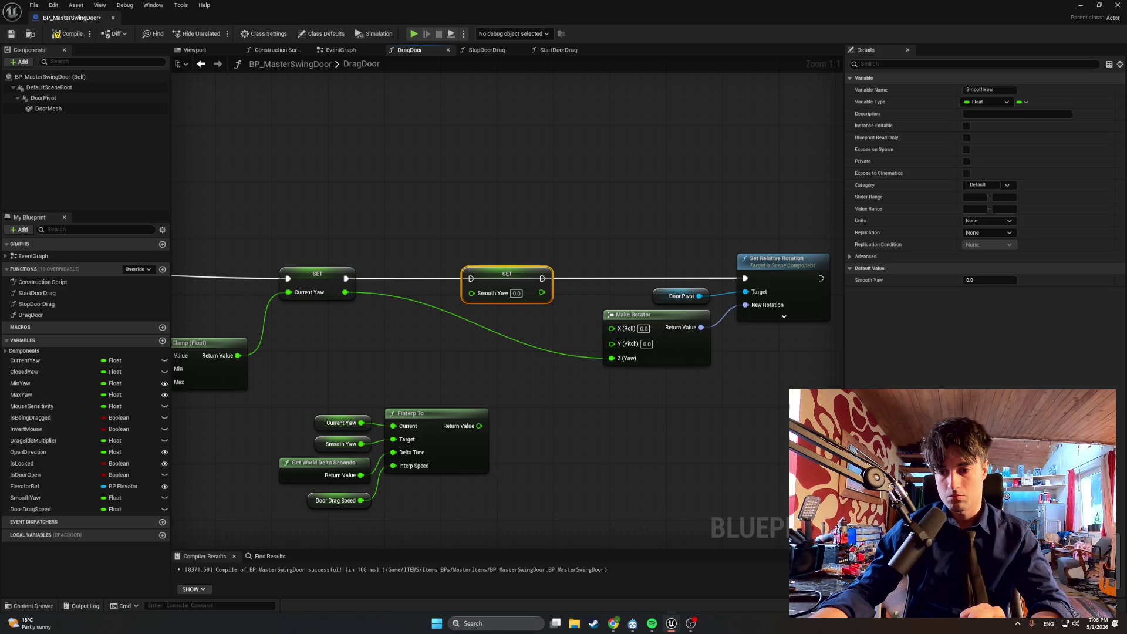
Step: Move the FInterp To group up, inspect DoorDragSpeed's properties, and compile
drag(461, 528, 283, 392)
drag(476, 431, 471, 293)
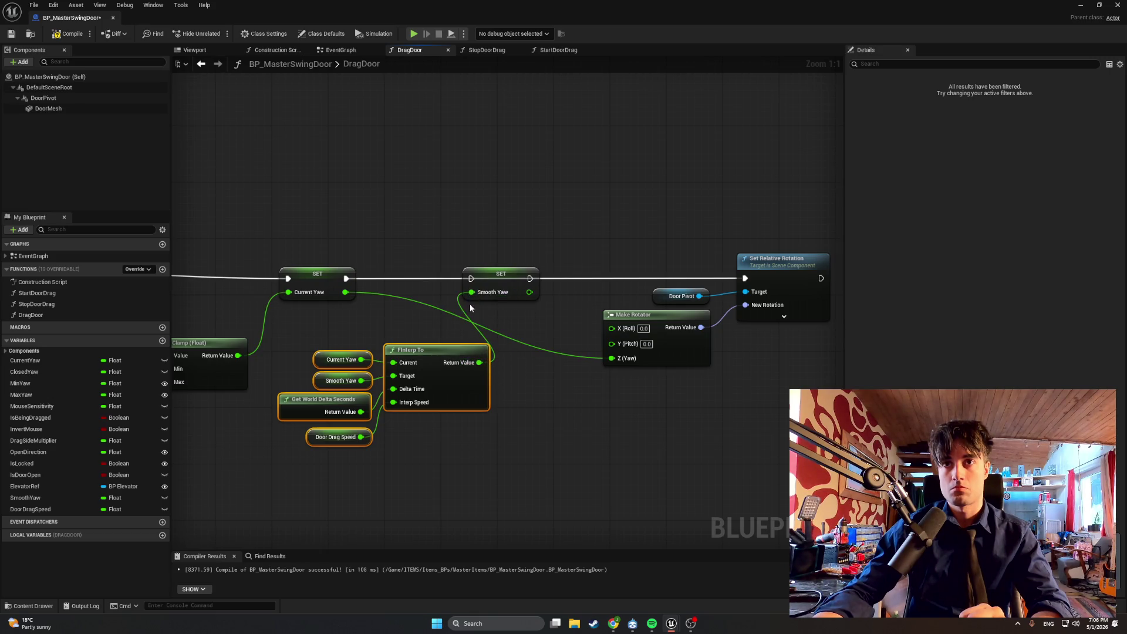
click(61, 510)
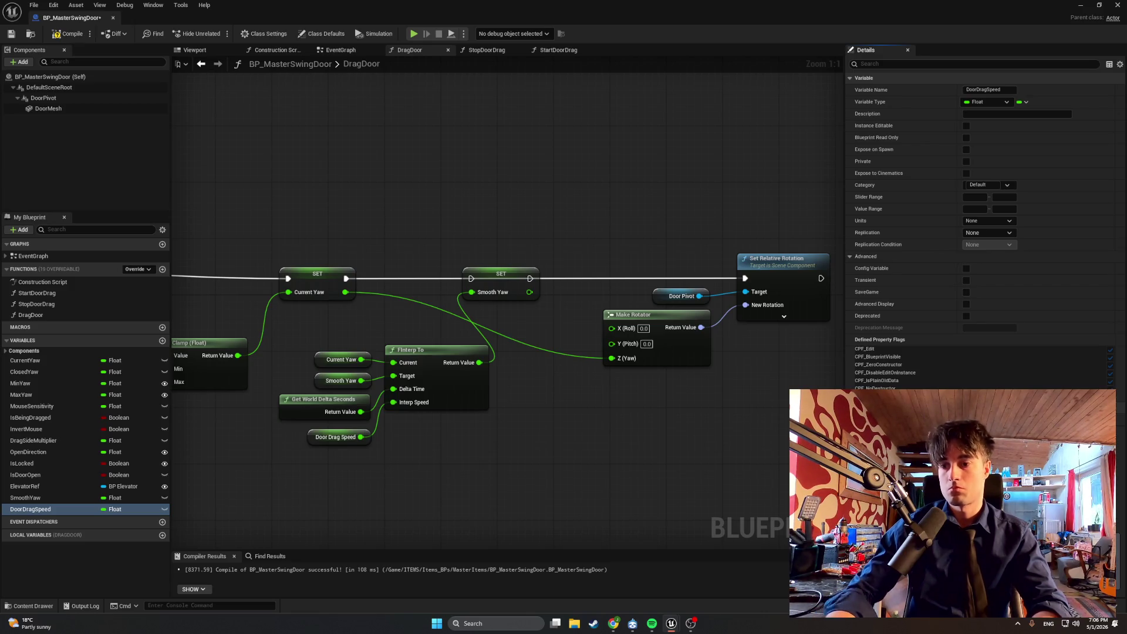
click(67, 33)
drag(590, 390, 539, 385)
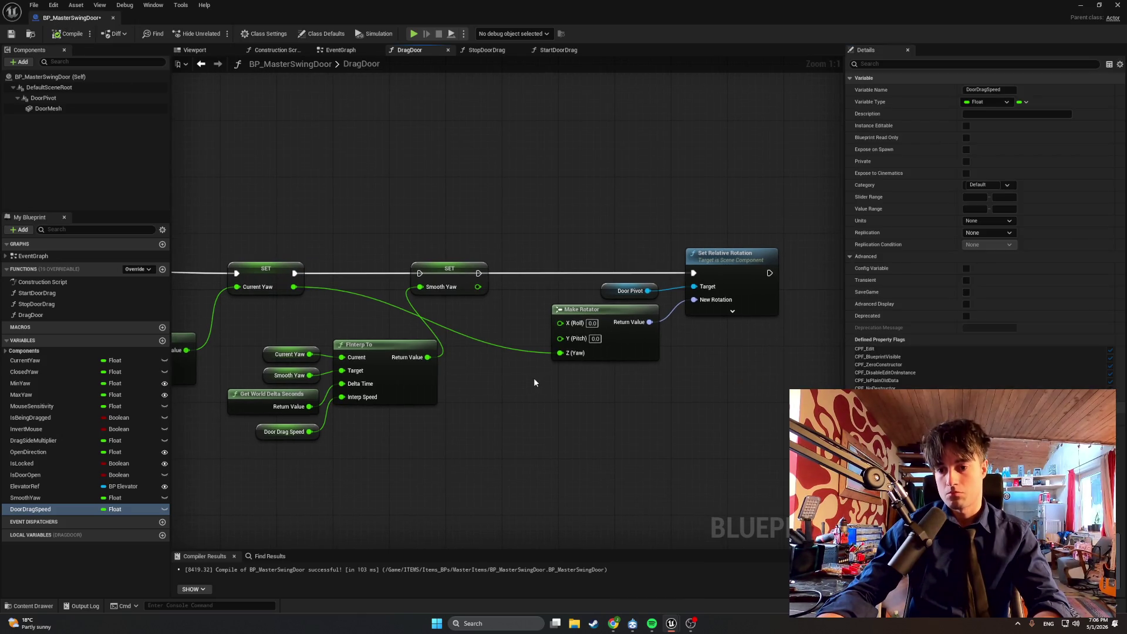
Step: Chain exec through SET Smooth Yaw to Set Relative Rotation, drive Z (Yaw) from Smooth Yaw, and compile
mouse_move(295, 273)
mouse_down()
mouse_move(544, 269)
mouse_move(480, 265)
mouse_move(489, 271)
mouse_up()
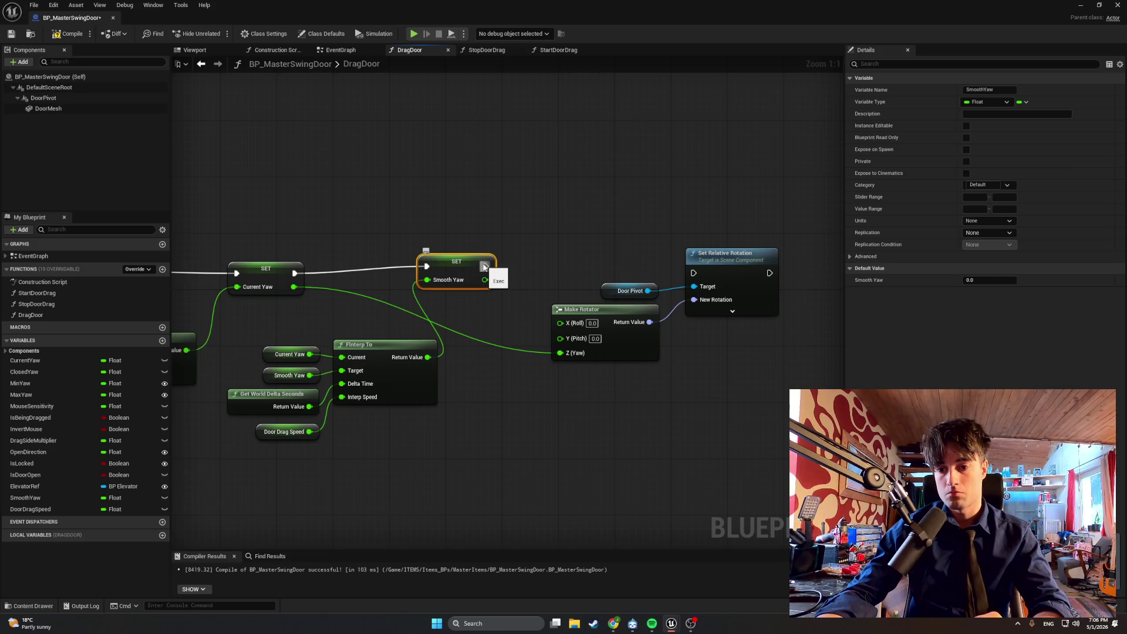
mouse_move(485, 266)
mouse_down()
mouse_move(694, 274)
mouse_move(495, 258)
mouse_move(507, 261)
mouse_up()
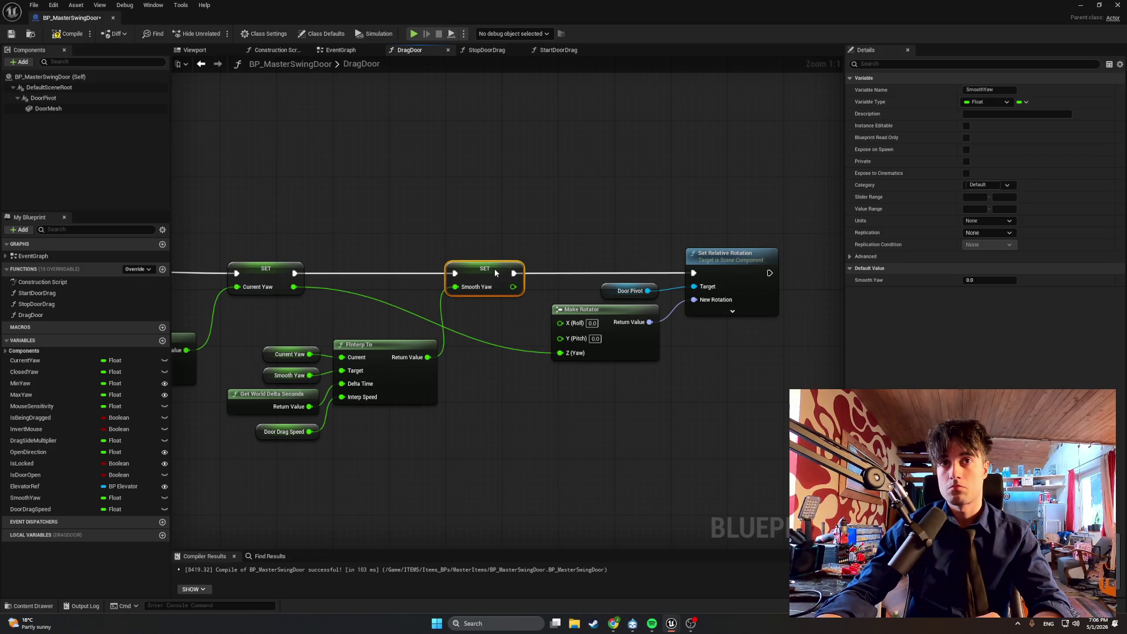
drag(295, 287, 513, 287)
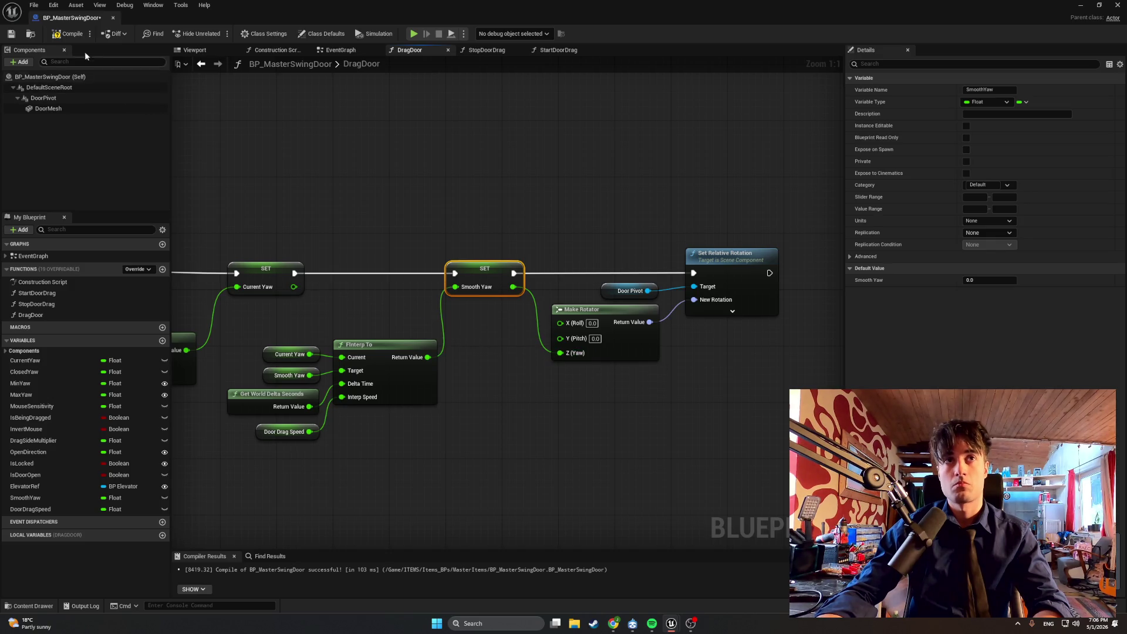
click(63, 35)
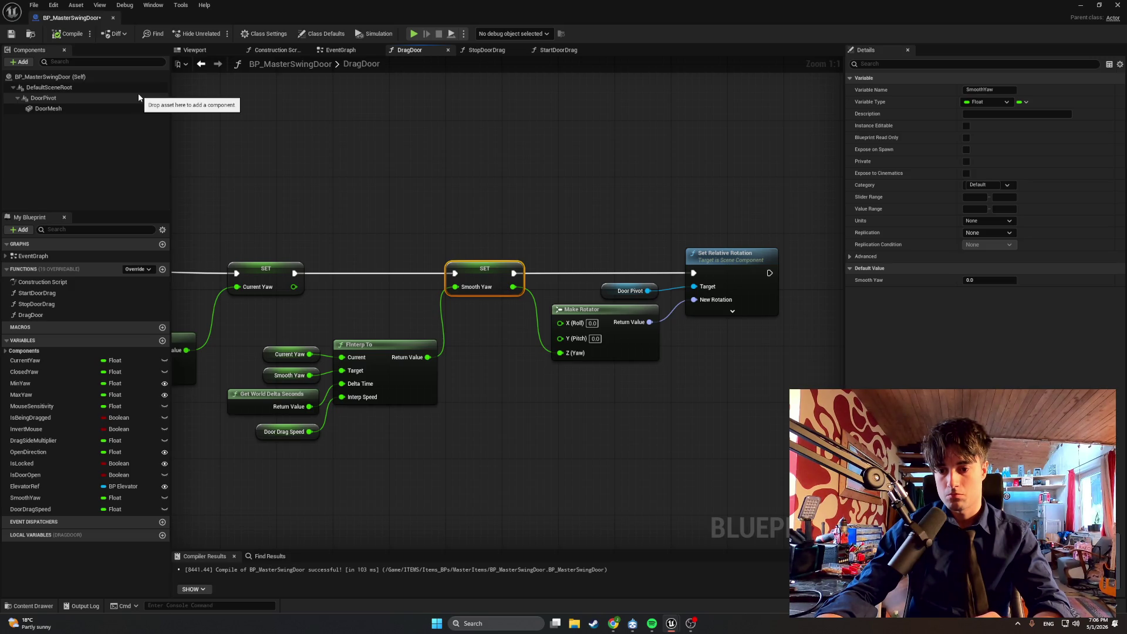
click(1081, 4)
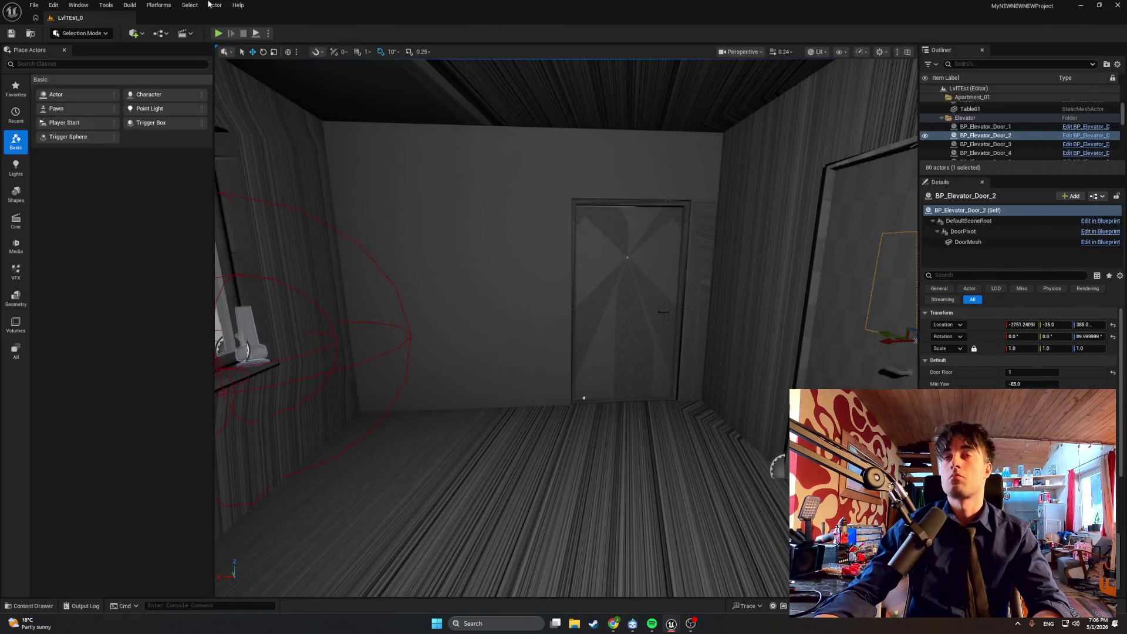
Step: Play-test dragging the door open onto the stairwell, stop, and switch to the Translate tool
click(222, 35)
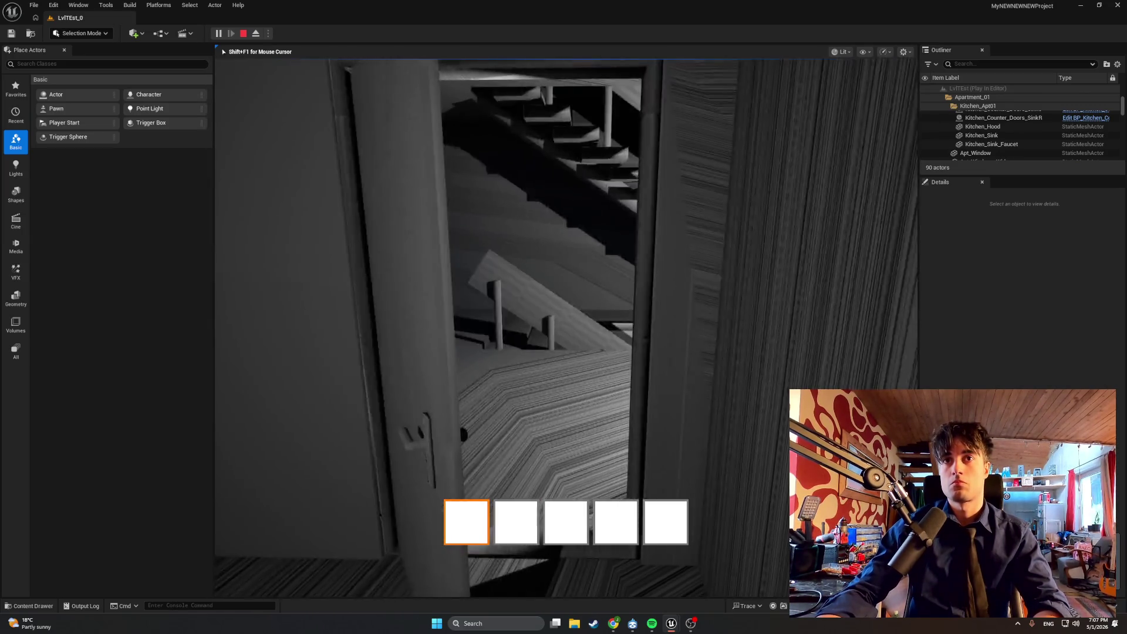
key(Escape)
click(252, 52)
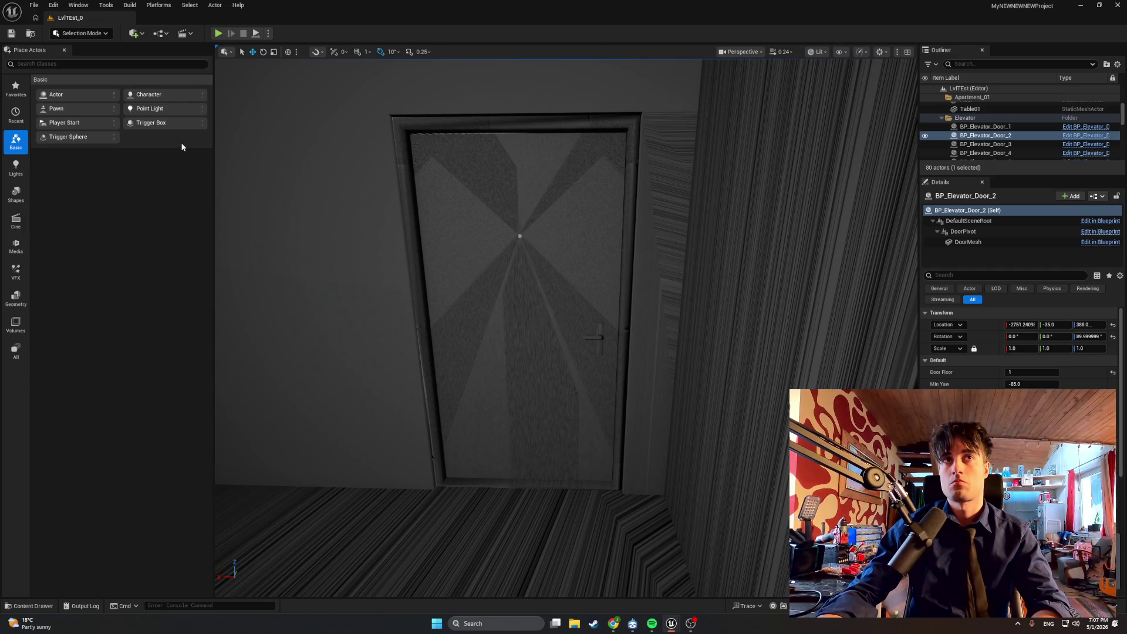
key(ctrl+space)
key(ctrl+space)
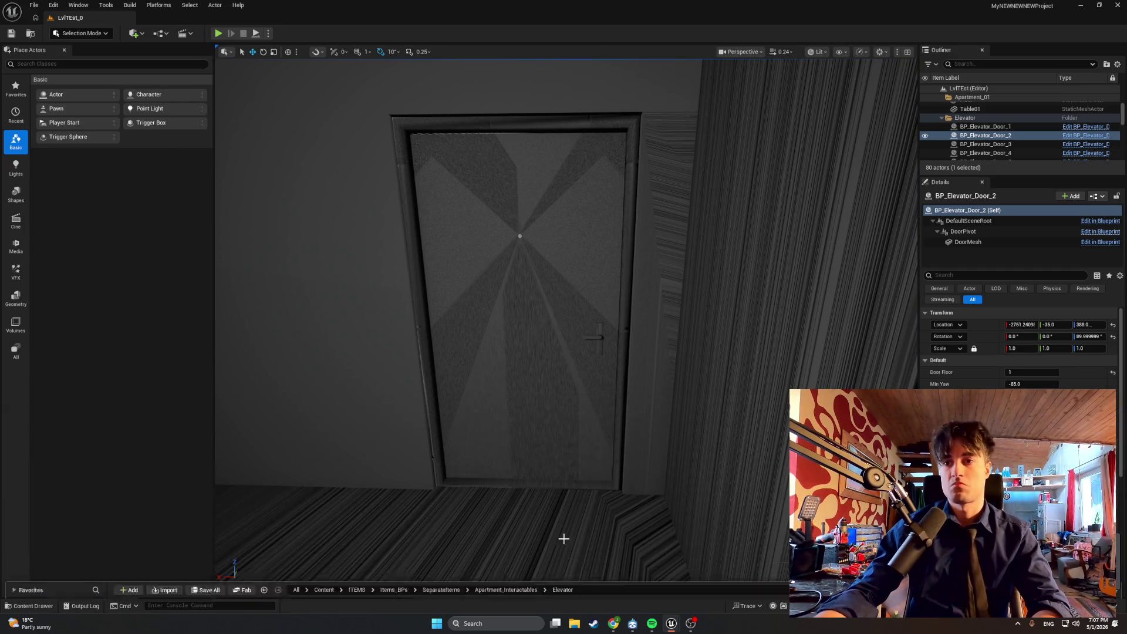
Step: Back in the Blueprint editor, set Door Drag Speed's default to 10 and compile
mouse_move(671, 623)
click(702, 582)
mouse_move(461, 417)
mouse_down()
mouse_move(532, 423)
mouse_move(491, 425)
mouse_up()
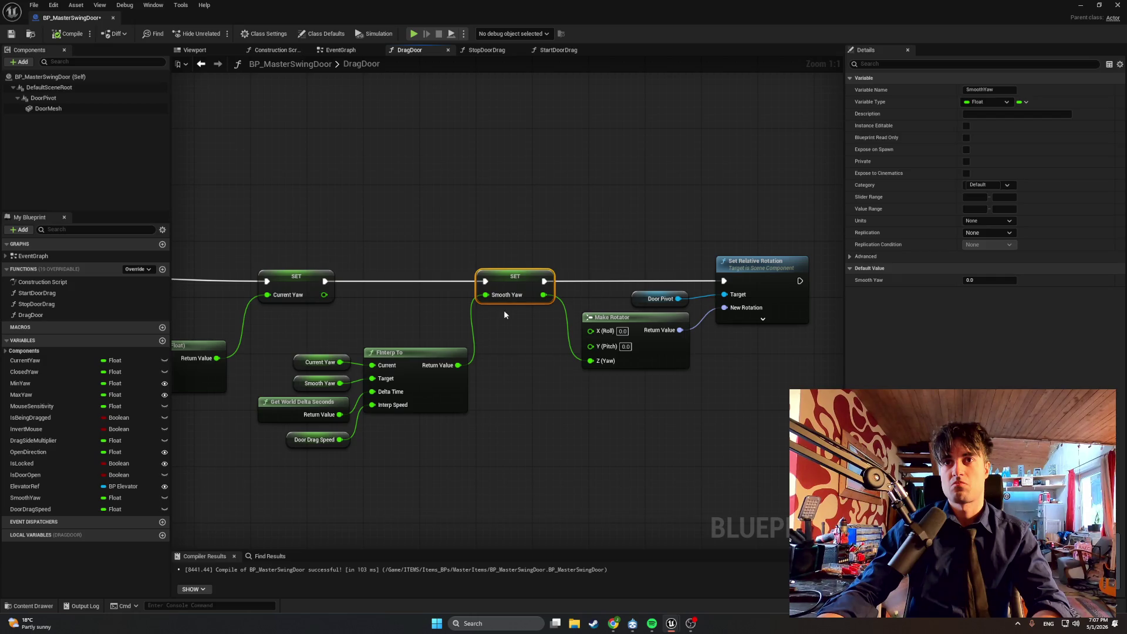
click(290, 435)
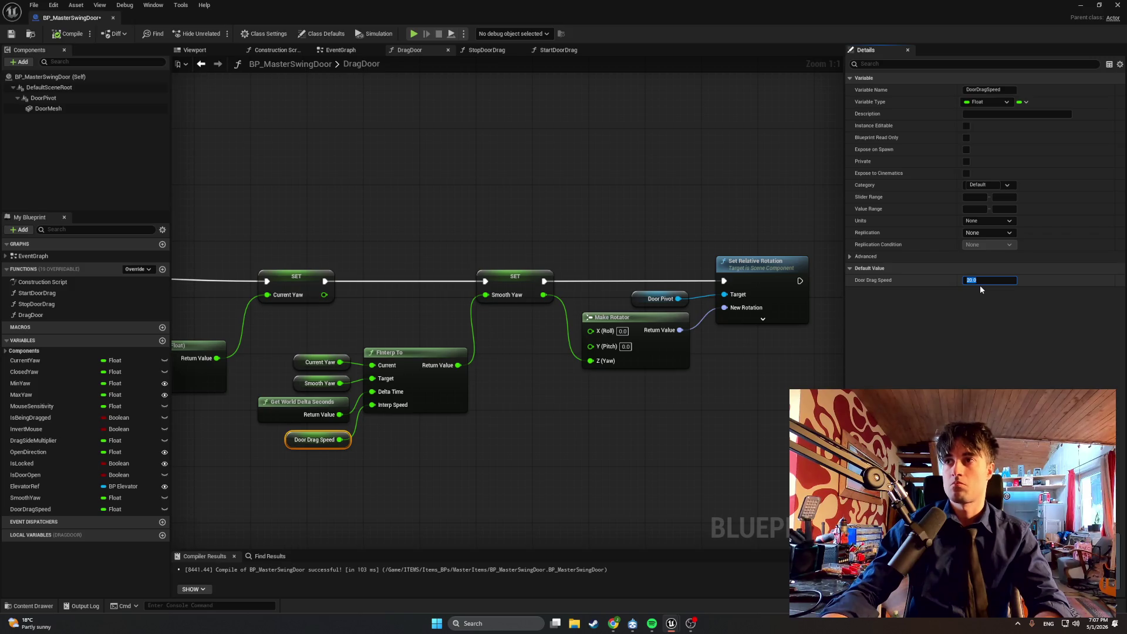
text(10)
key(Return)
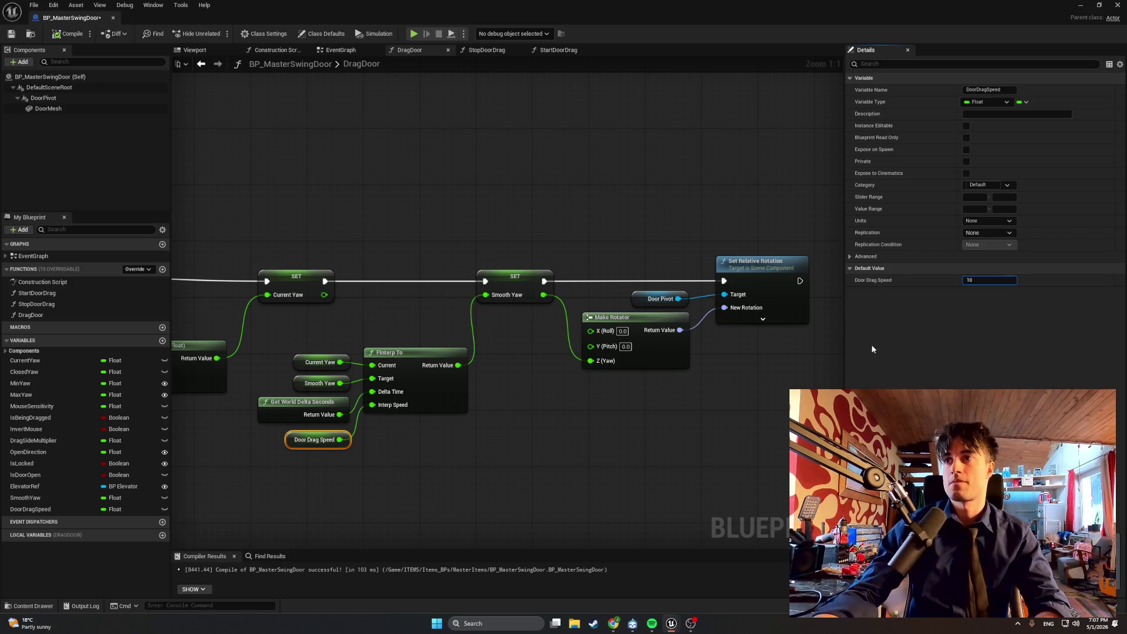
key(F7)
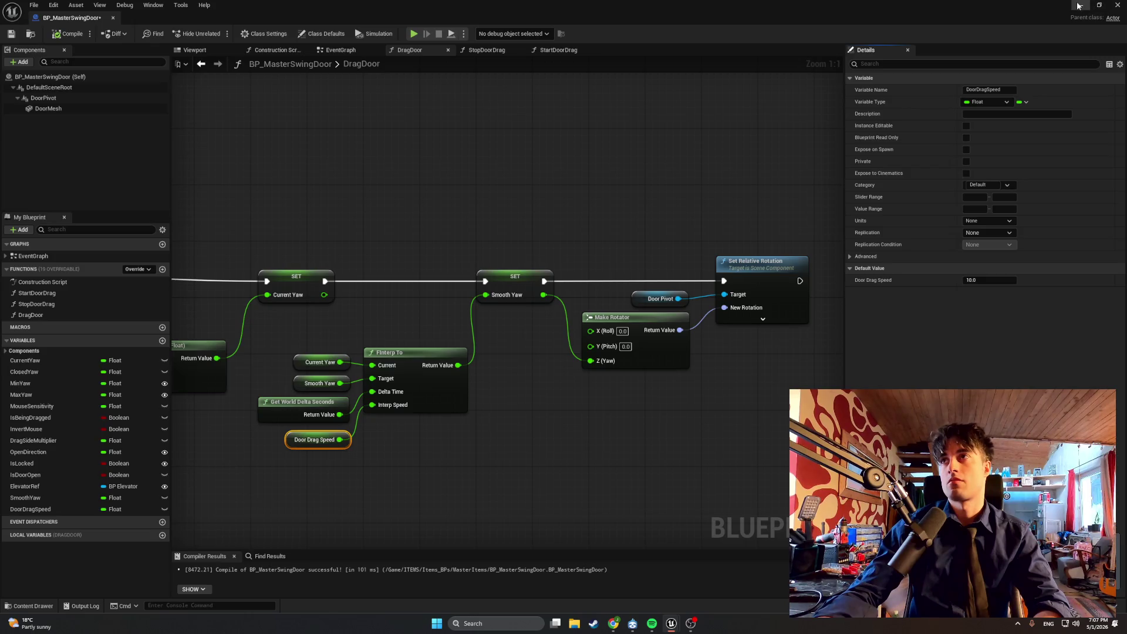
Step: Play-test dragging the door in the level editor, then restore and re-maximize the window
click(1079, 5)
click(216, 33)
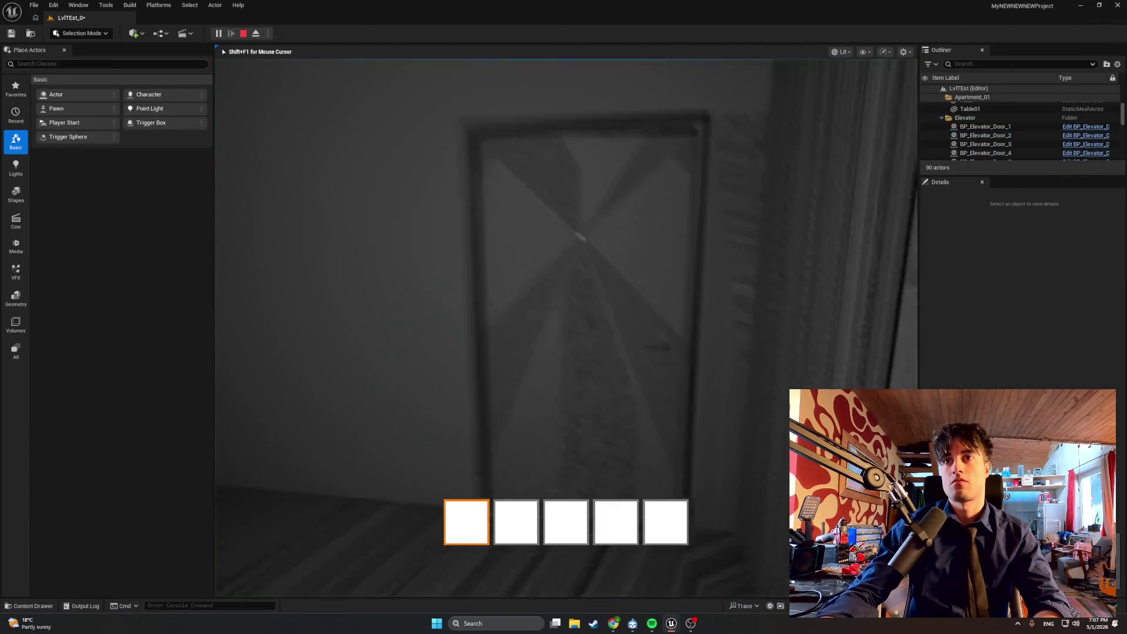
key(Escape)
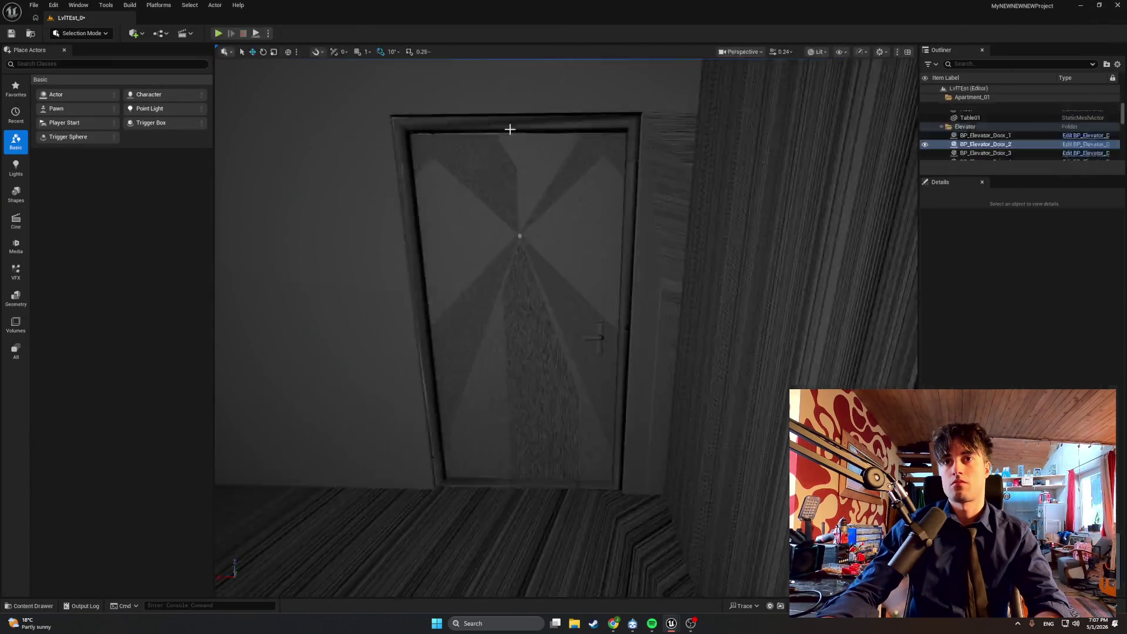
click(1087, 11)
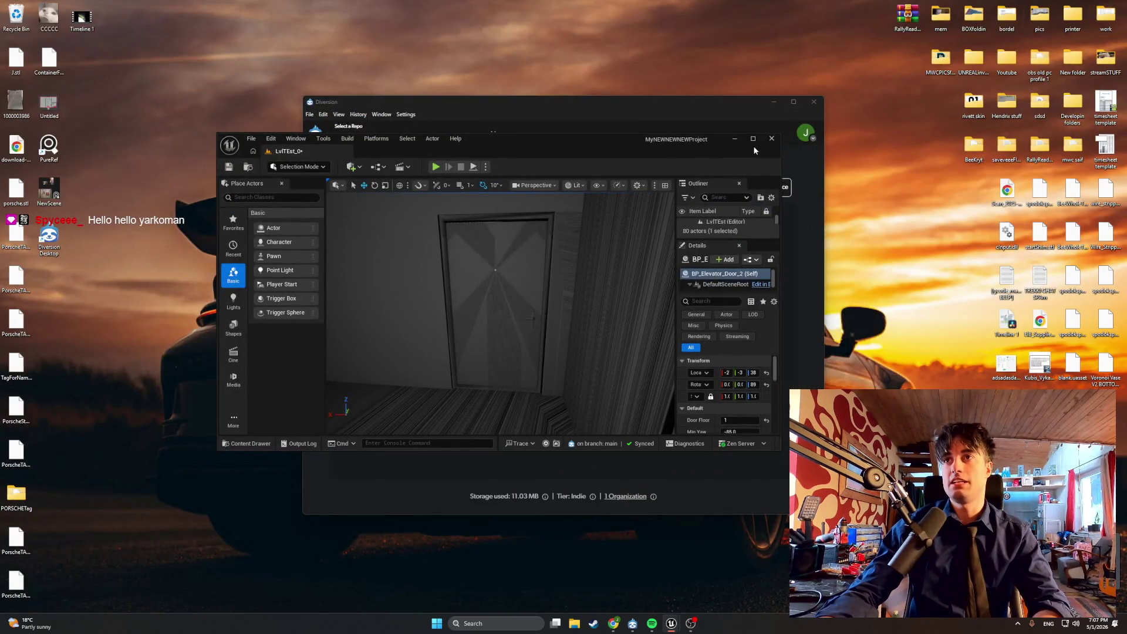
click(753, 139)
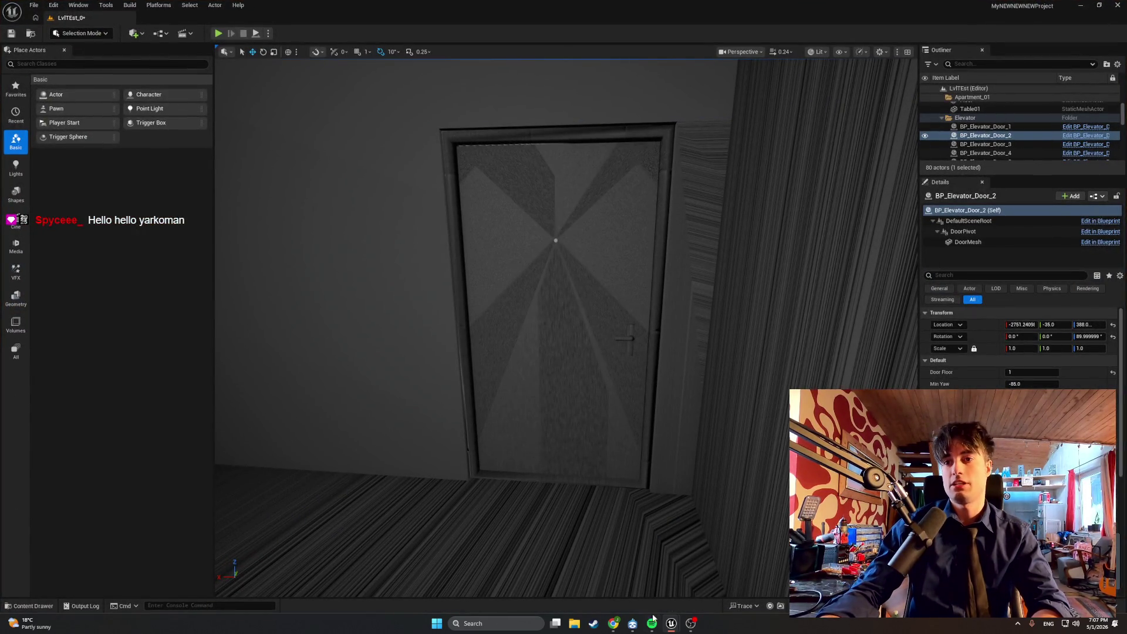
Step: Switch from Spotify back to the BP_MasterSwingDoor Blueprint editor's DragDoor graph
click(653, 623)
click(656, 624)
click(652, 624)
click(652, 625)
click(652, 624)
click(653, 624)
mouse_move(671, 622)
click(622, 572)
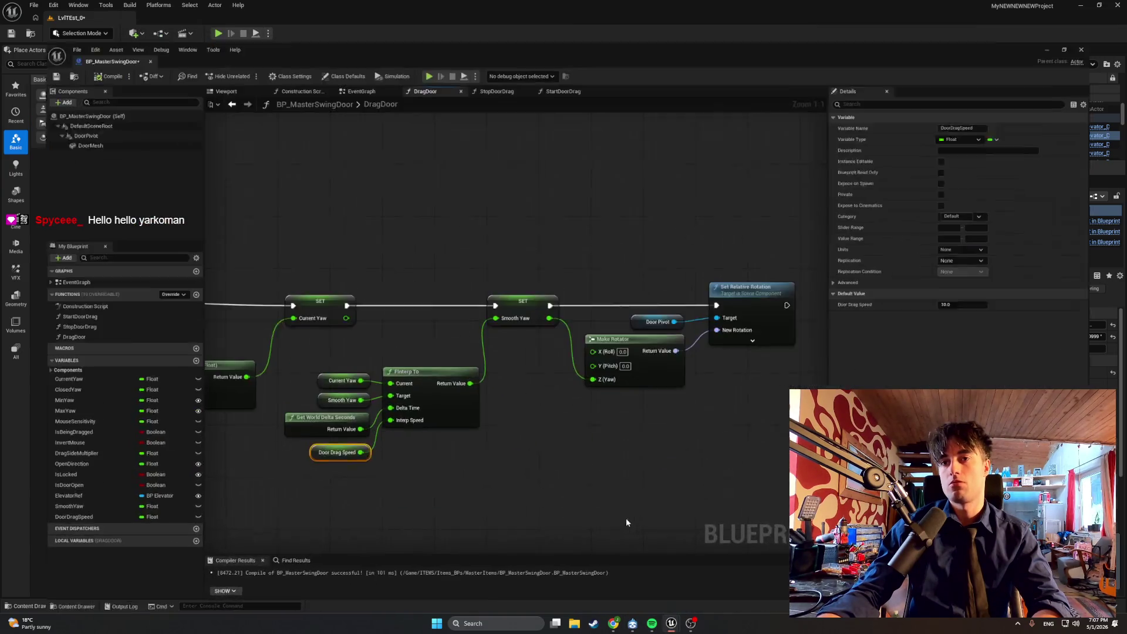
scroll(483, 430, down, 2)
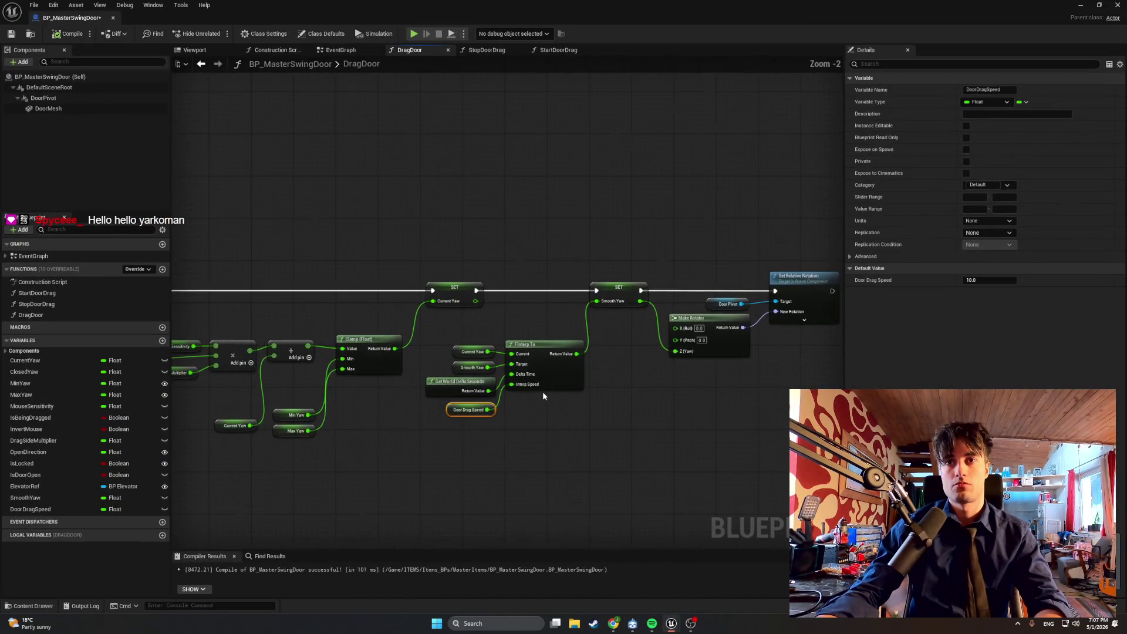
Step: Shift the SET Smooth Yaw through Set Relative Rotation group left and move SET Current Yaw right
drag(543, 397, 533, 392)
mouse_move(703, 332)
mouse_down()
mouse_move(431, 210)
mouse_move(373, 209)
mouse_move(413, 211)
mouse_up()
drag(731, 198, 372, 473)
mouse_move(534, 280)
mouse_down()
mouse_move(481, 274)
mouse_move(494, 276)
mouse_up()
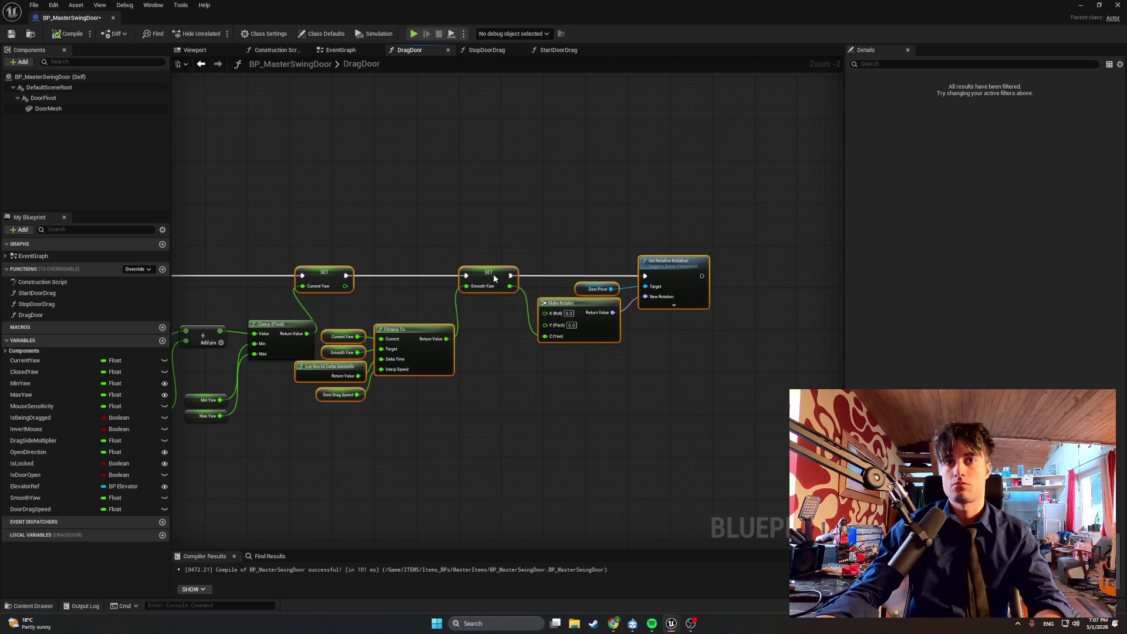
click(325, 274)
mouse_move(324, 275)
mouse_down()
mouse_move(361, 276)
mouse_move(437, 308)
mouse_up()
click(413, 293)
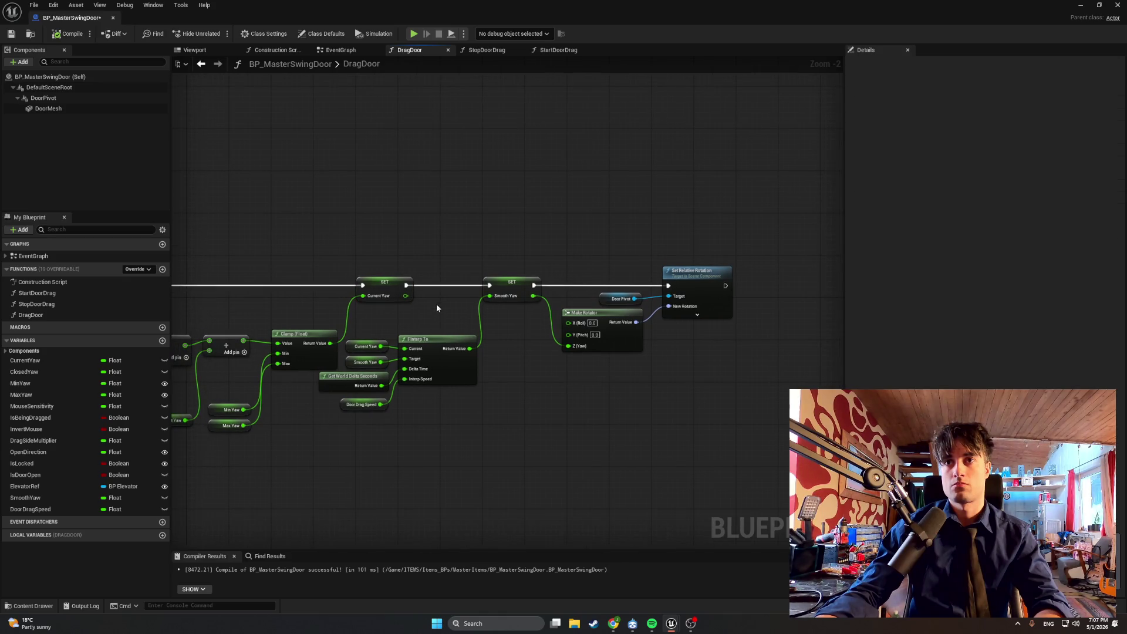
Step: Lower Make Rotator and Door Pivot, nudge Set Relative Rotation left, then search Windows for 'sammi'
mouse_move(627, 342)
mouse_down()
mouse_move(591, 347)
mouse_move(581, 290)
mouse_move(611, 340)
mouse_move(606, 304)
mouse_up()
drag(693, 276, 675, 274)
drag(528, 248, 616, 252)
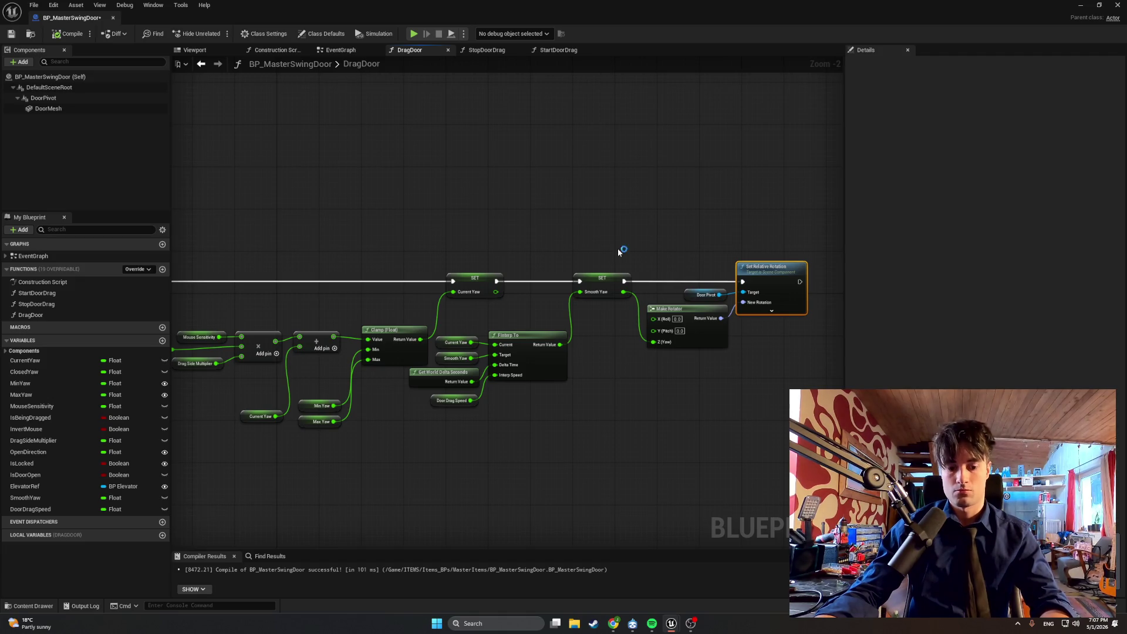
mouse_move(820, 217)
mouse_down()
mouse_move(295, 467)
mouse_move(178, 474)
mouse_up()
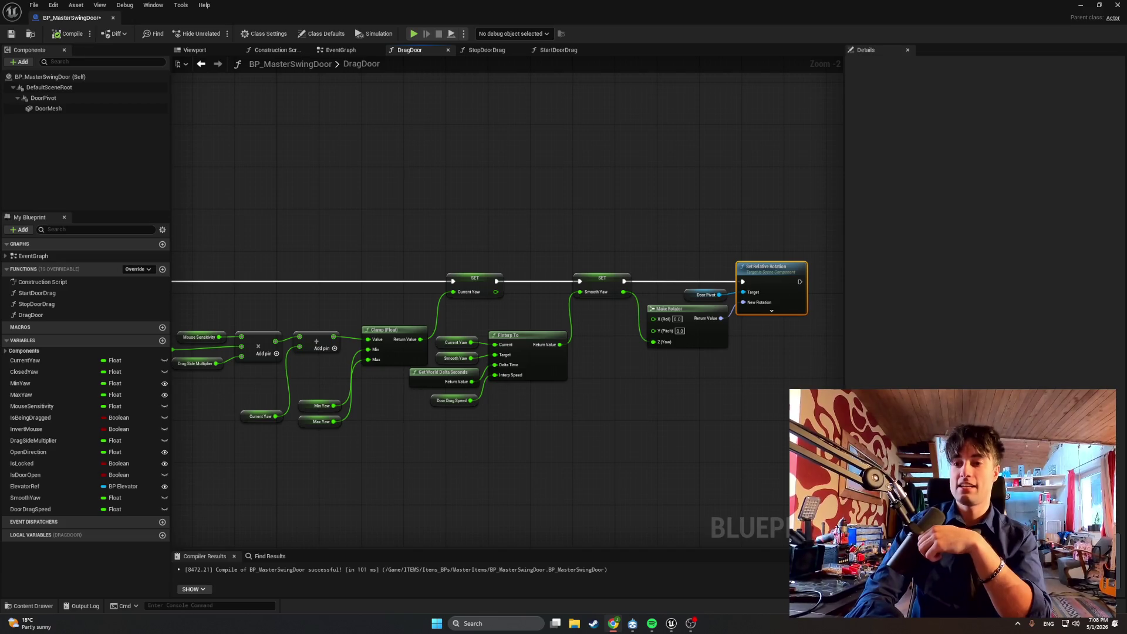
key(super)
Step: Launch SAMMI Core from the Start menu search and decline the new version update
text(sammi)
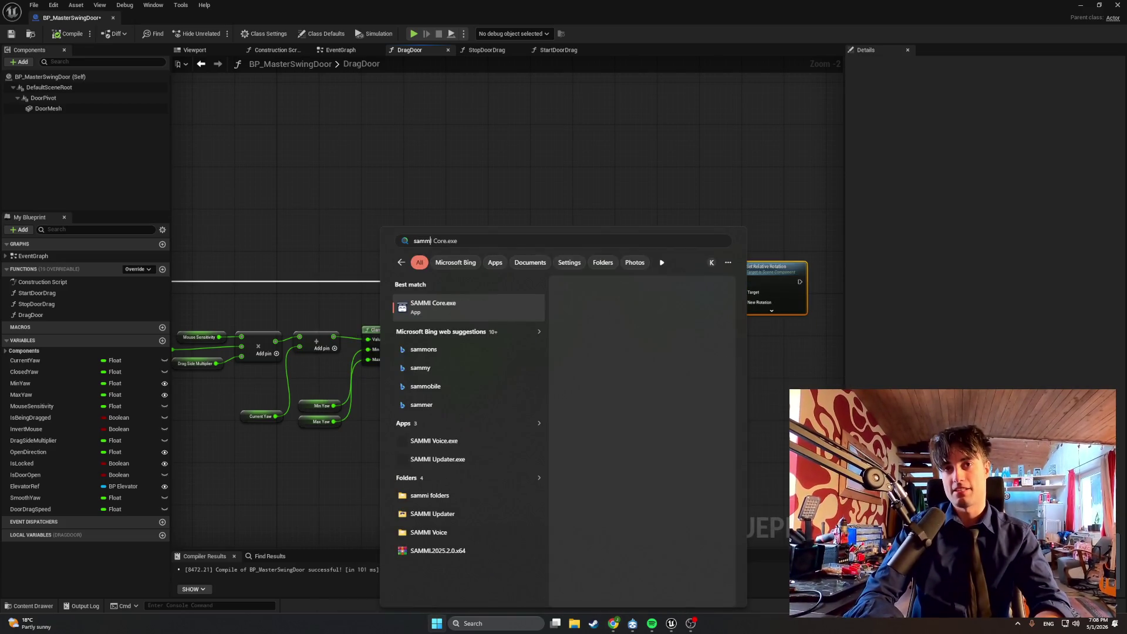
key(Return)
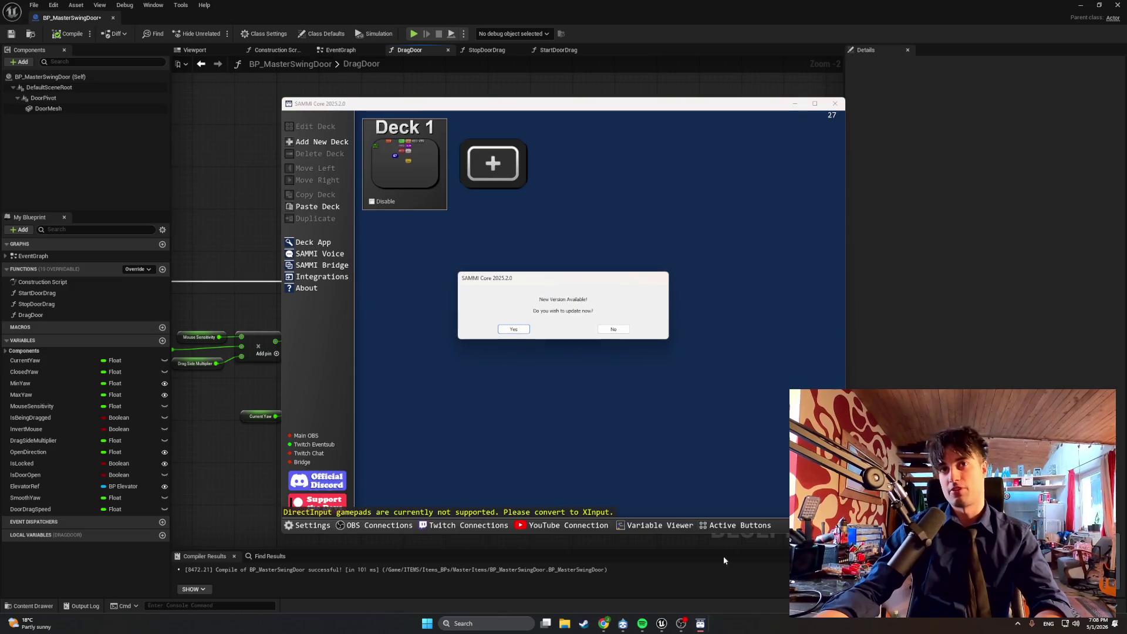
click(613, 329)
Step: Open Deck 1, fire the VITTU button, save the deck, and minimize SAMMI Core
double_click(405, 159)
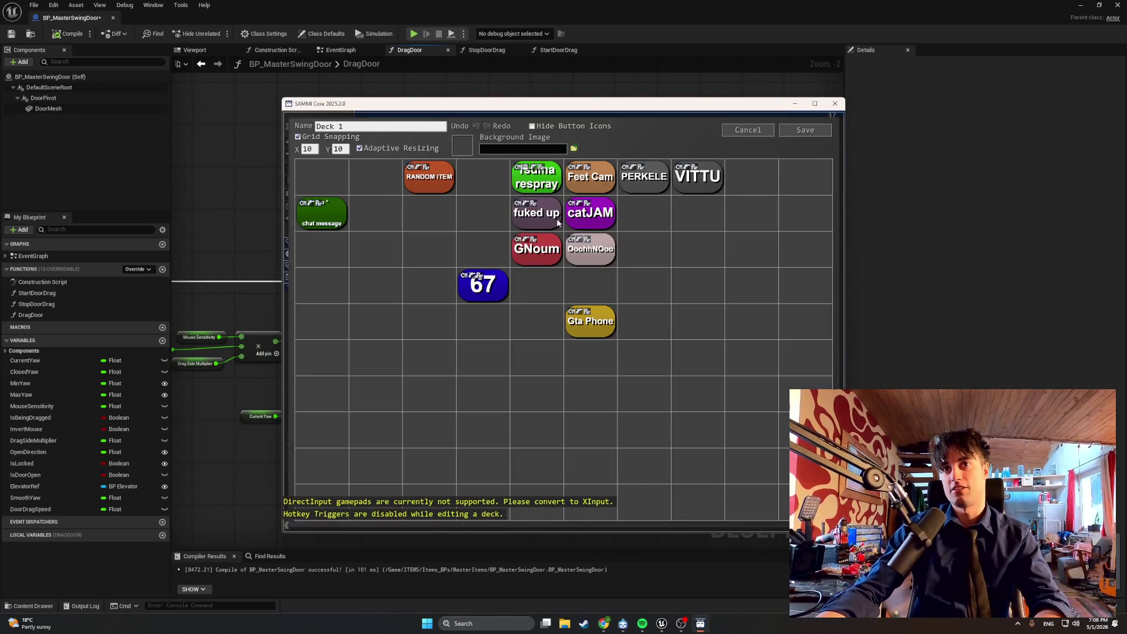
click(692, 176)
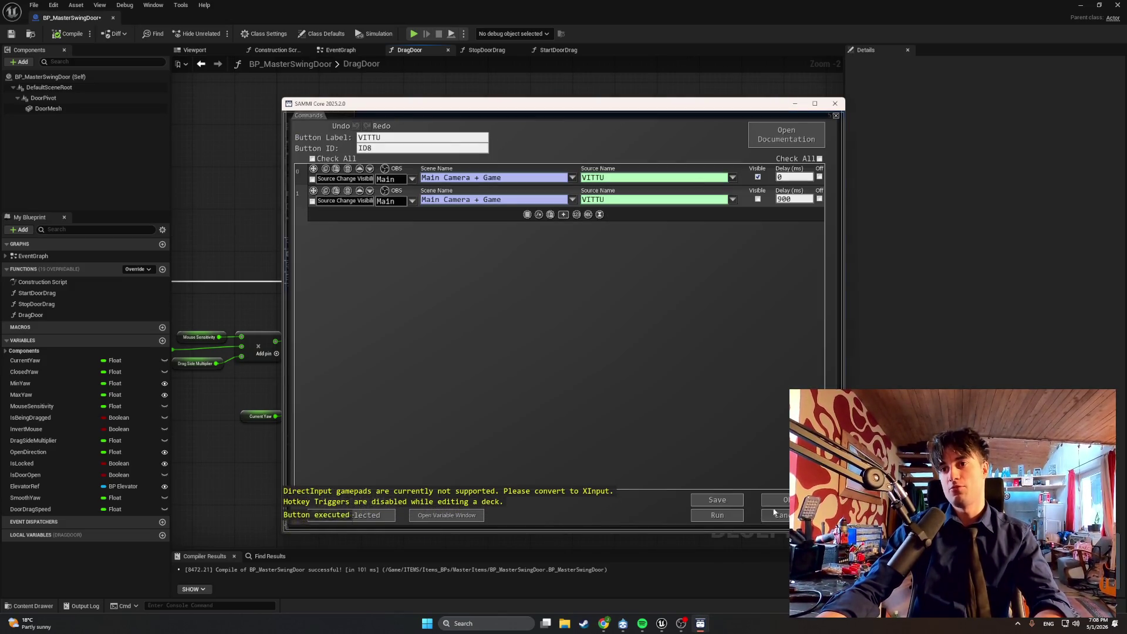
click(800, 135)
click(795, 103)
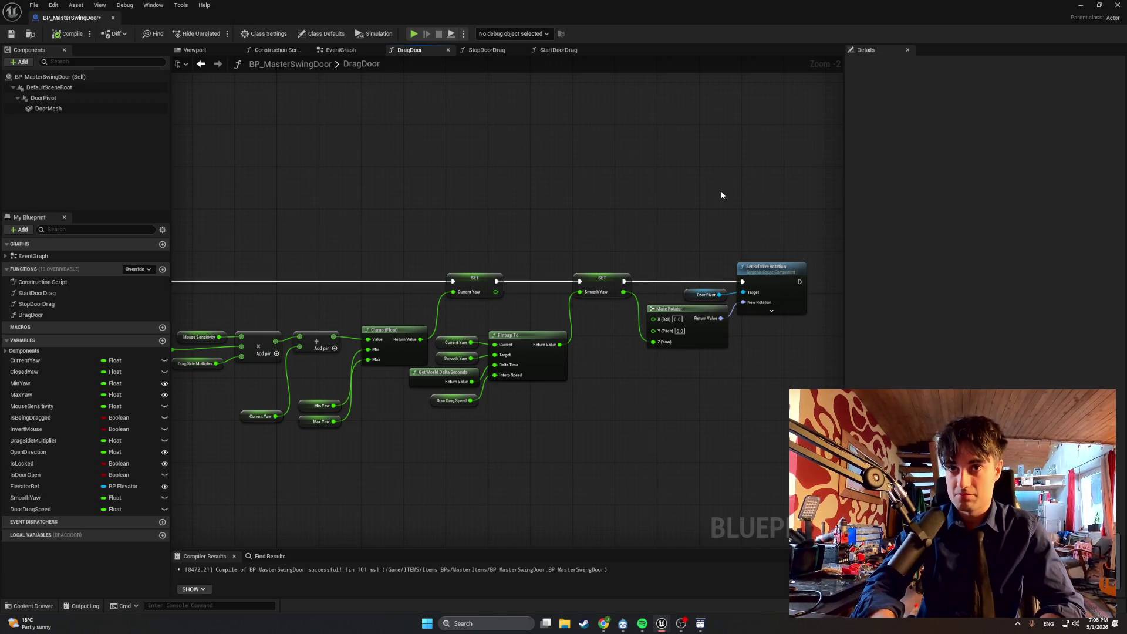
Step: Rewire FInterp To so Smooth Yaw feeds Current and Current Yaw feeds Target, then compile
scroll(487, 379, up, 2)
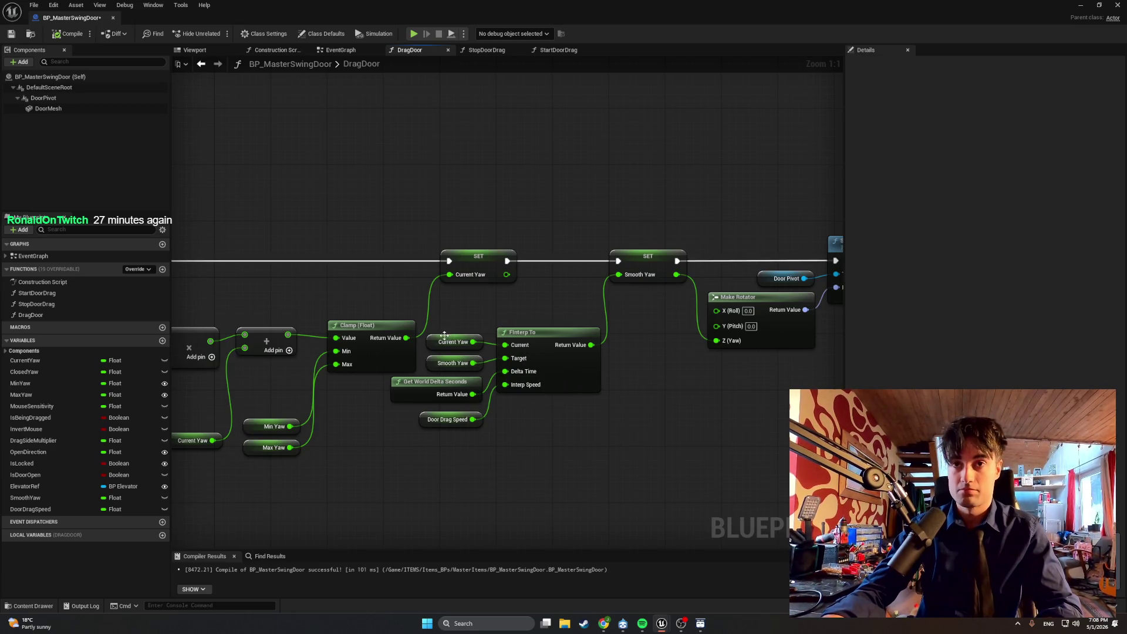
mouse_move(473, 342)
mouse_down()
mouse_move(505, 346)
mouse_move(505, 359)
mouse_move(473, 360)
mouse_move(441, 327)
mouse_move(436, 363)
mouse_move(438, 344)
mouse_up()
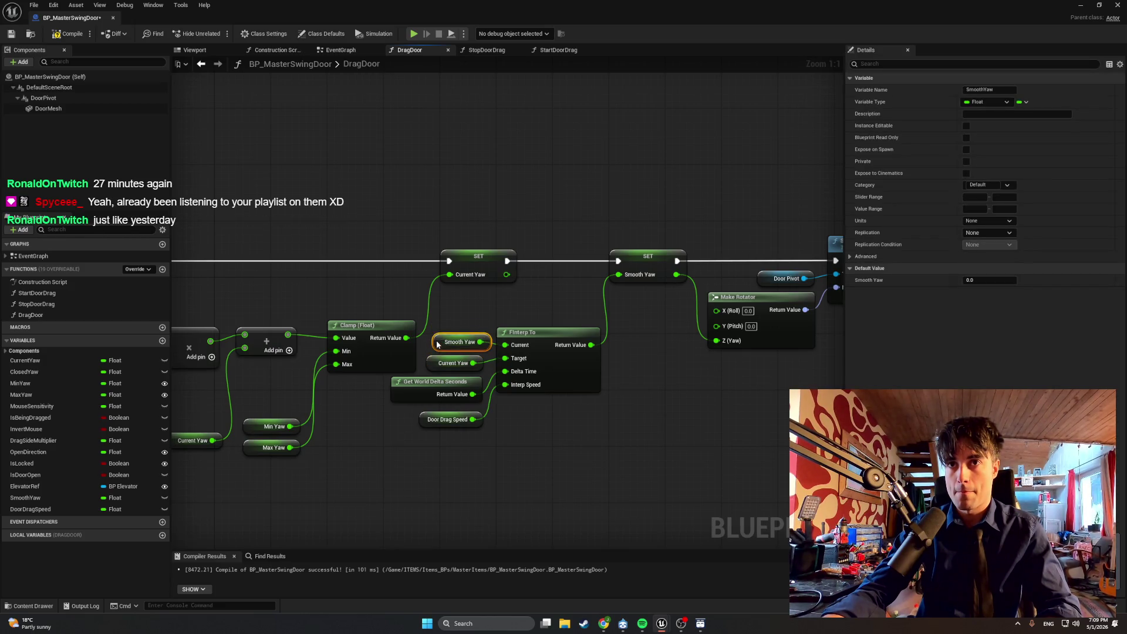
click(68, 33)
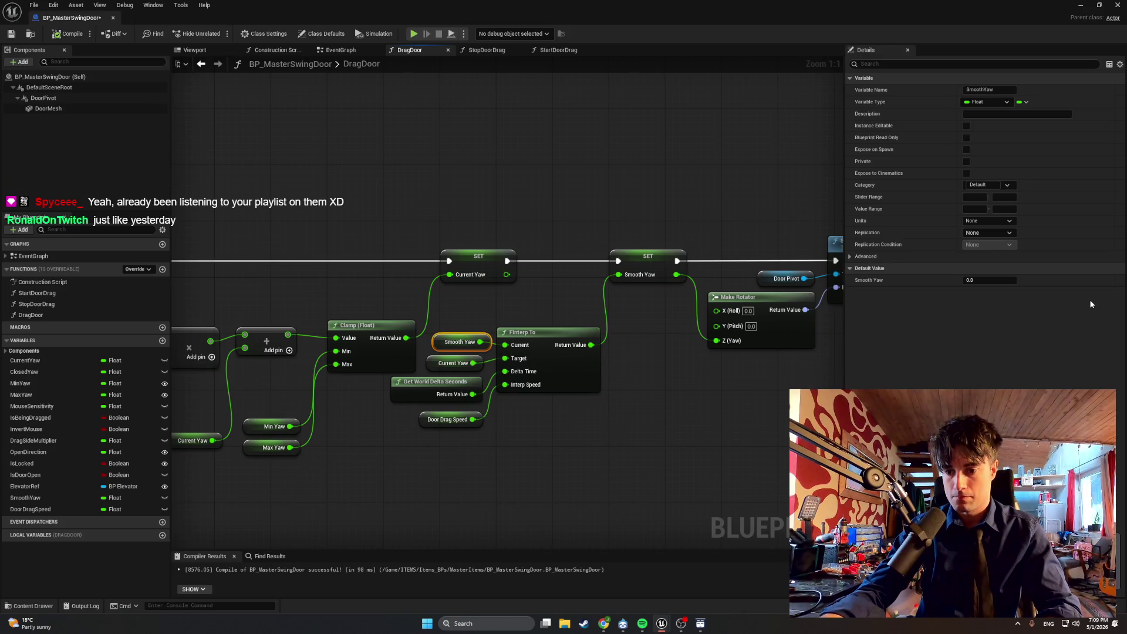
Step: Play the level, drag the door toward the staircase and back several times, then stop
click(1081, 6)
key(alt+p)
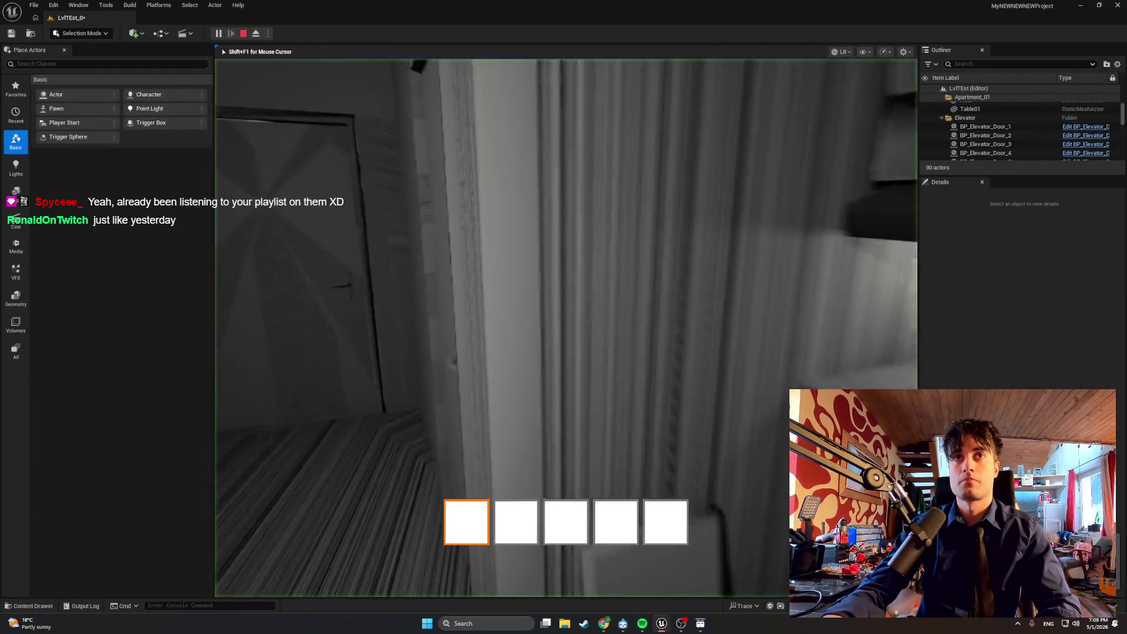
key(e)
key(e)
key(e)
key(e)
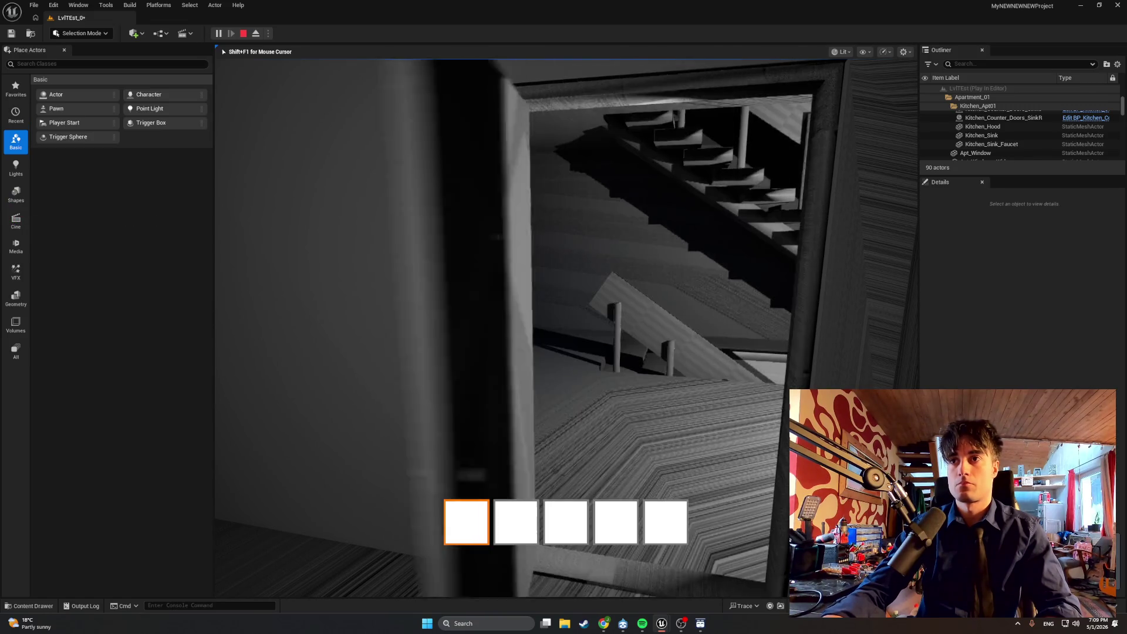
key(e)
key(e)
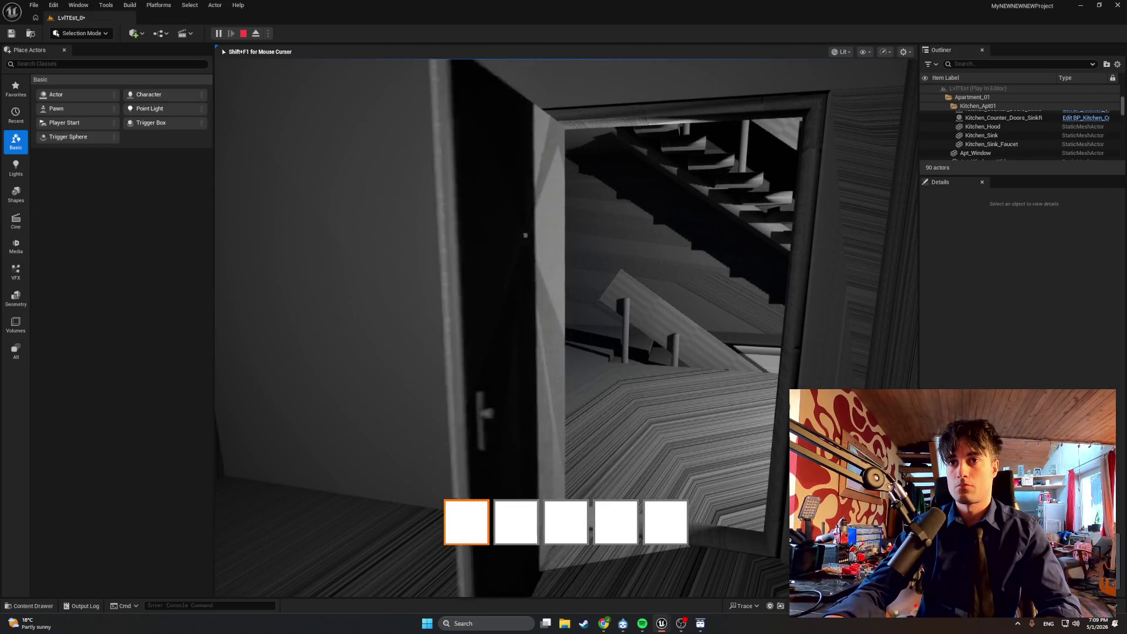
key(e)
key(e)
key(e)
key(e)
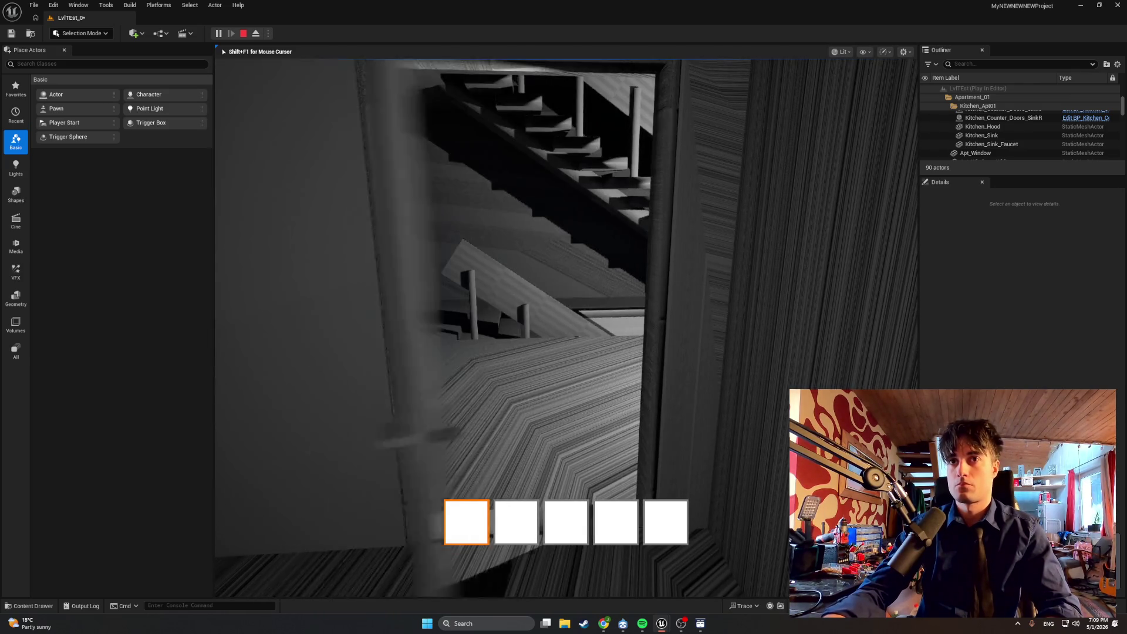
key(e)
key(e)
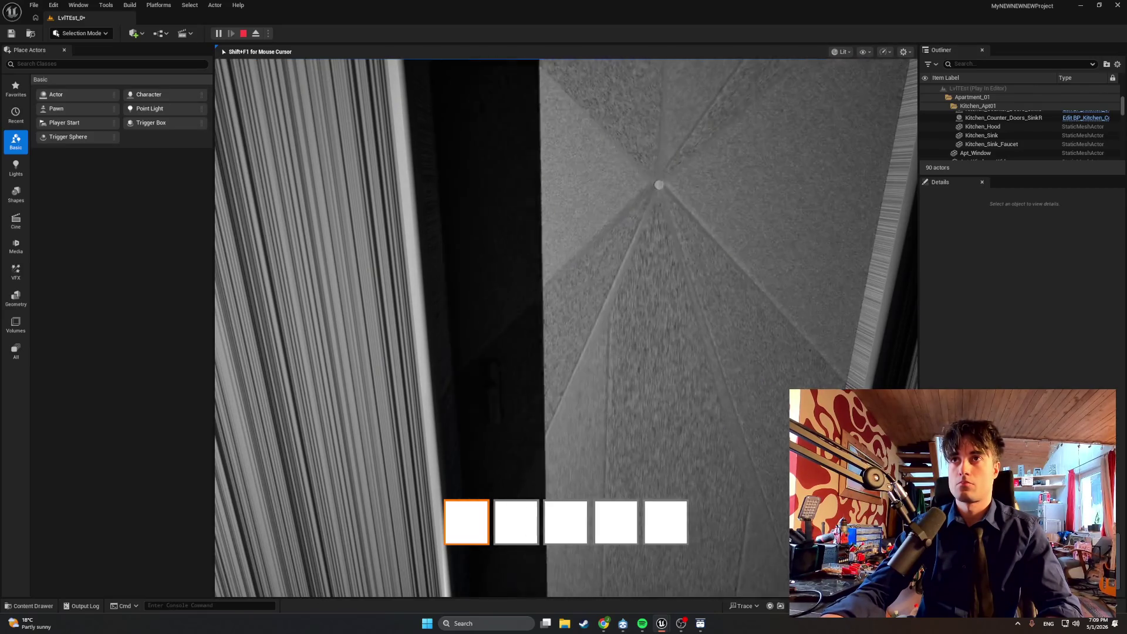
key(e)
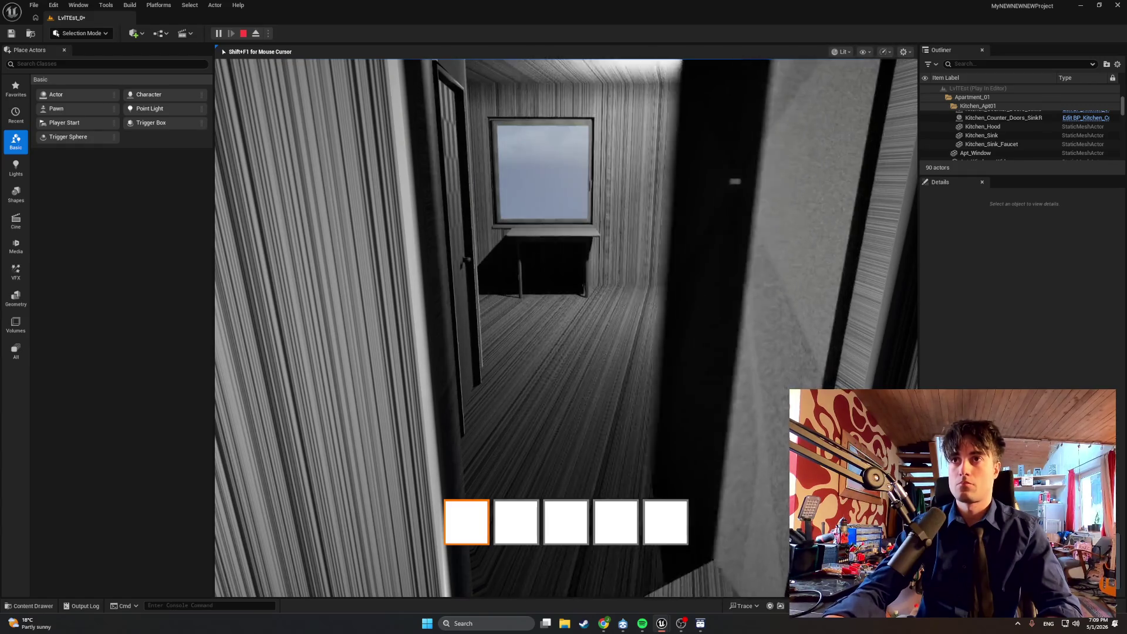
key(Escape)
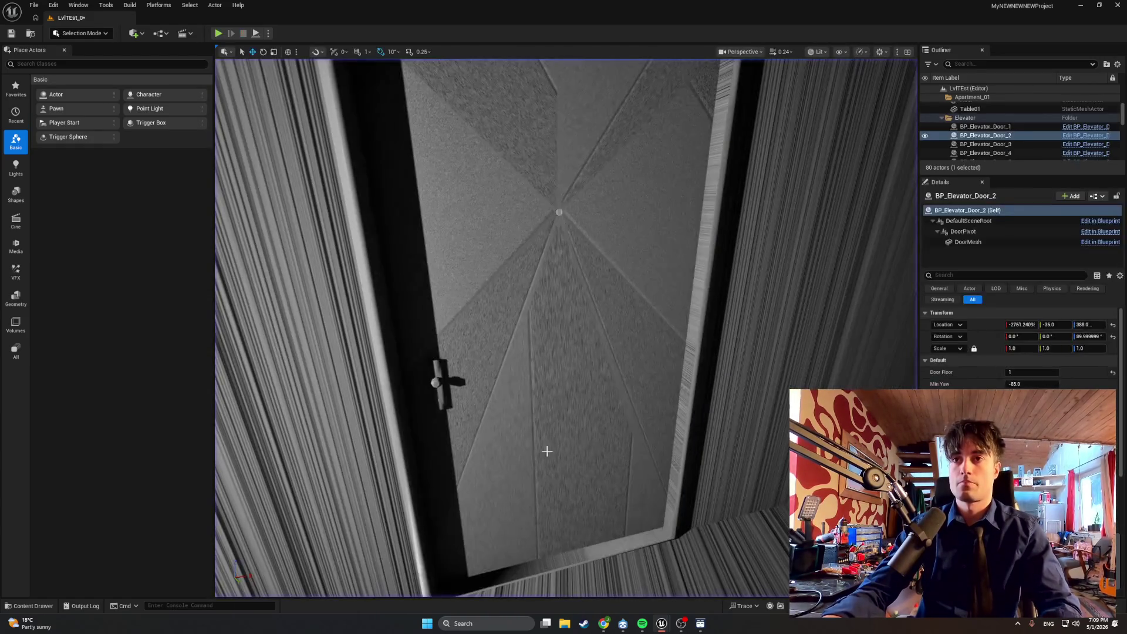
key(ctrl+space)
Step: In BP_MasterSwingDoor, inspect the DoorDragSpeed variable's settings and recompile the Blueprint
mouse_move(662, 623)
click(705, 576)
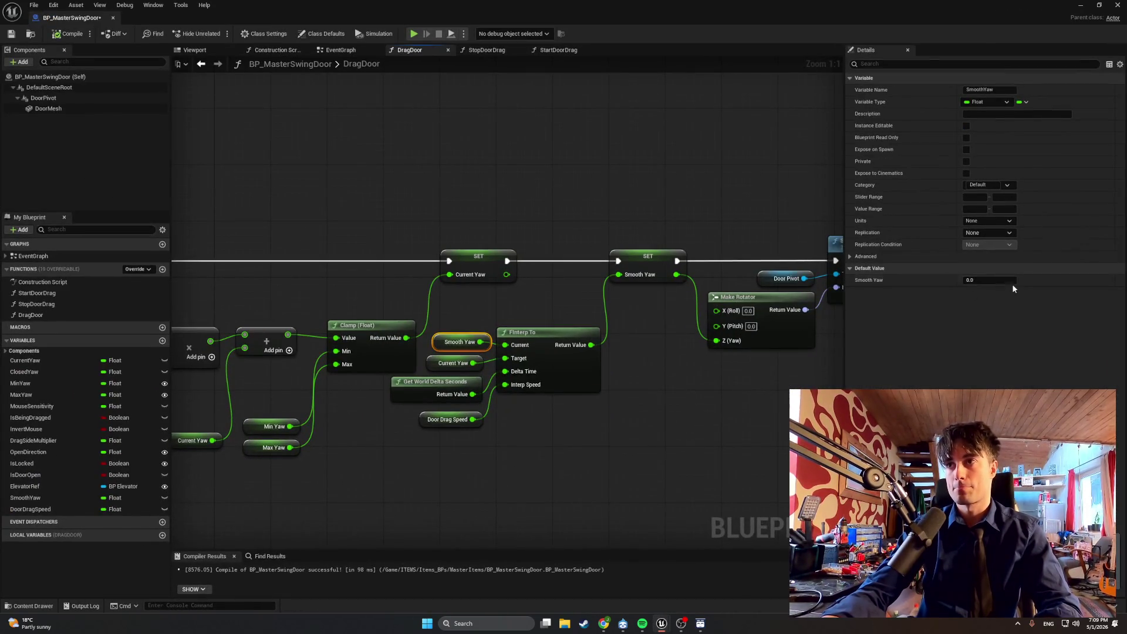
click(52, 509)
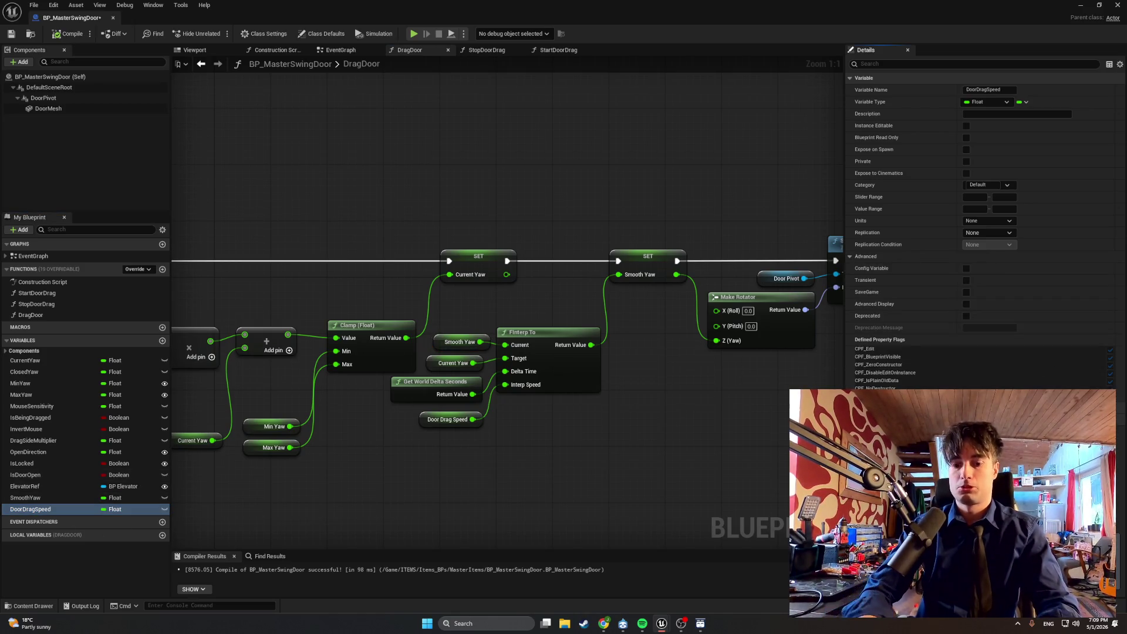
click(68, 33)
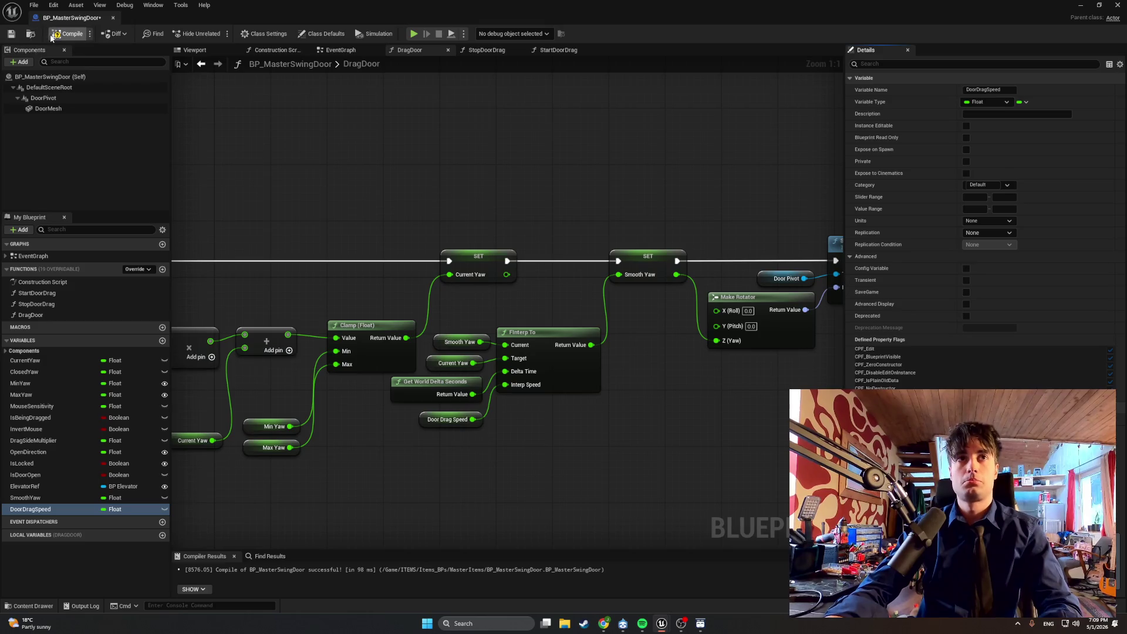
Step: Start a new play session and swing the apartment door open onto the stairs
click(1085, 5)
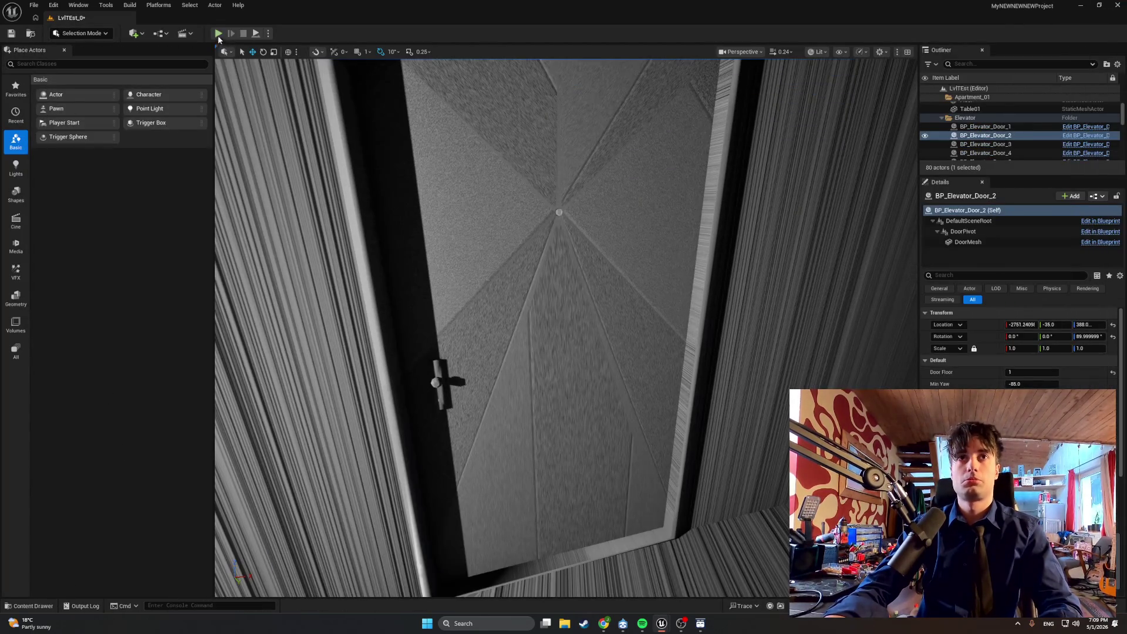
click(218, 34)
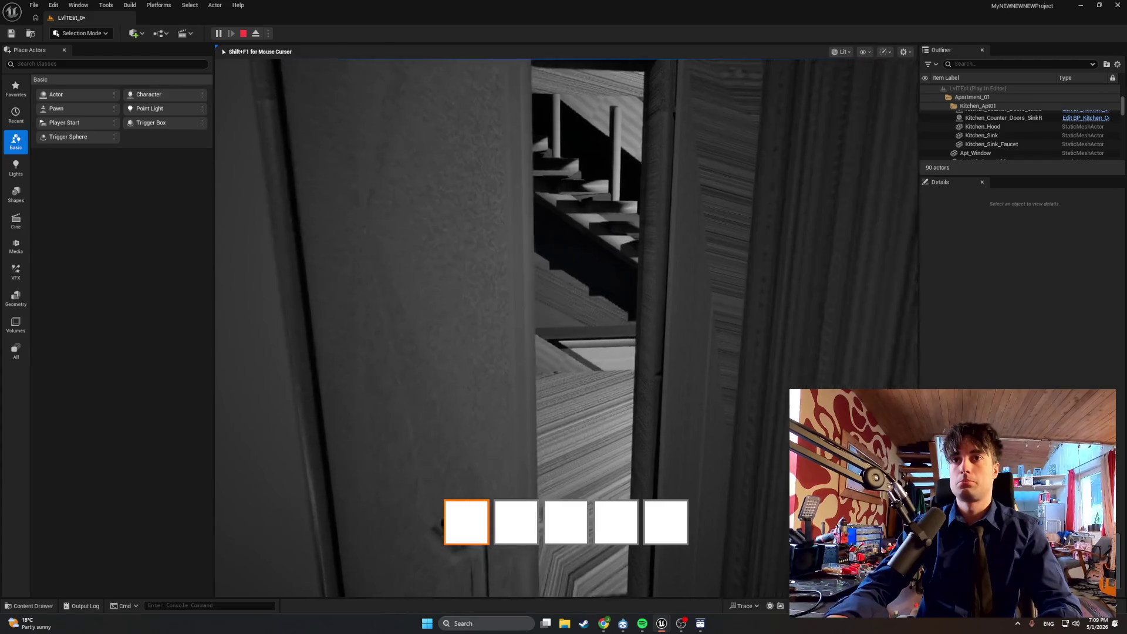
key(s)
key(w)
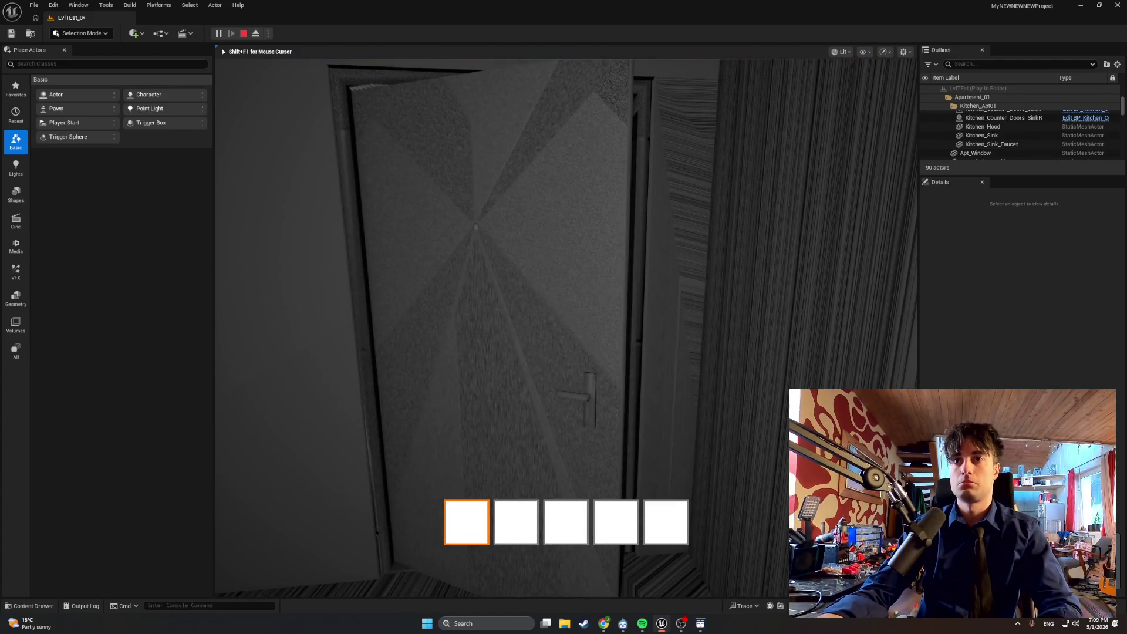
key(e)
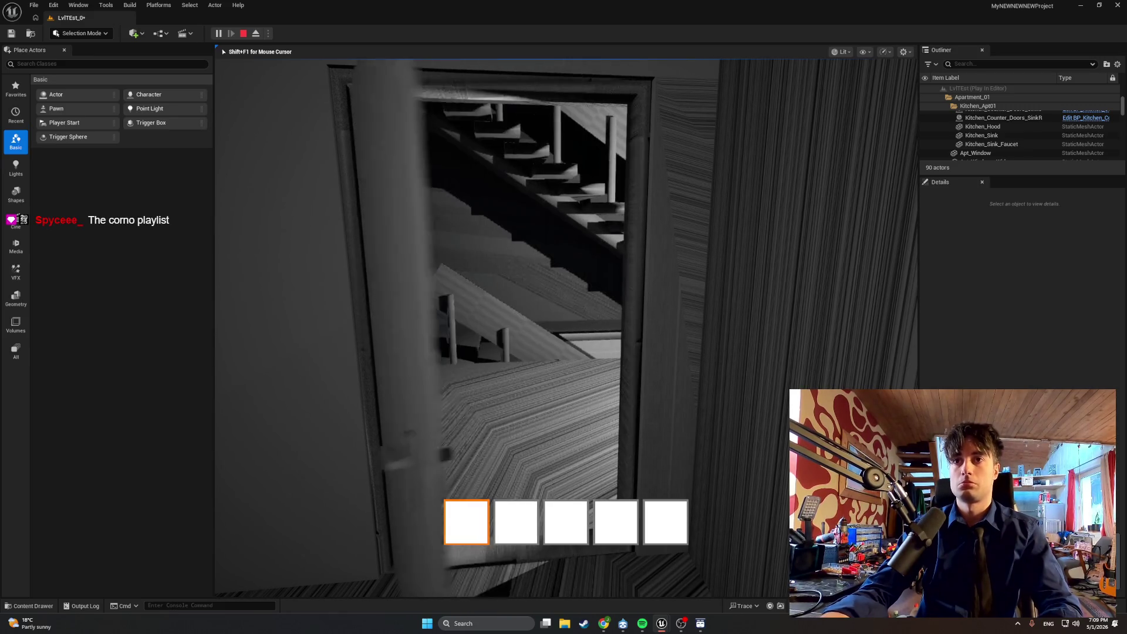
Step: Walk through the doorway into the kitchen, drag the fridge door open and shut, then stop
key(w)
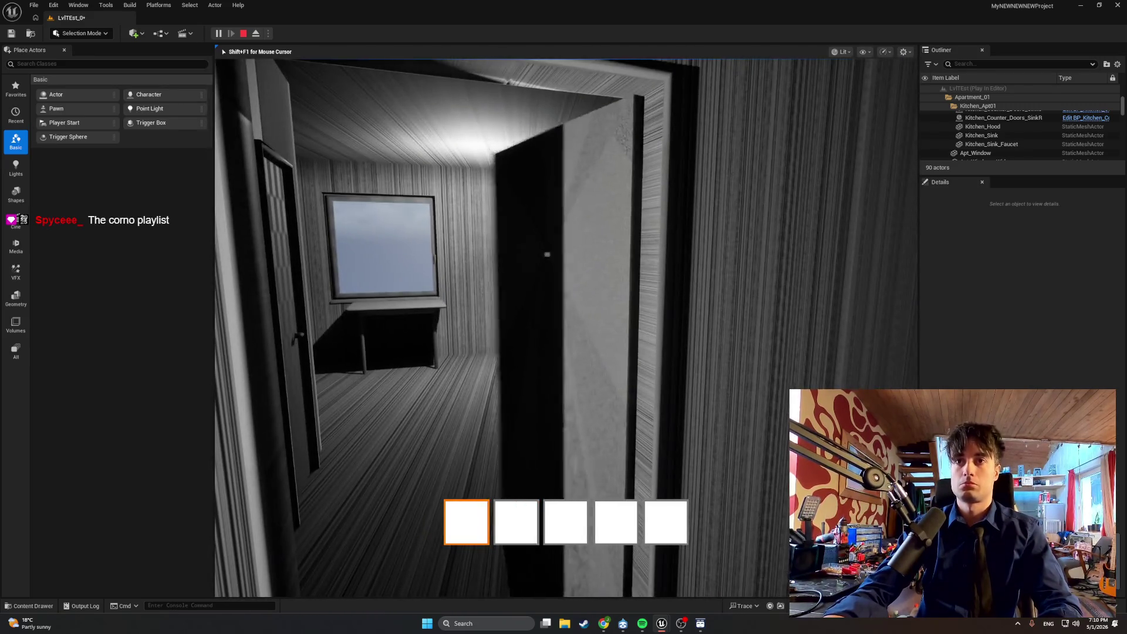
key(w)
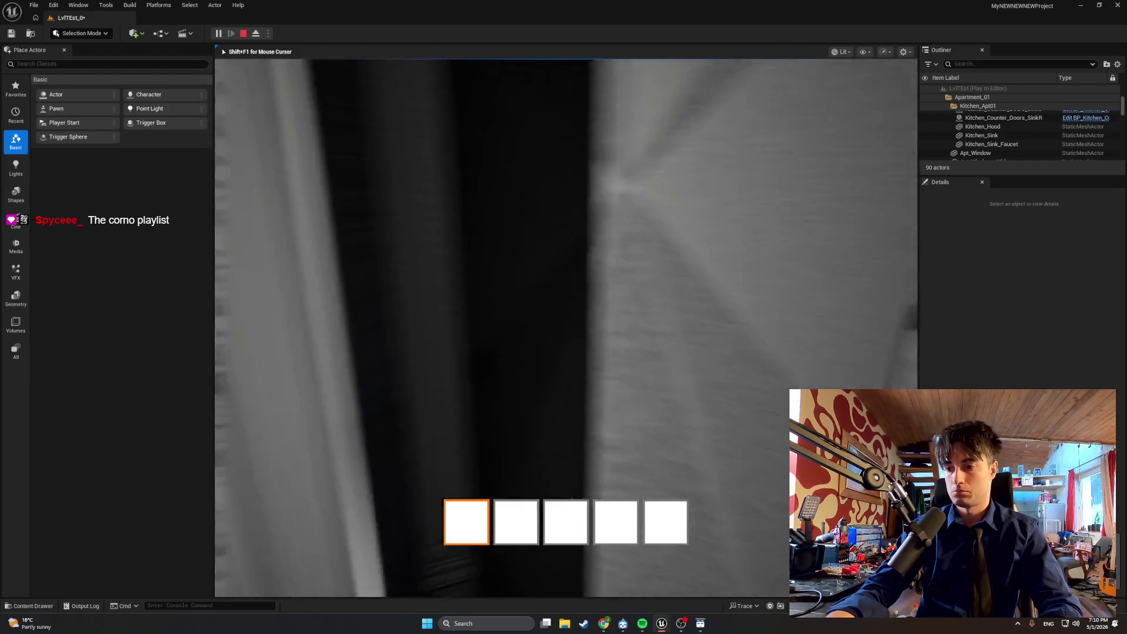
key(w)
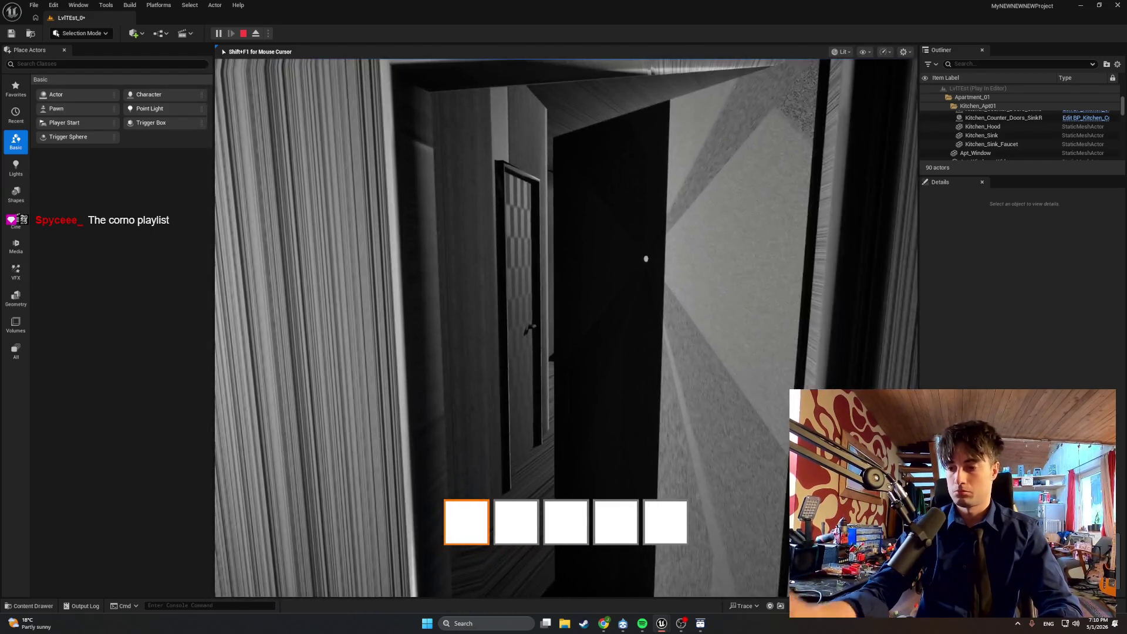
key(w)
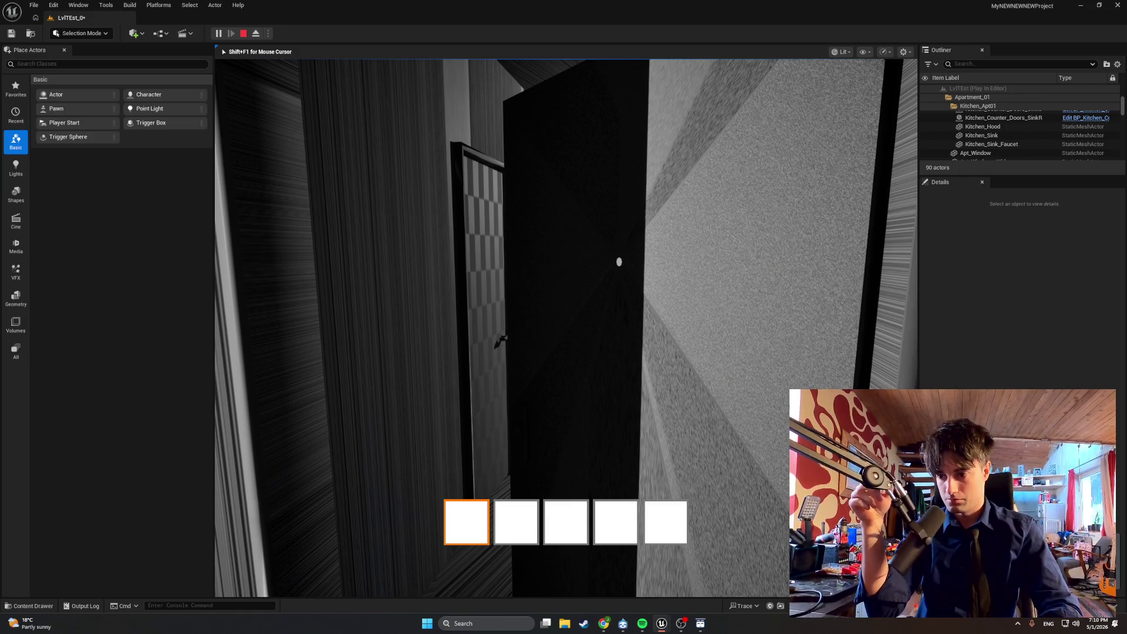
key(w)
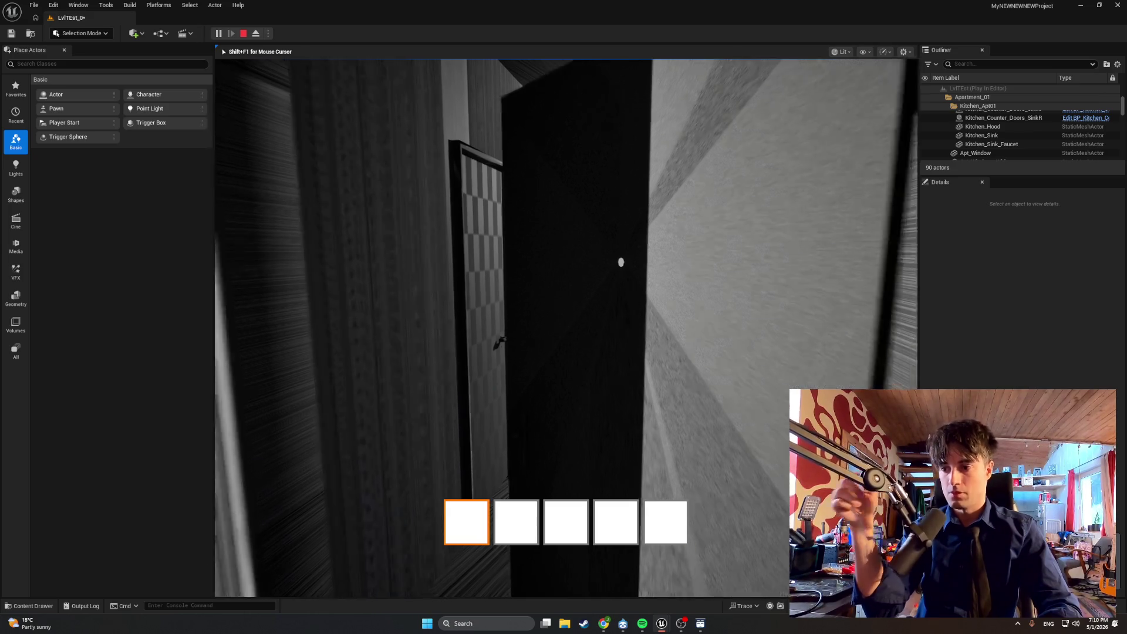
key(w)
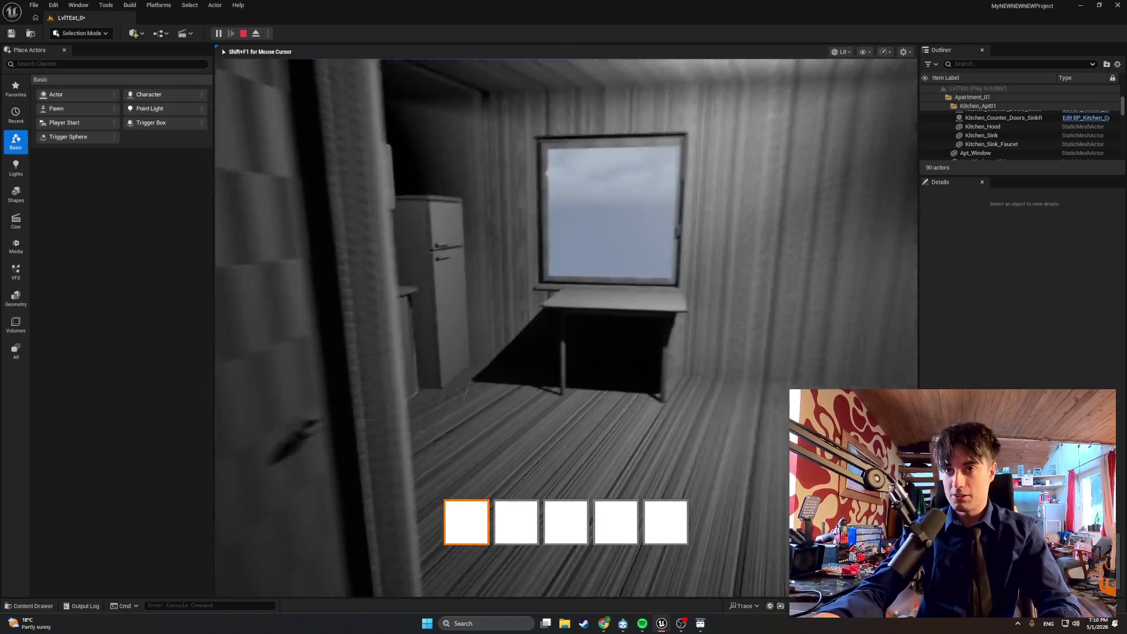
key(w)
key(e)
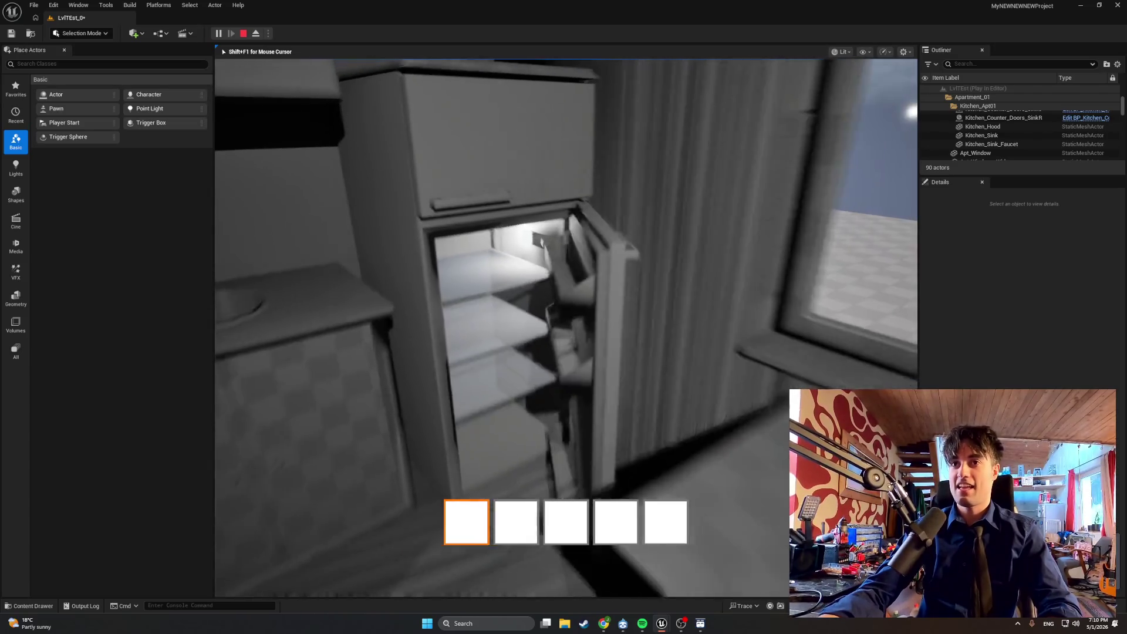
key(e)
key(e)
key(e)
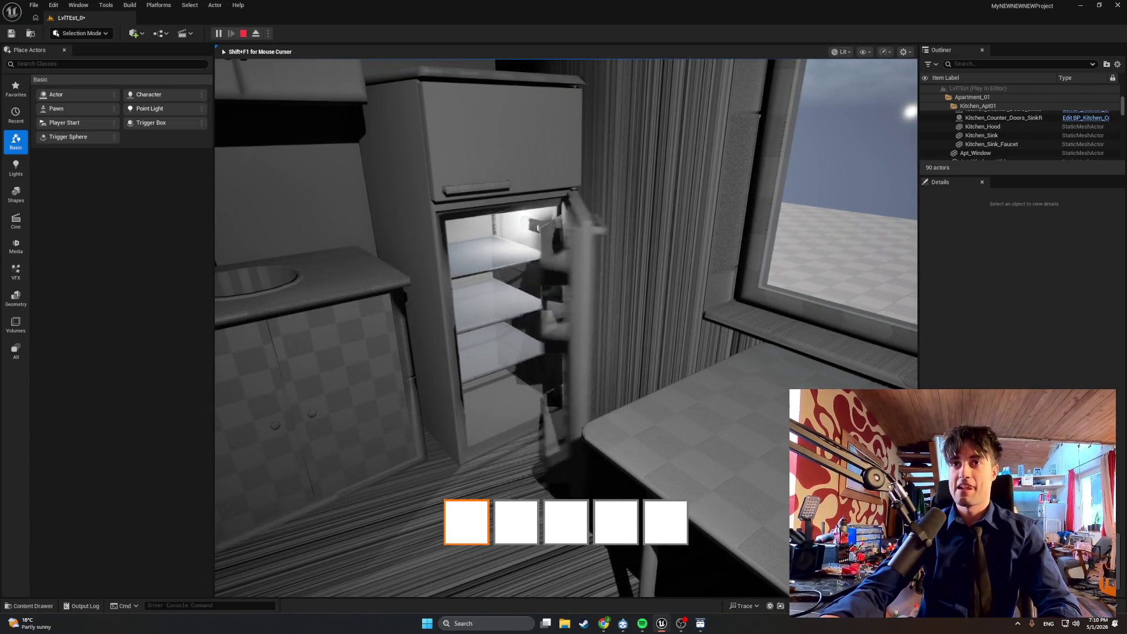
key(Escape)
key(ctrl+space)
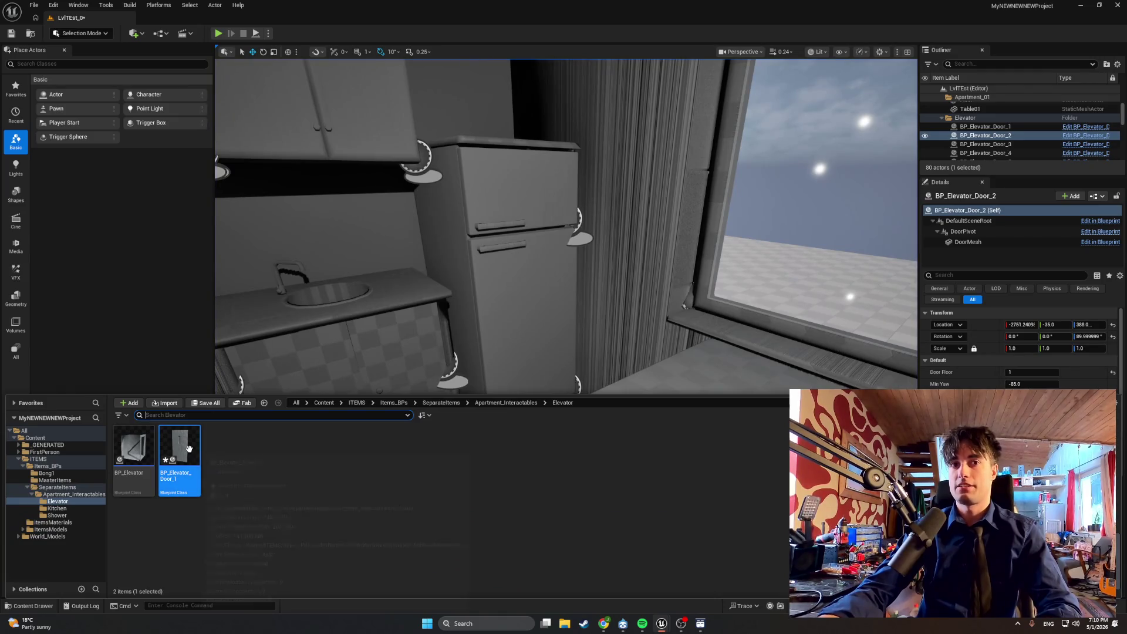
Step: Bring BP_MasterSwingDoor's DragDoor graph forward with DoorDragSpeed selected, and close the Spotify window
mouse_move(662, 623)
click(697, 580)
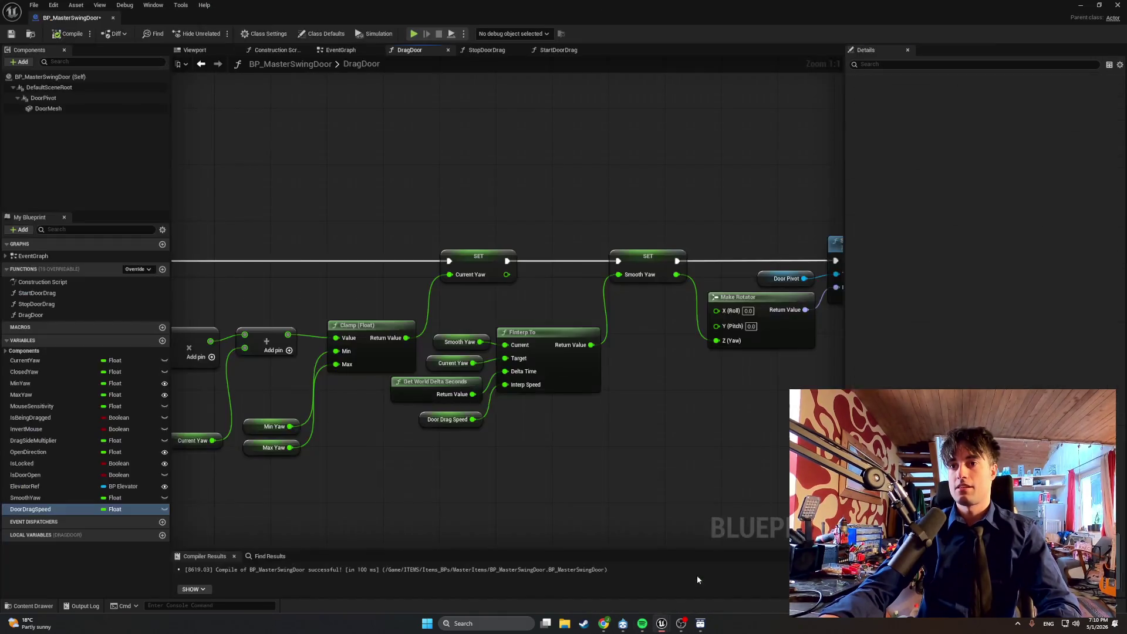
click(643, 623)
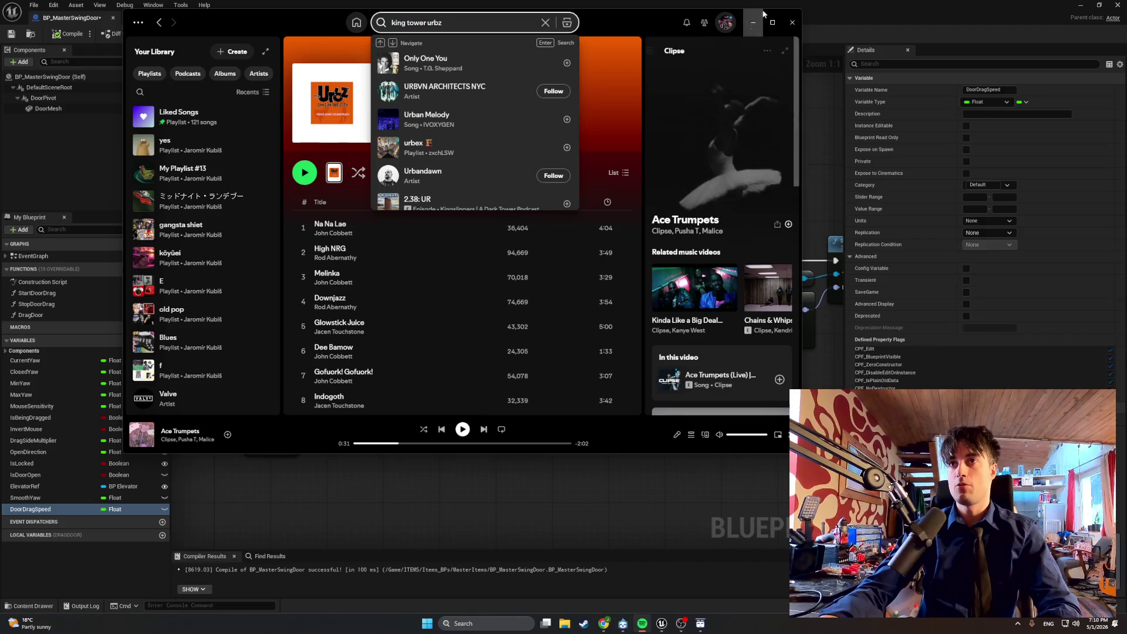
click(793, 22)
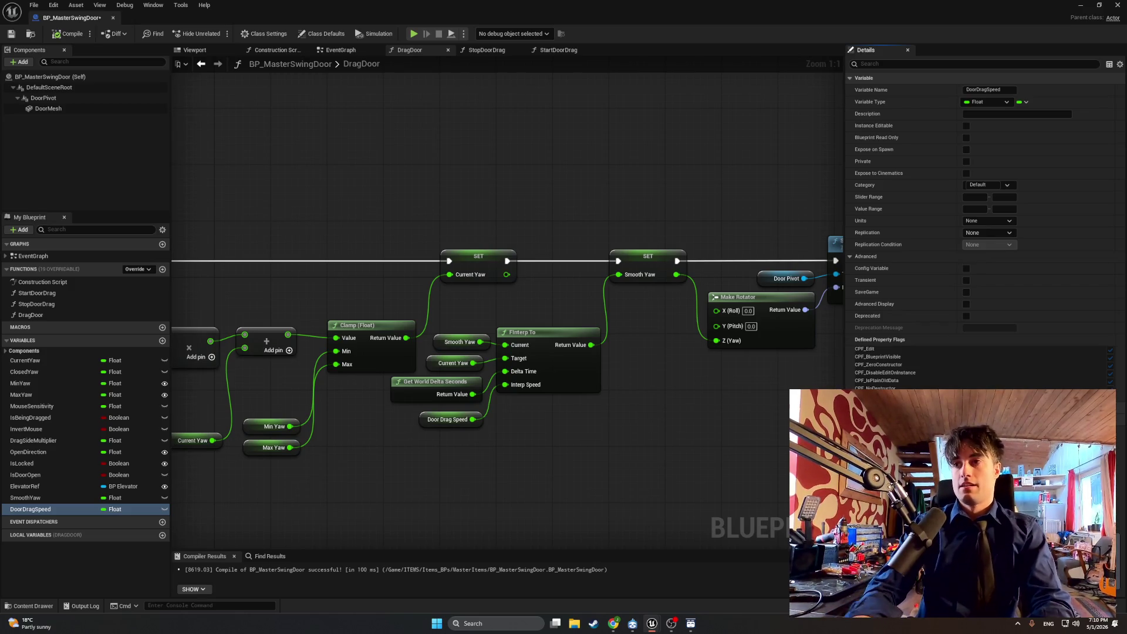
Step: Play the level and test dragging the fridge's lower door open and shut
click(1080, 5)
click(217, 33)
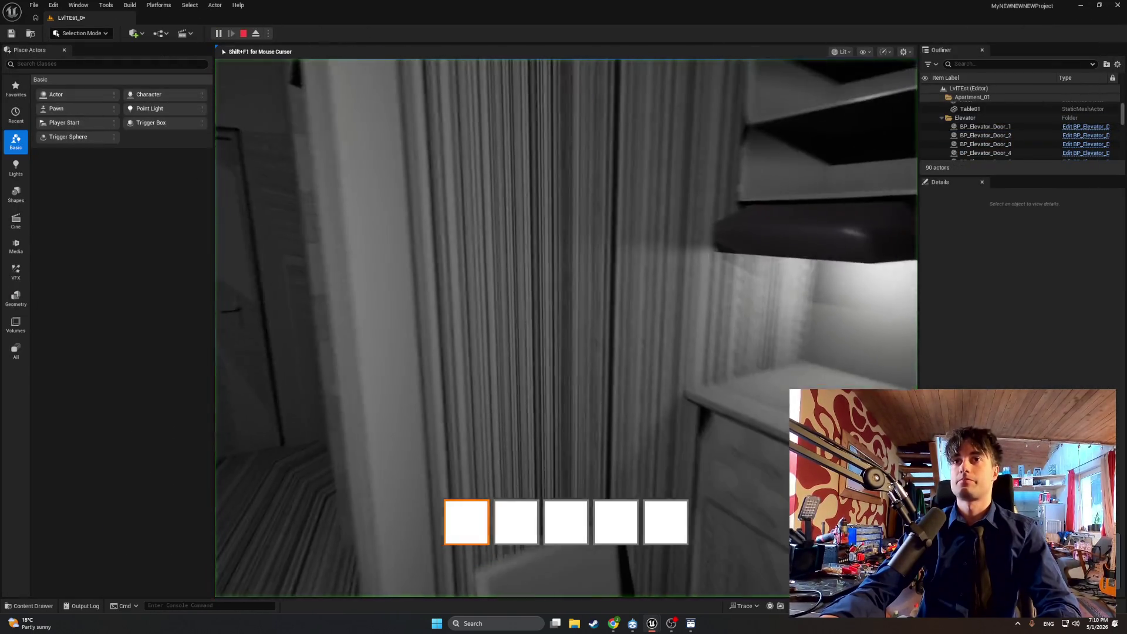
key(e)
key(e)
key(e)
key(e)
key(e)
key(Escape)
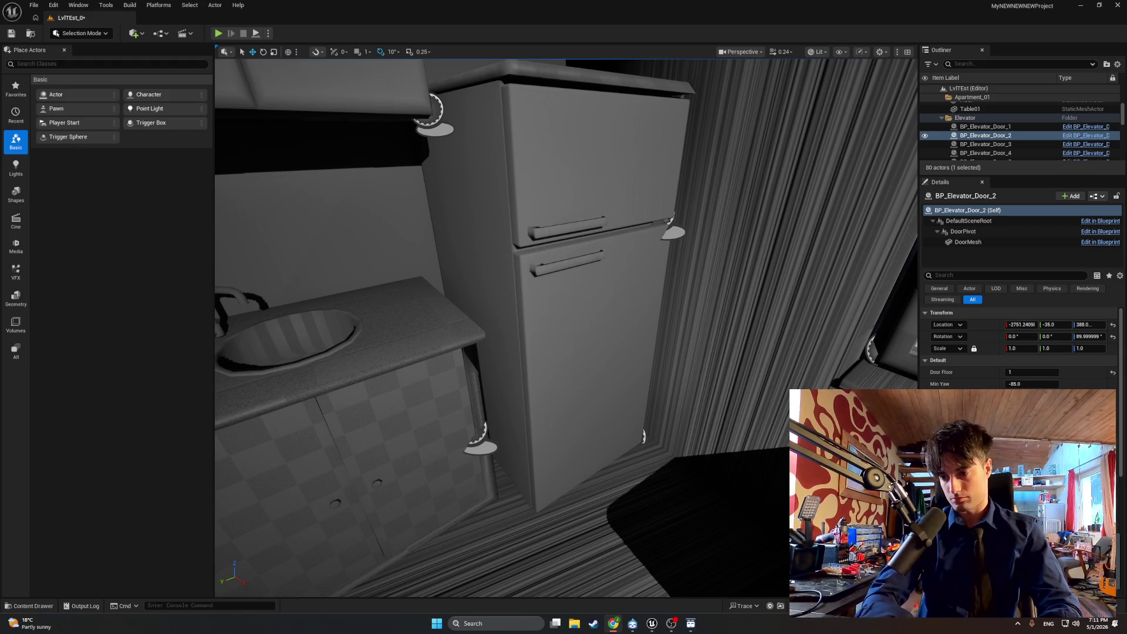
Step: Start another session, walk to the apartment door, and swing it open toward the staircase
drag(469, 299, 452, 241)
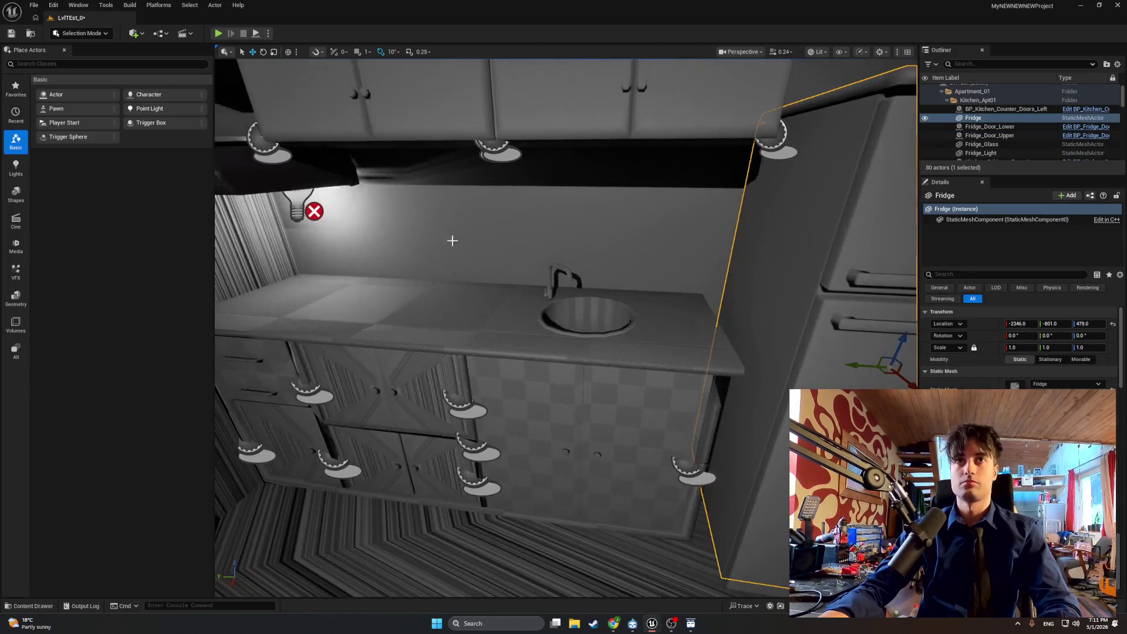
click(217, 34)
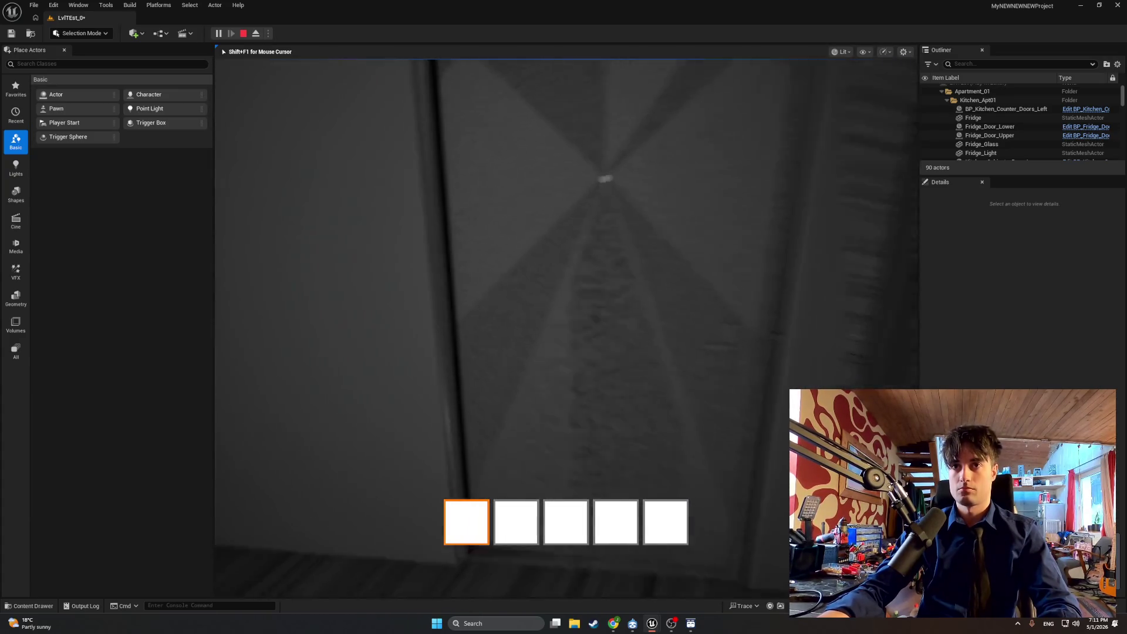
key(w)
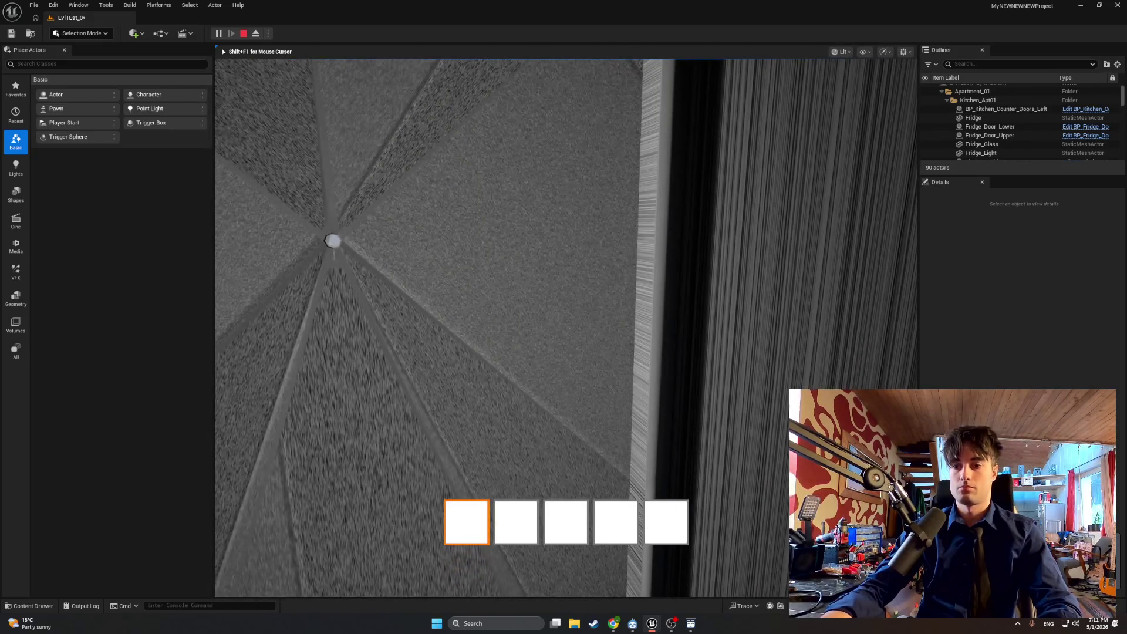
mouse_move(563, 317)
key(w)
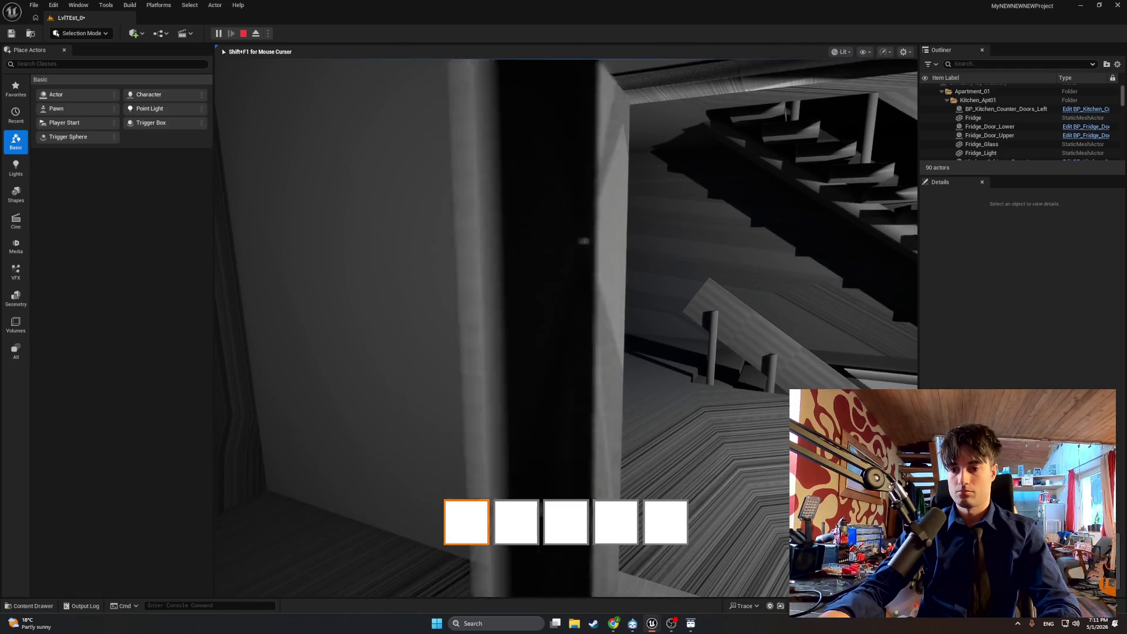
key(w)
key(e)
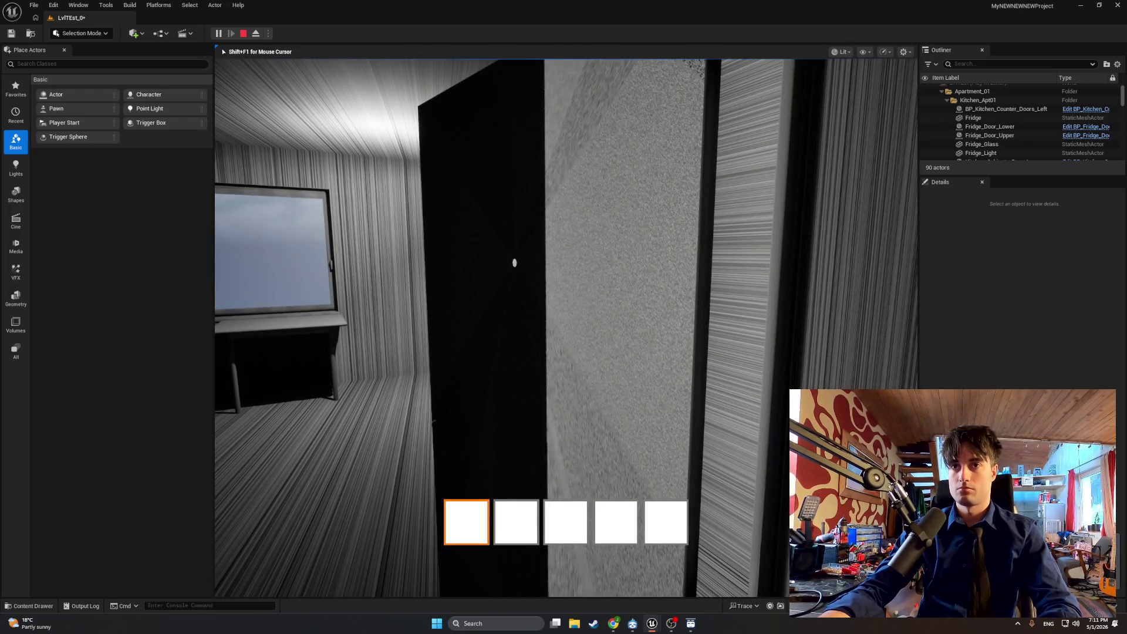
key(a)
key(d)
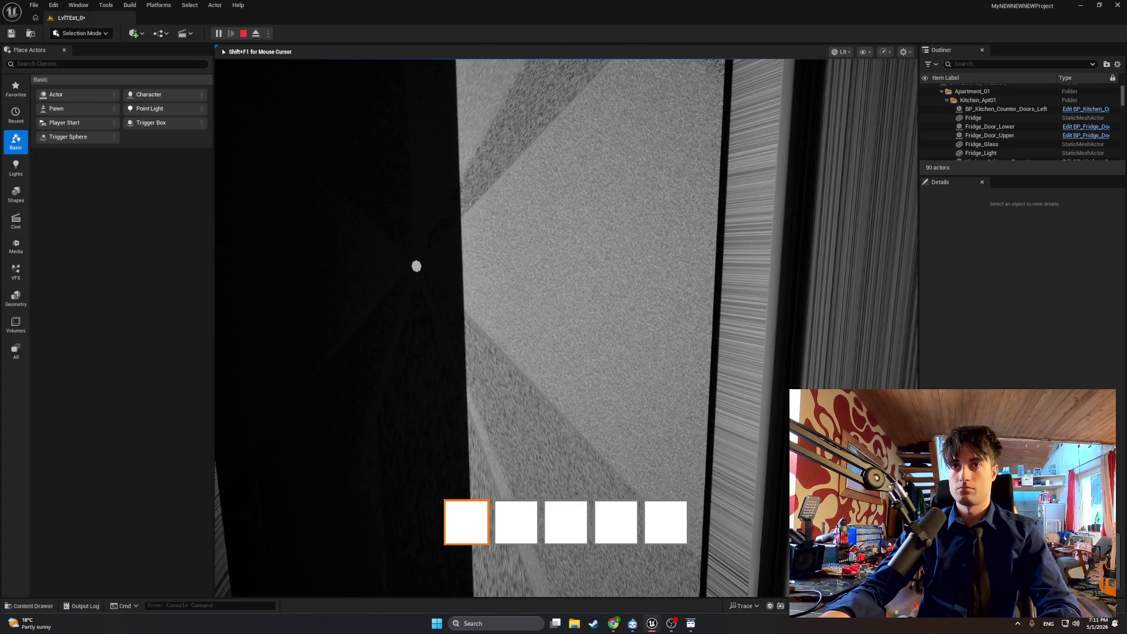
Step: Walk through to the window room and back to the staircase door, then return to DragDoor
key(a)
key(w)
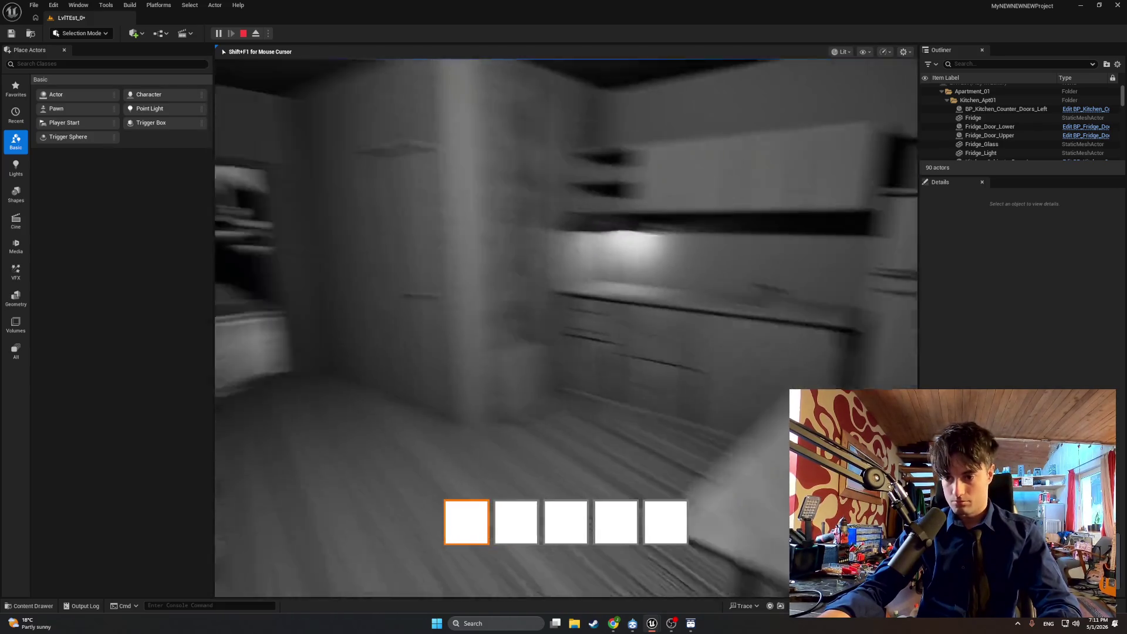
key(w)
key(w)
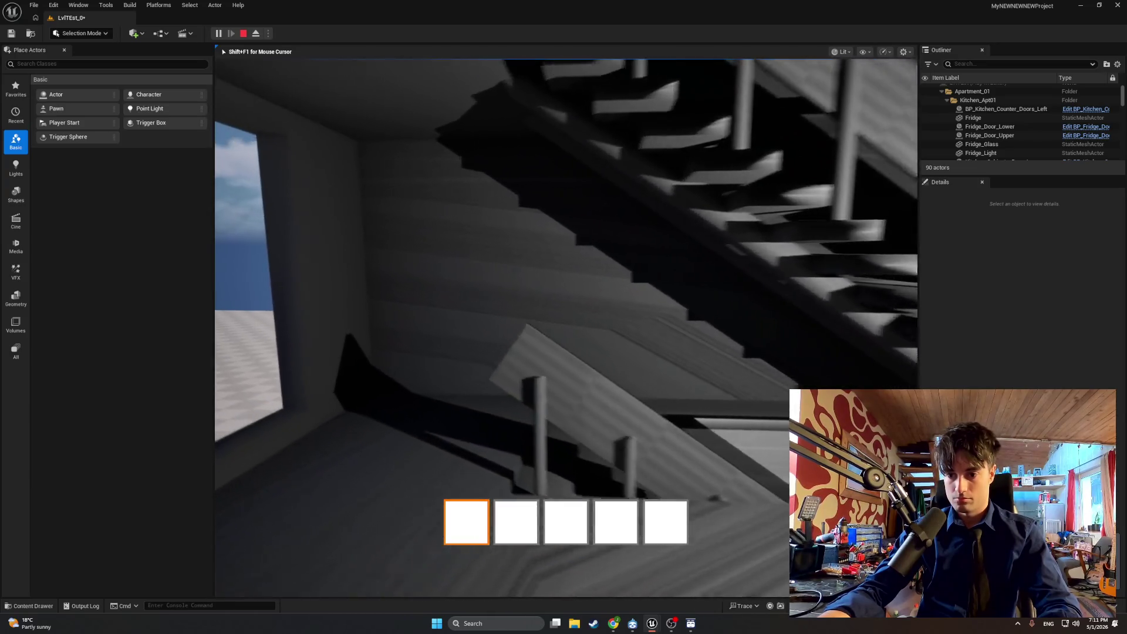
key(w)
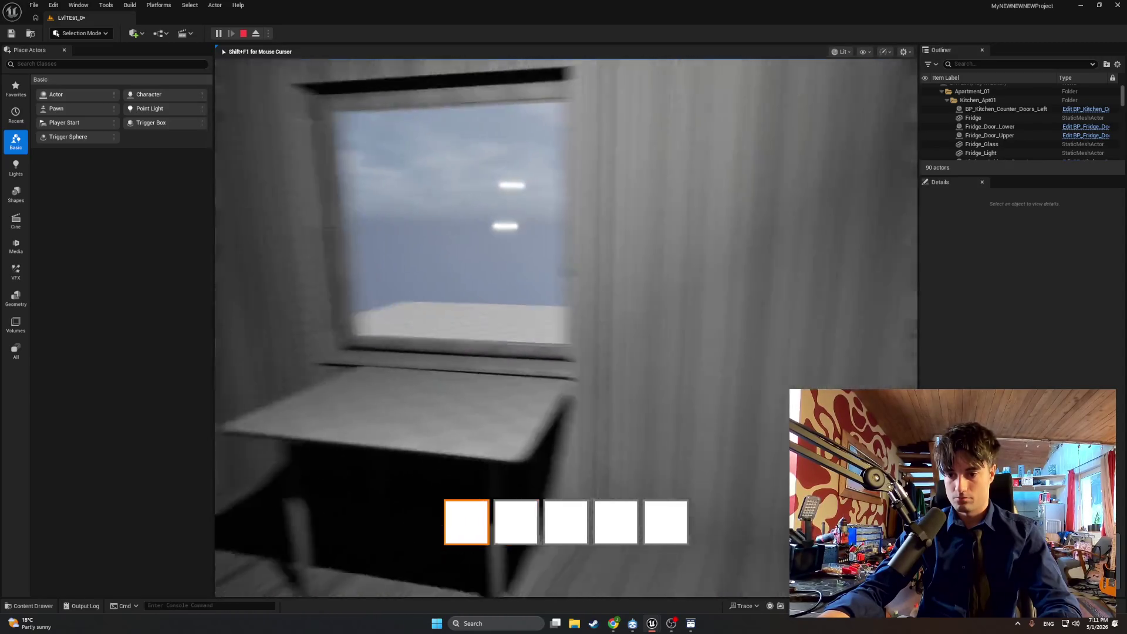
key(w)
key(Escape)
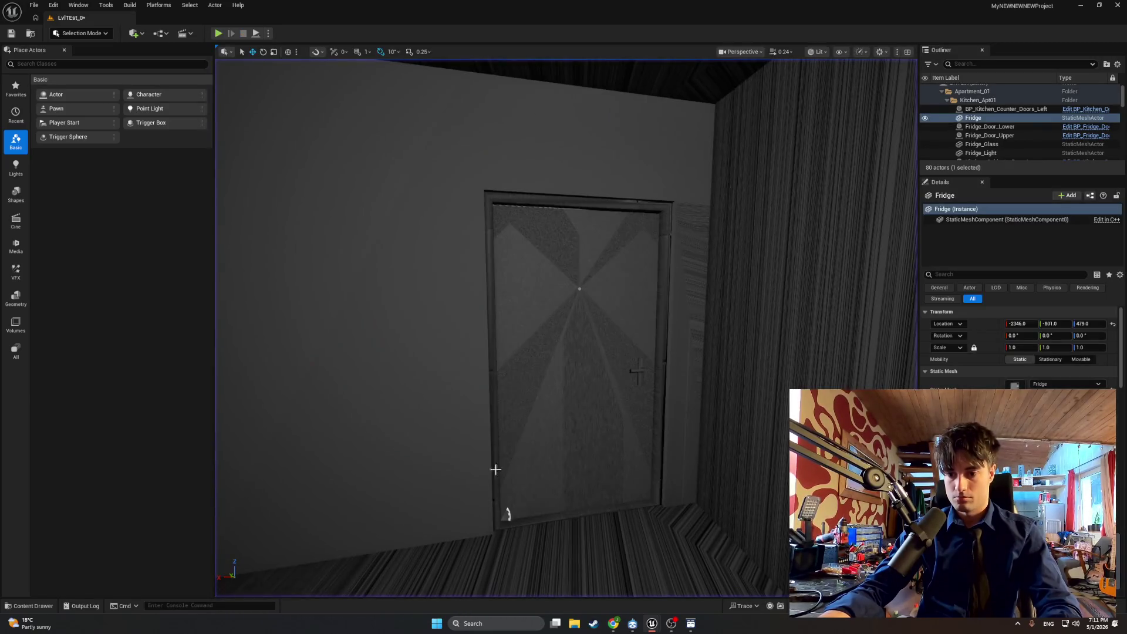
key(alt+Tab)
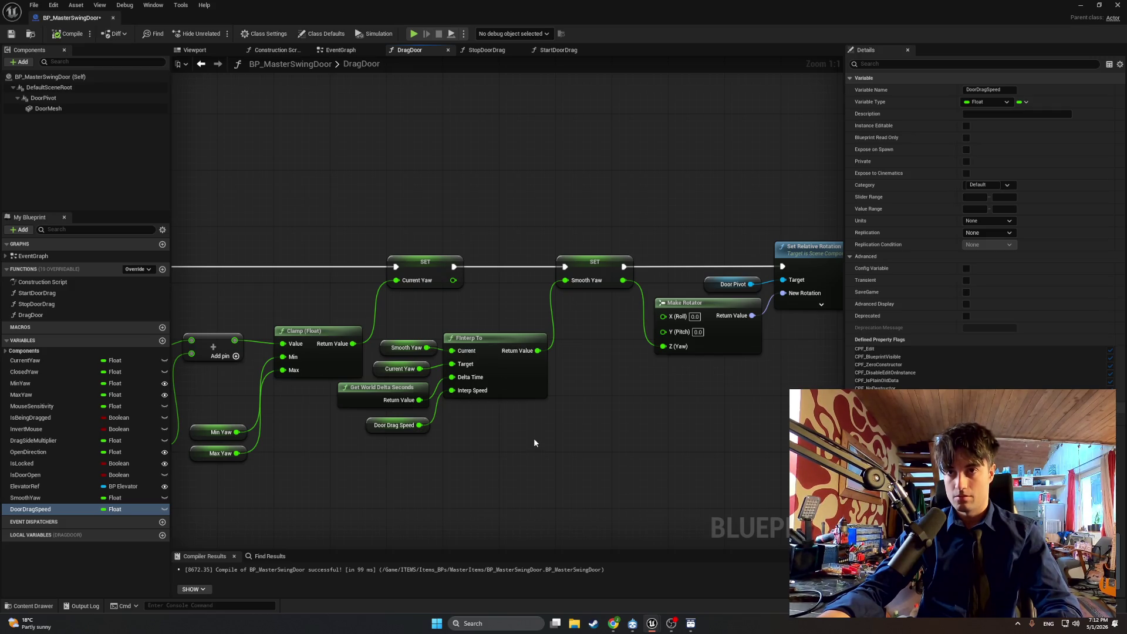
Step: Select the FInterp To node, its inputs and the Smooth Yaw SET node, and screenshot them
drag(588, 346, 559, 345)
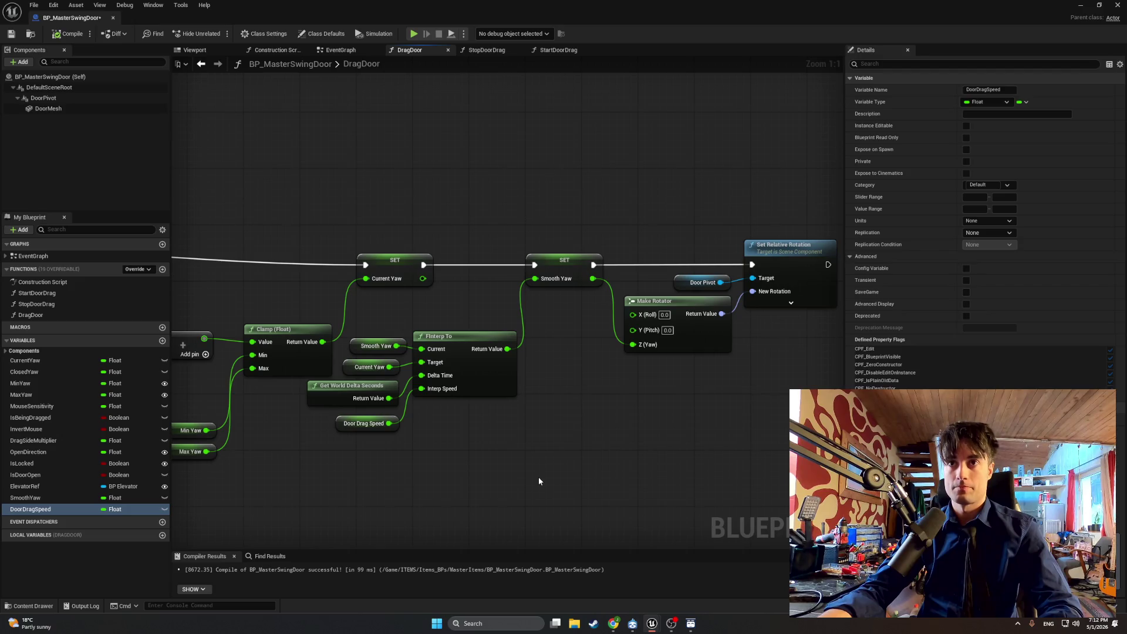
mouse_move(541, 485)
mouse_down()
mouse_move(557, 350)
mouse_move(422, 298)
mouse_move(403, 305)
mouse_up()
ctrl+click(555, 270)
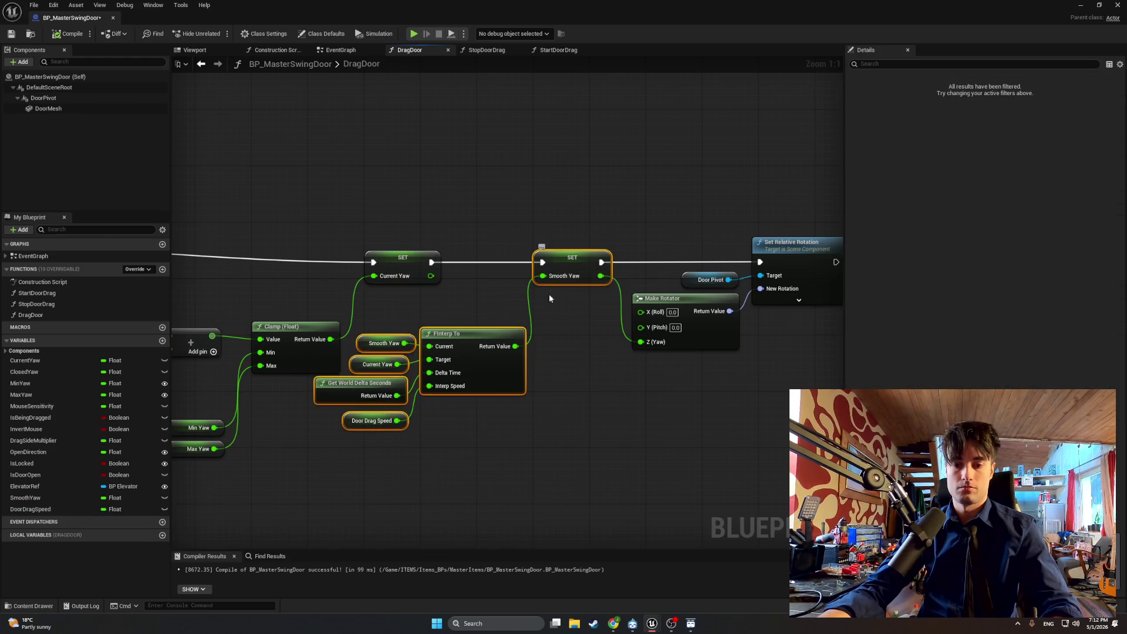
key(super+shift+s)
mouse_move(842, 496)
mouse_down()
mouse_move(690, 359)
mouse_move(250, 179)
mouse_up()
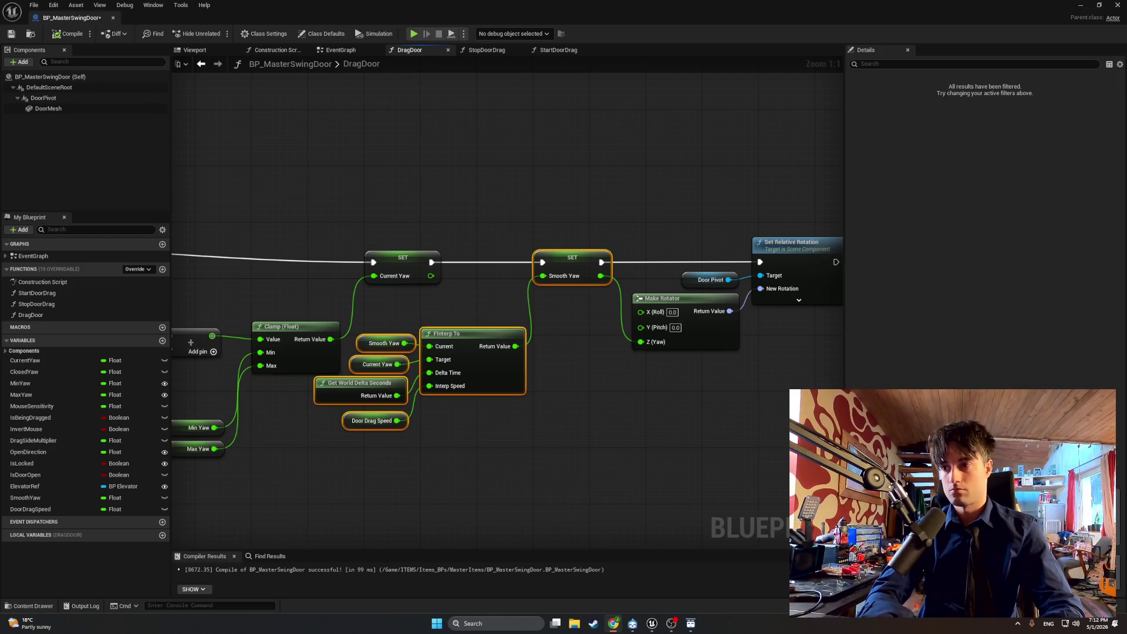
Step: Reselect the interpolation nodes and getters, leaving the Current Yaw SET node out
click(658, 449)
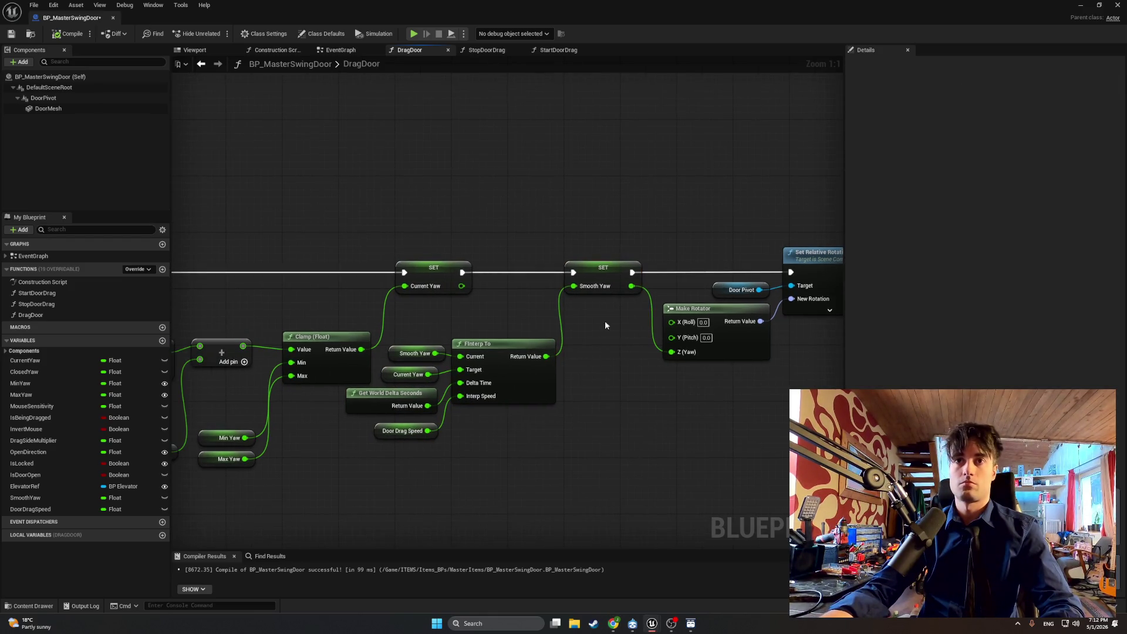
mouse_move(624, 259)
mouse_down()
mouse_move(450, 456)
mouse_move(345, 456)
mouse_up()
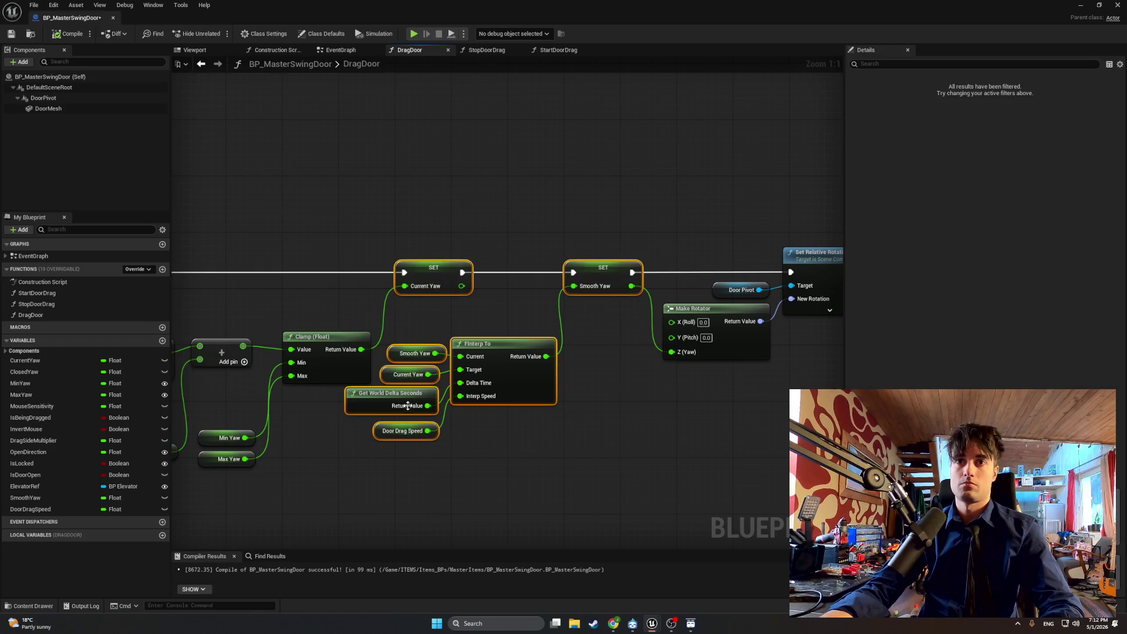
ctrl+click(449, 276)
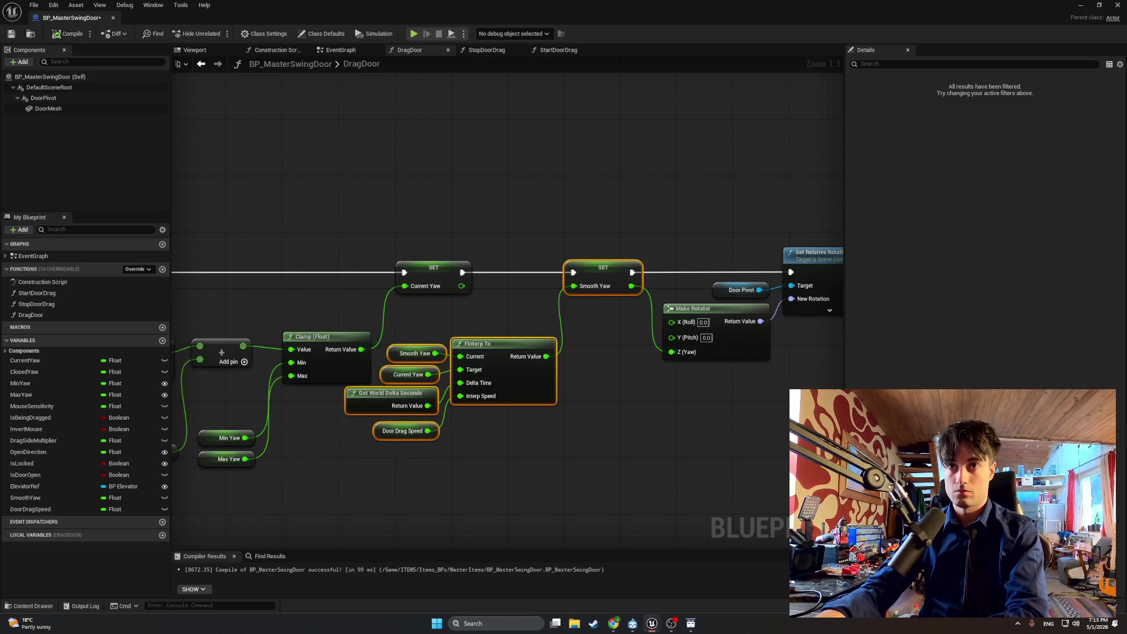
Step: Disconnect Smooth Yaw SET, delete it with FInterp To and its inputs, and recompile
scroll(589, 470, down, 2)
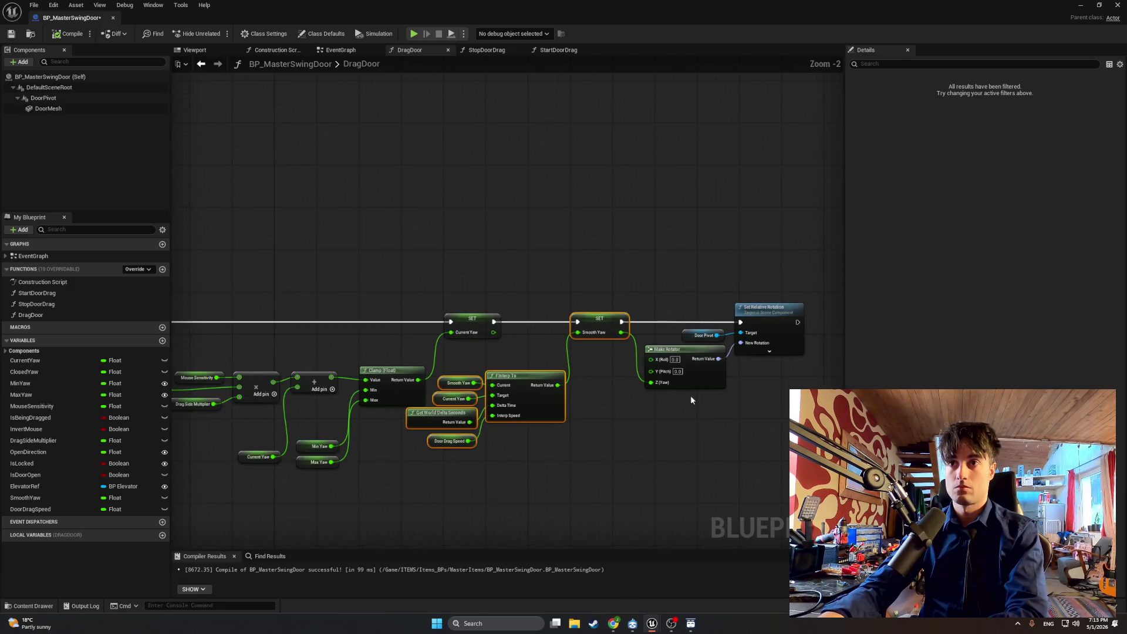
alt+click(622, 322)
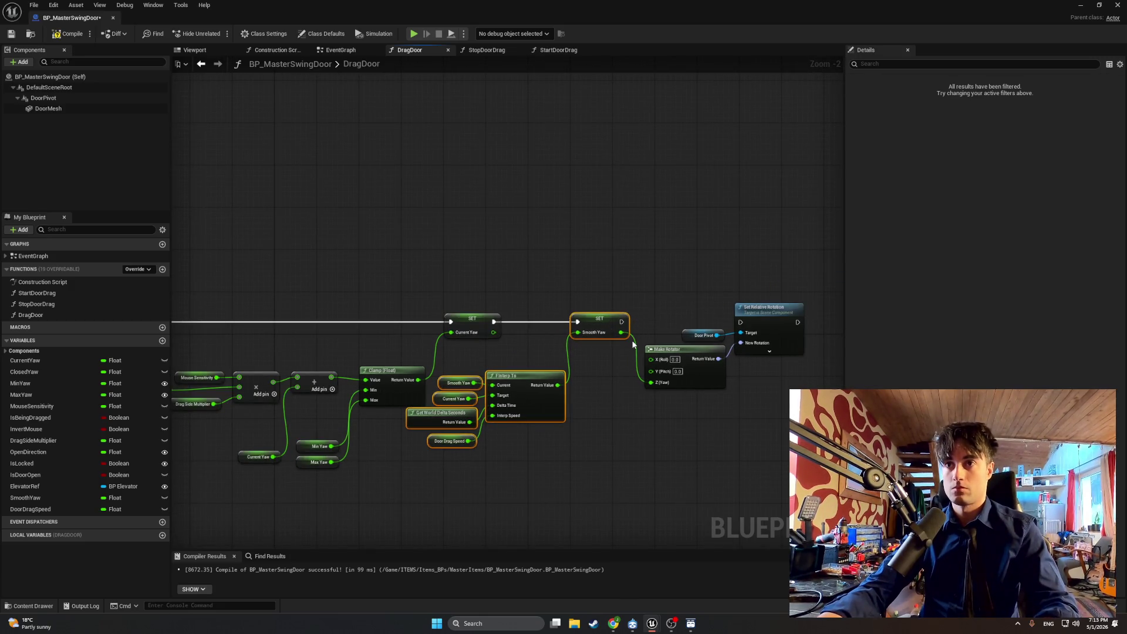
click(633, 345)
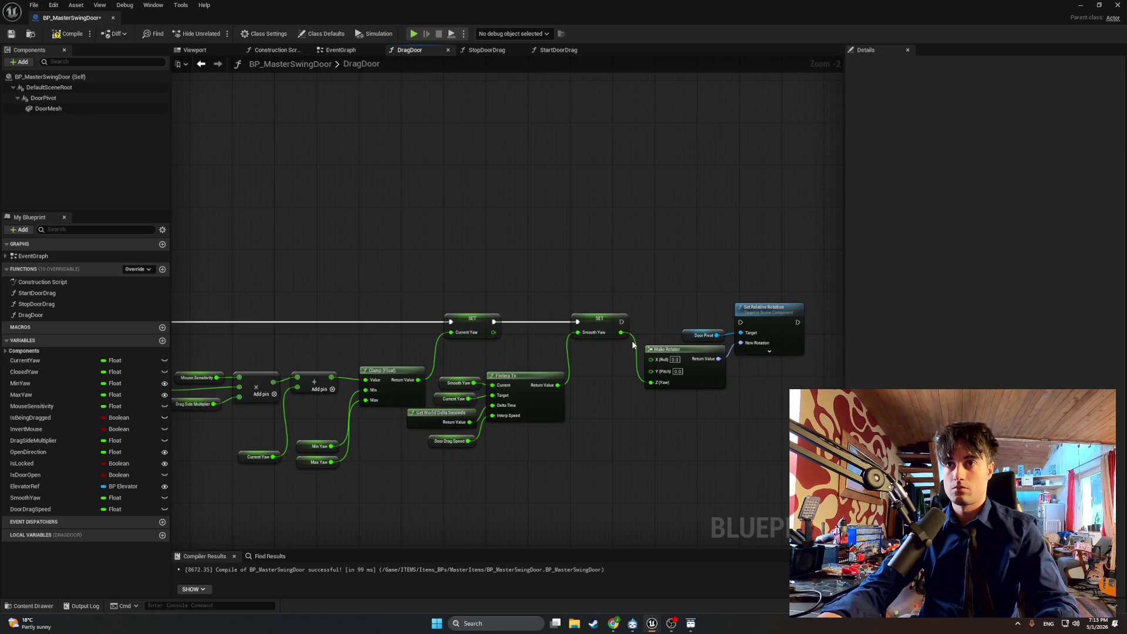
alt+click(633, 342)
mouse_move(617, 287)
mouse_down()
mouse_move(558, 340)
mouse_move(511, 453)
mouse_move(411, 374)
mouse_up()
key(Delete)
key(Delete)
click(69, 34)
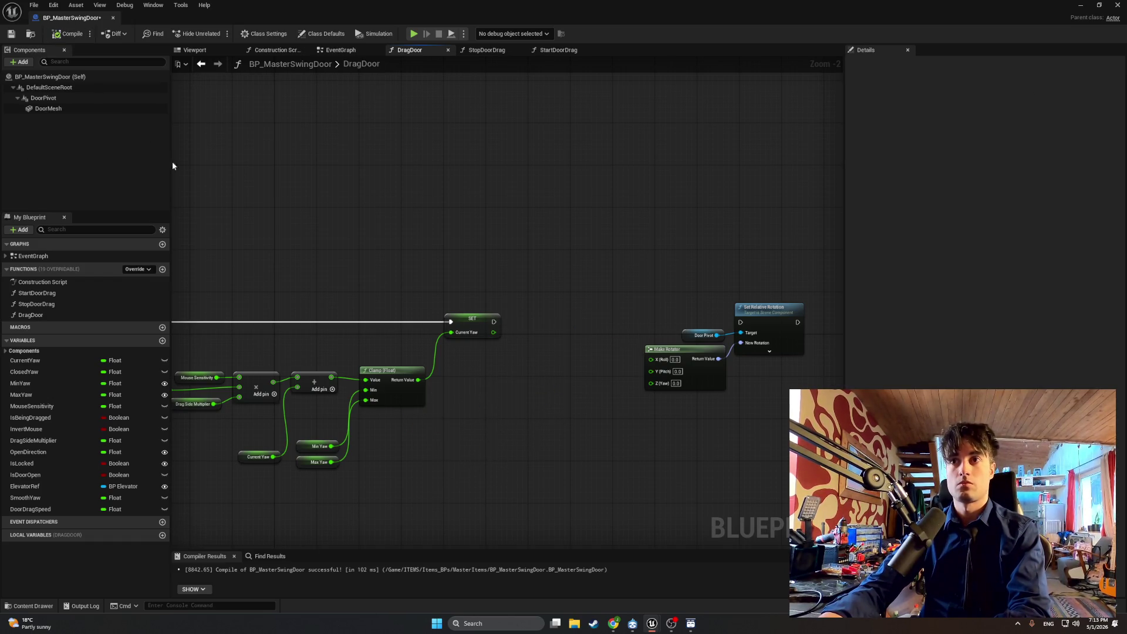
Step: Select the Make Rotator and Door Pivot rotation nodes, then move over to the EventGraph
drag(753, 424, 621, 250)
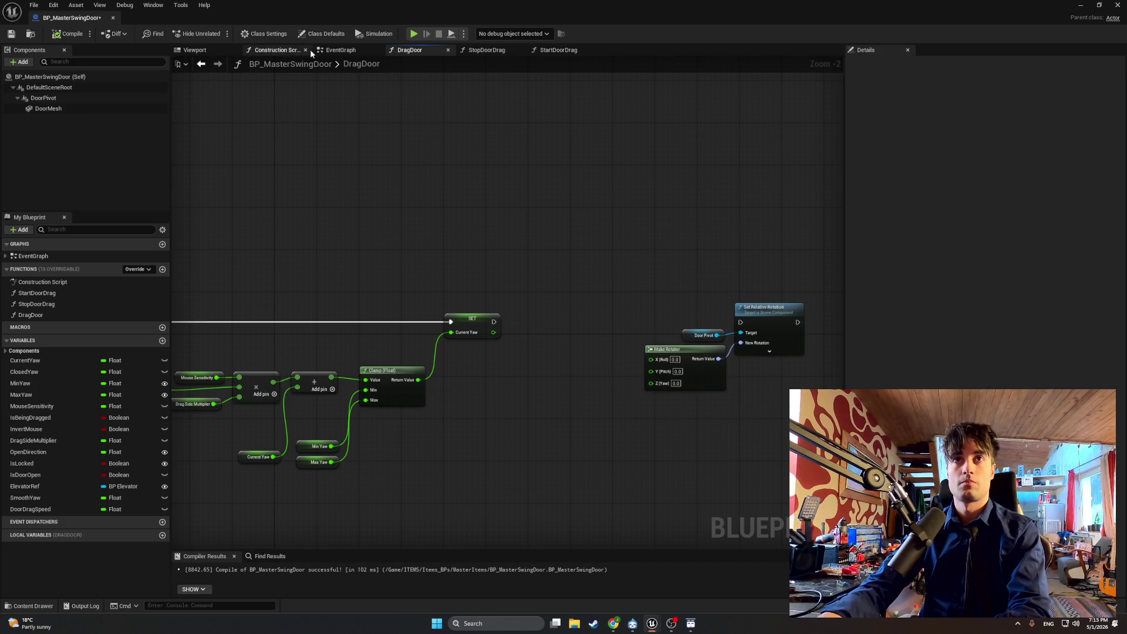
click(329, 49)
drag(424, 344, 354, 294)
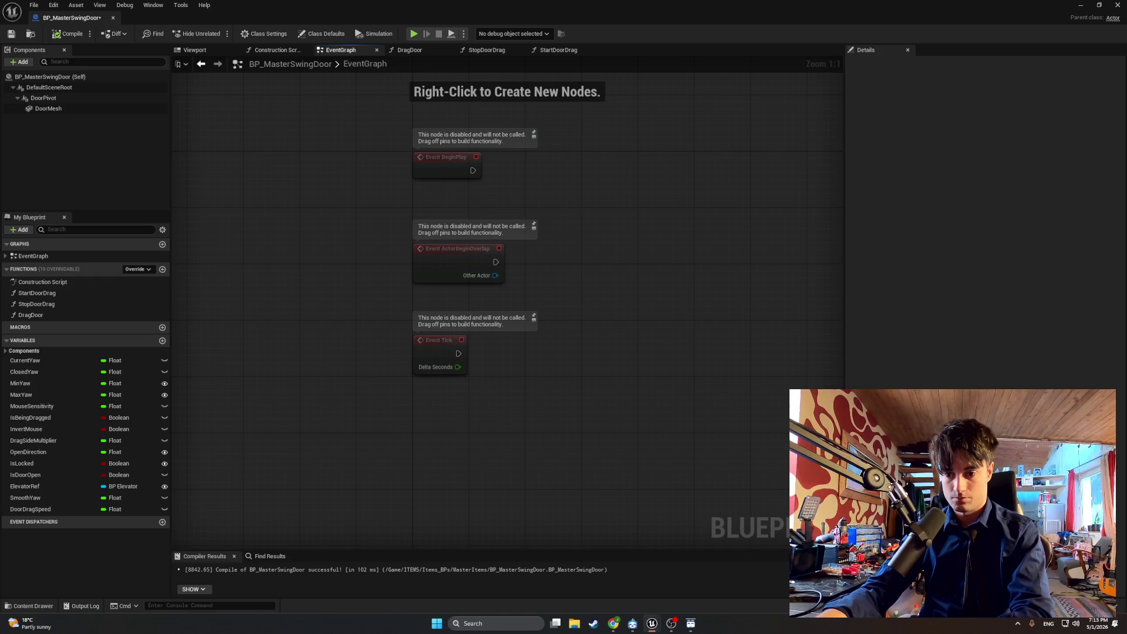
Step: Place a Branch beside Event Tick with an Is Being Dragged getter, lining both up
click(551, 365)
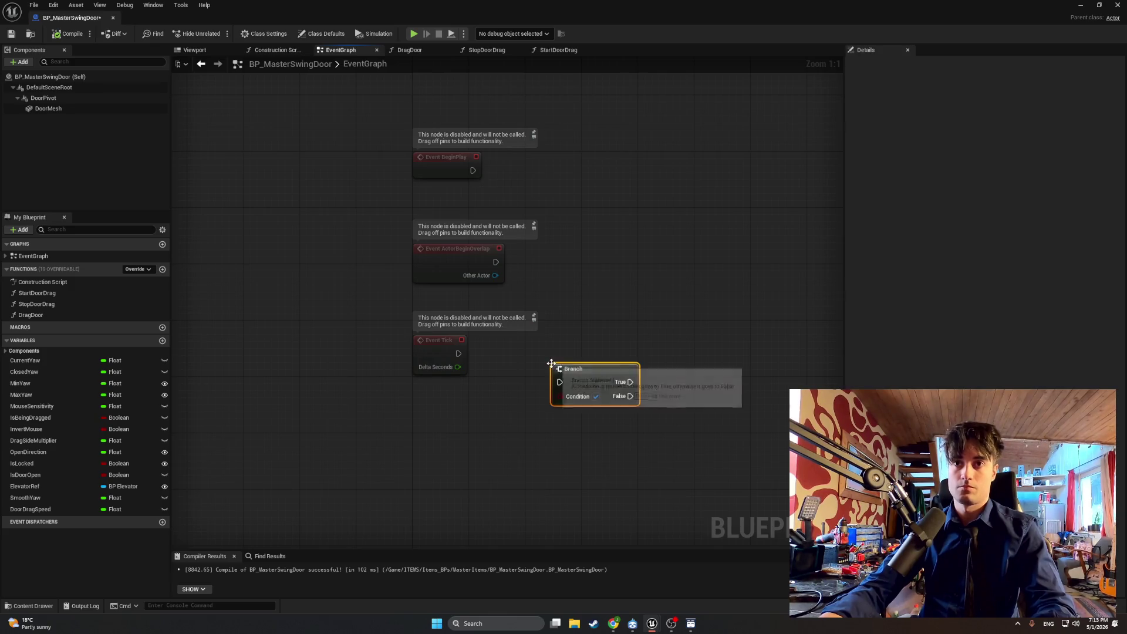
mouse_move(30, 417)
mouse_down()
mouse_move(567, 415)
mouse_move(561, 396)
mouse_up()
click(488, 425)
drag(459, 415, 482, 408)
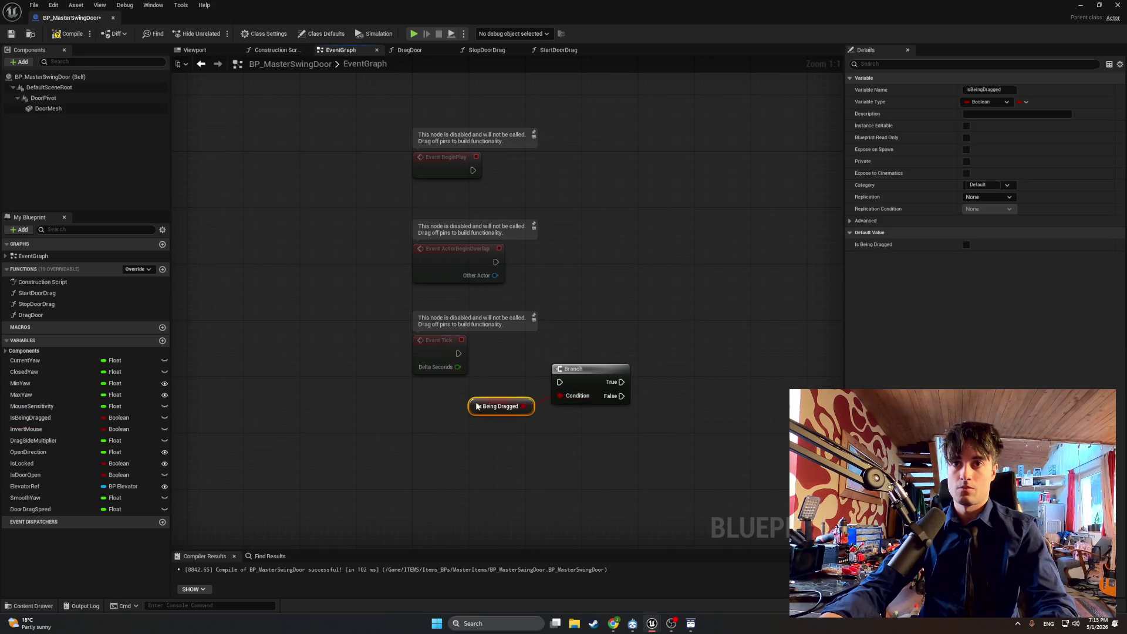
drag(574, 375, 569, 347)
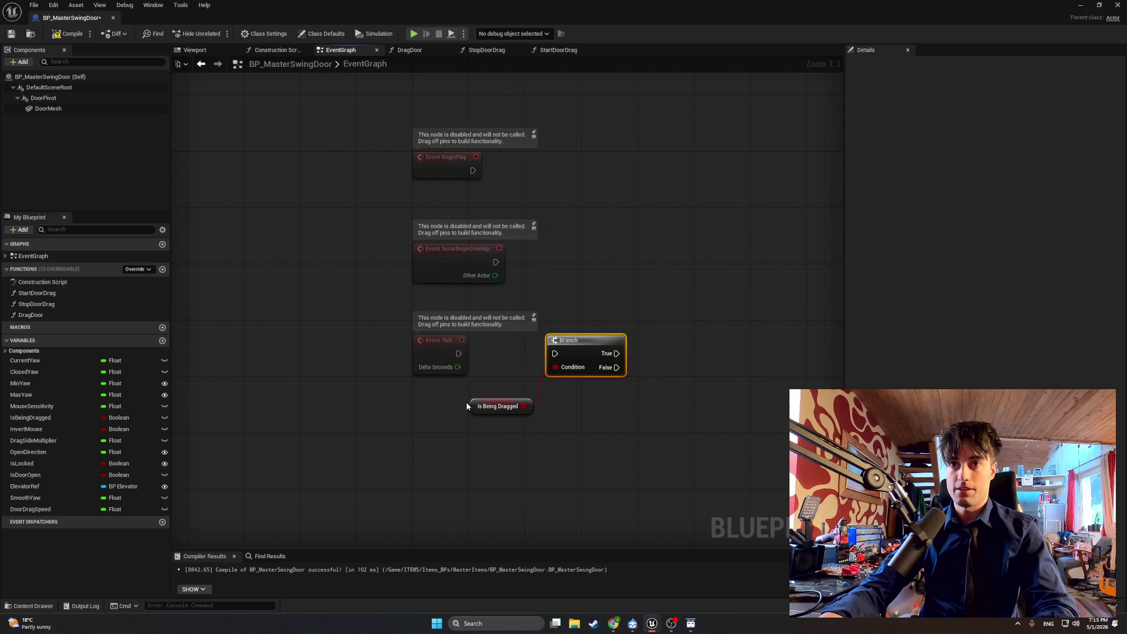
drag(467, 407, 475, 397)
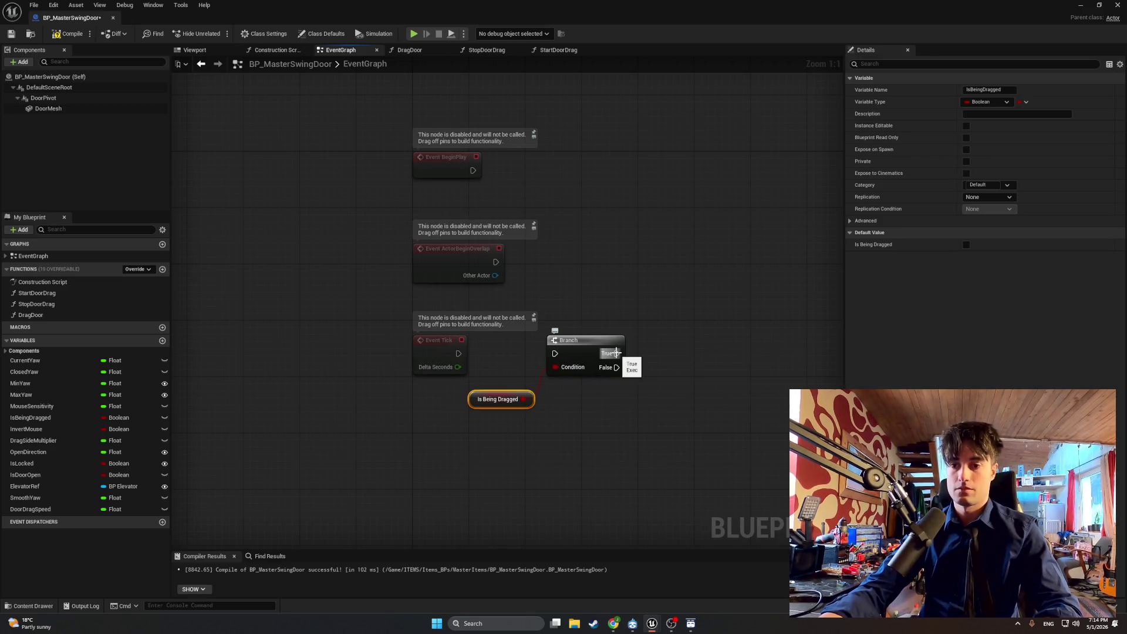
Step: From the Branch True output, search the action menu for 'finterp to'
drag(615, 353, 776, 360)
text(finte)
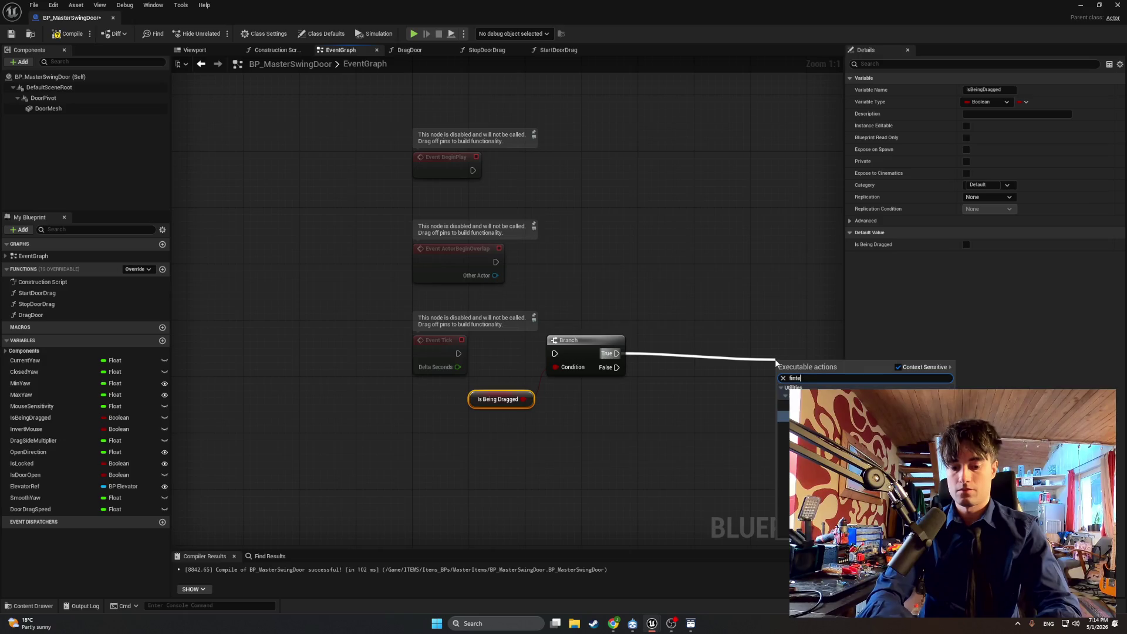
text(rp to)
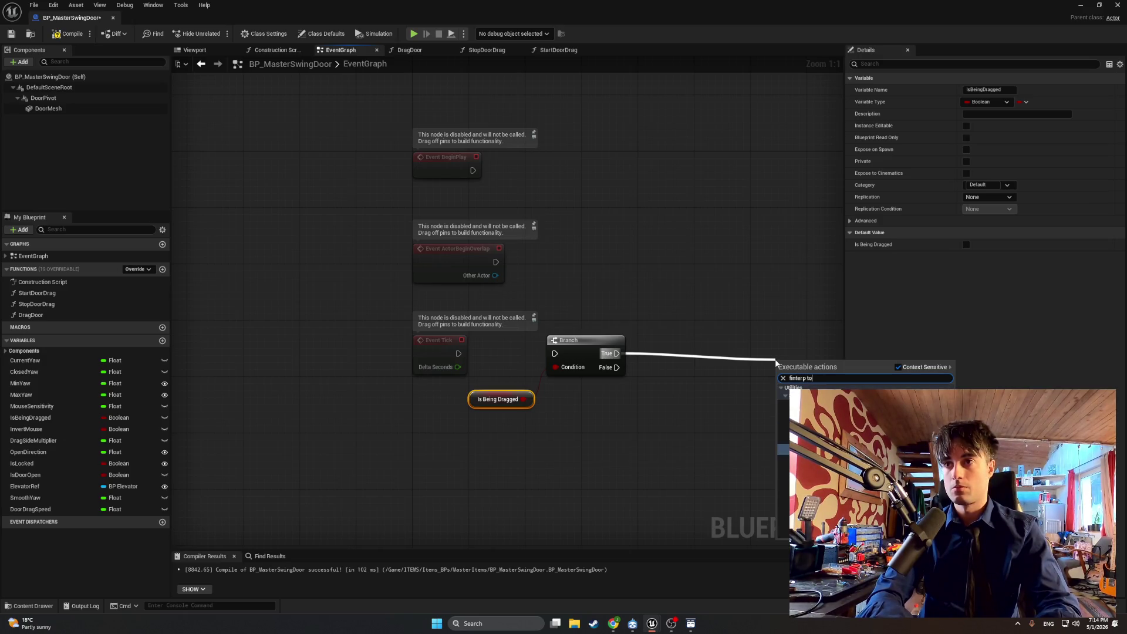
key(BackSpace)
key(BackSpace)
key(BackSpace)
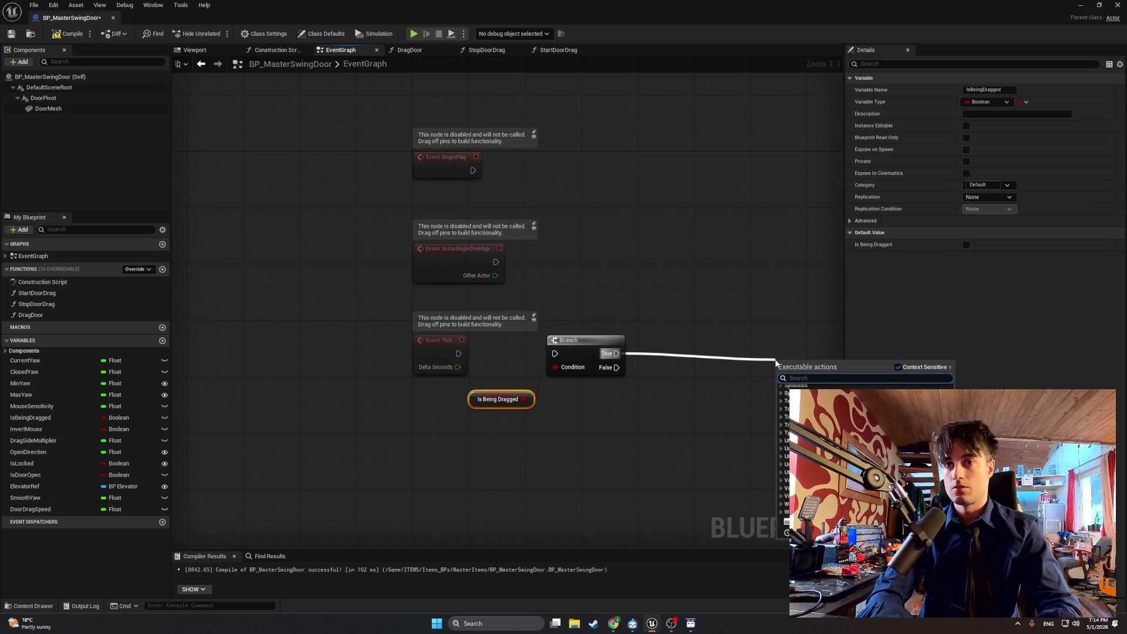
text(F inte)
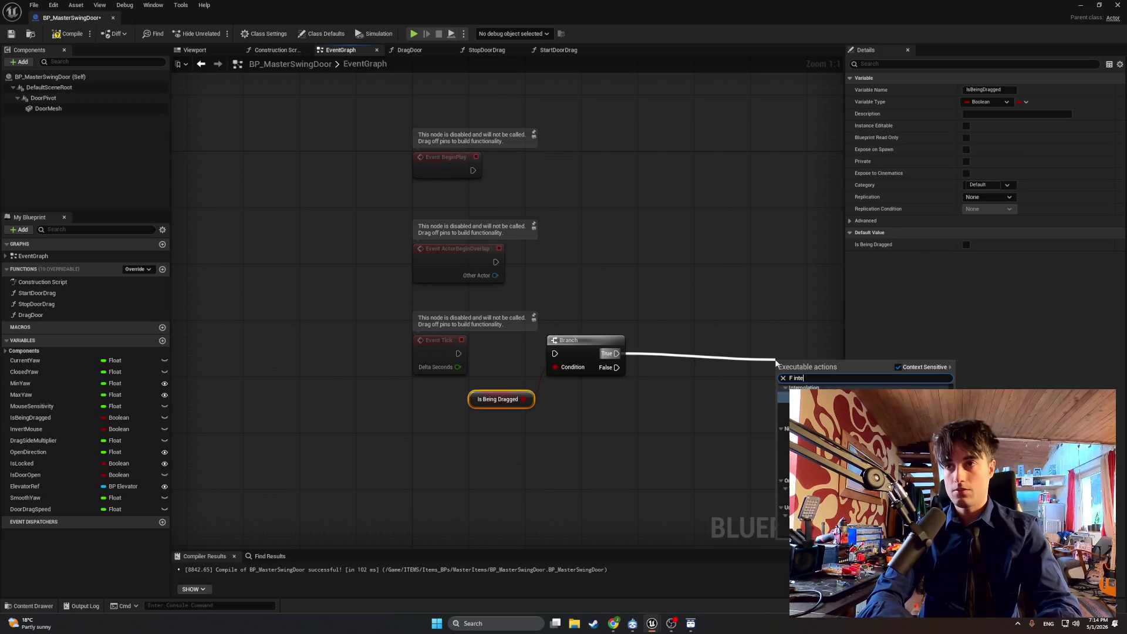
text(rp to)
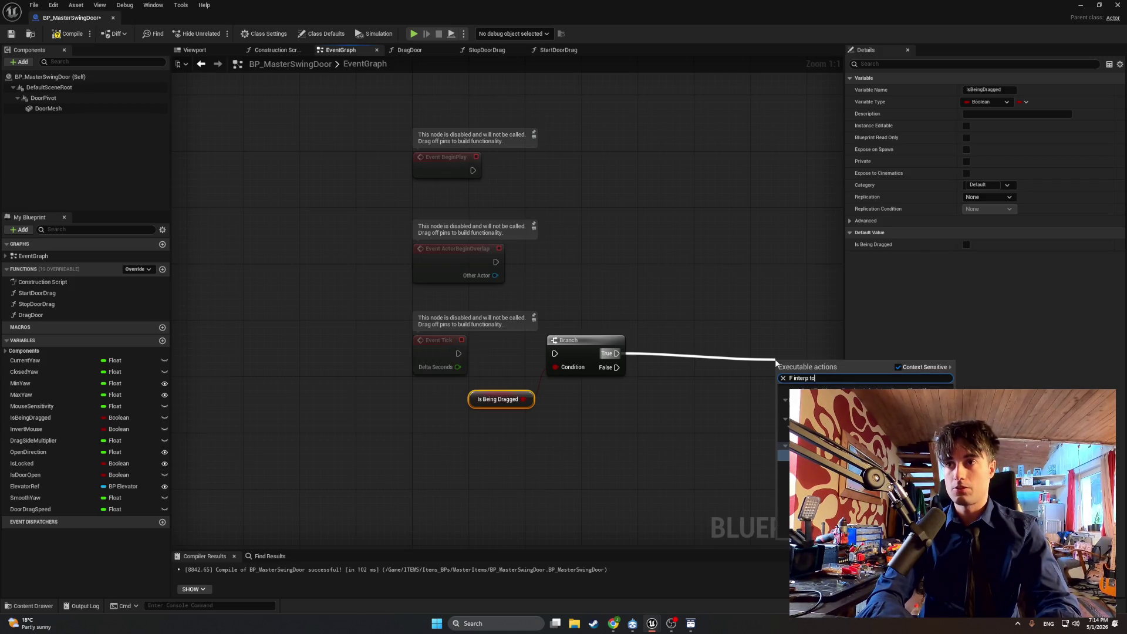
key(BackSpace)
key(BackSpace)
key(BackSpace)
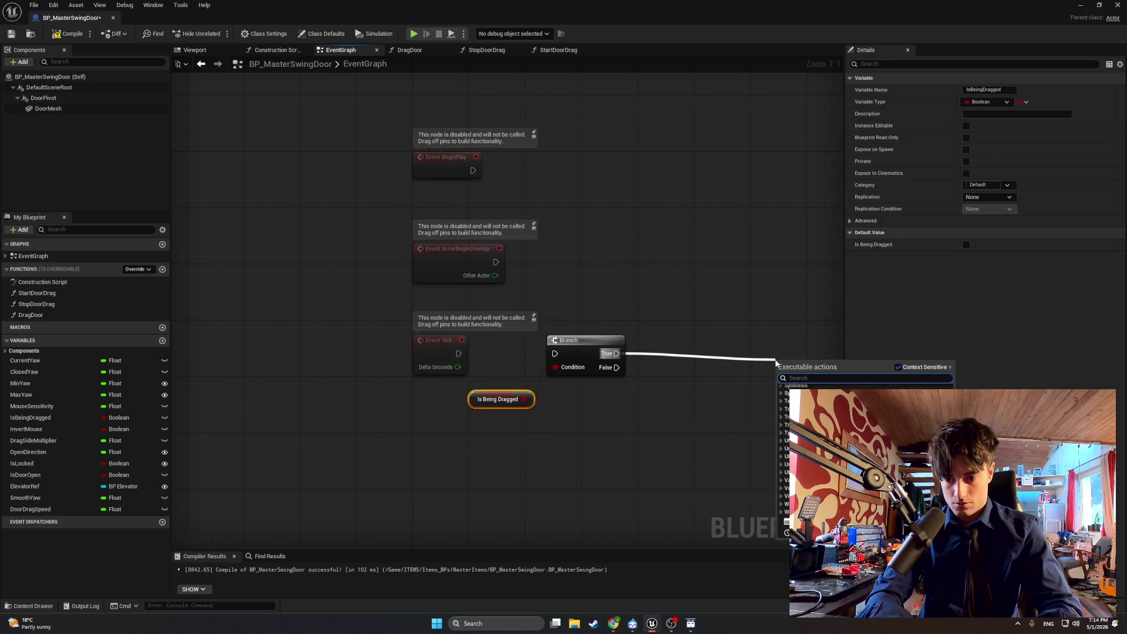
Step: Add an FInterp To node through the action menu in the StopDoorDrag graph
text(Finte)
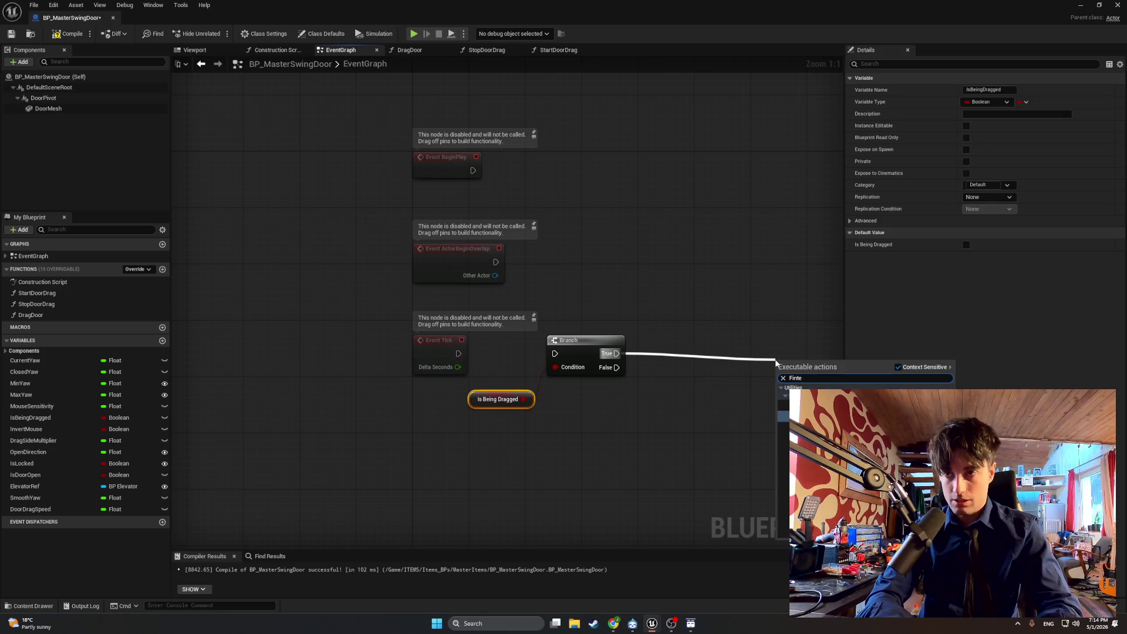
text(rp to)
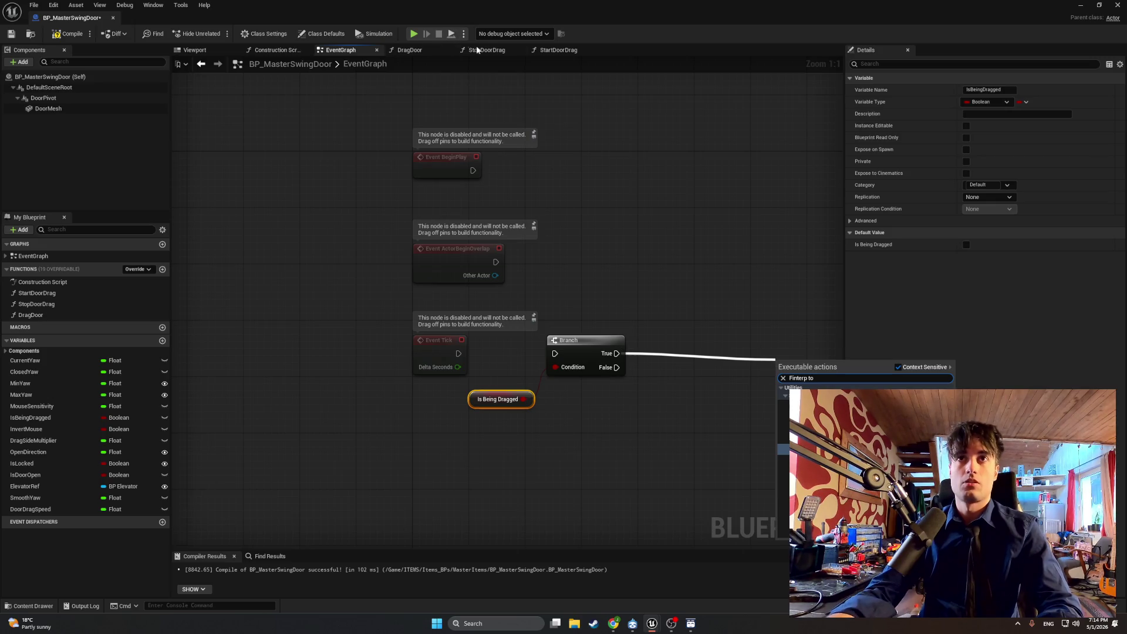
click(493, 50)
right_click(478, 347)
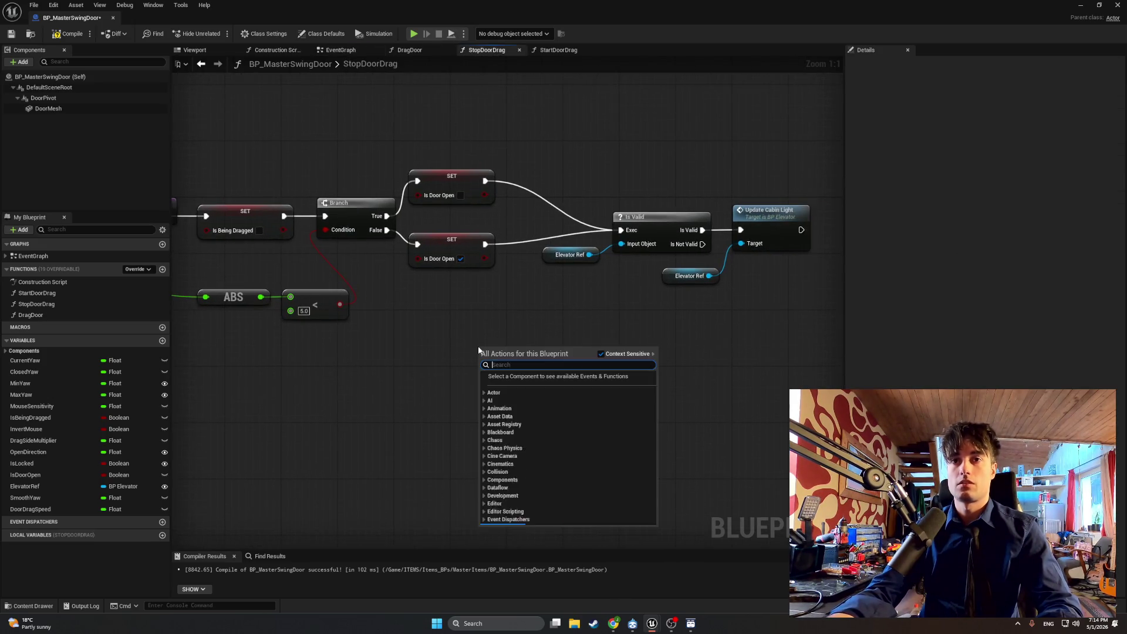
text(finter)
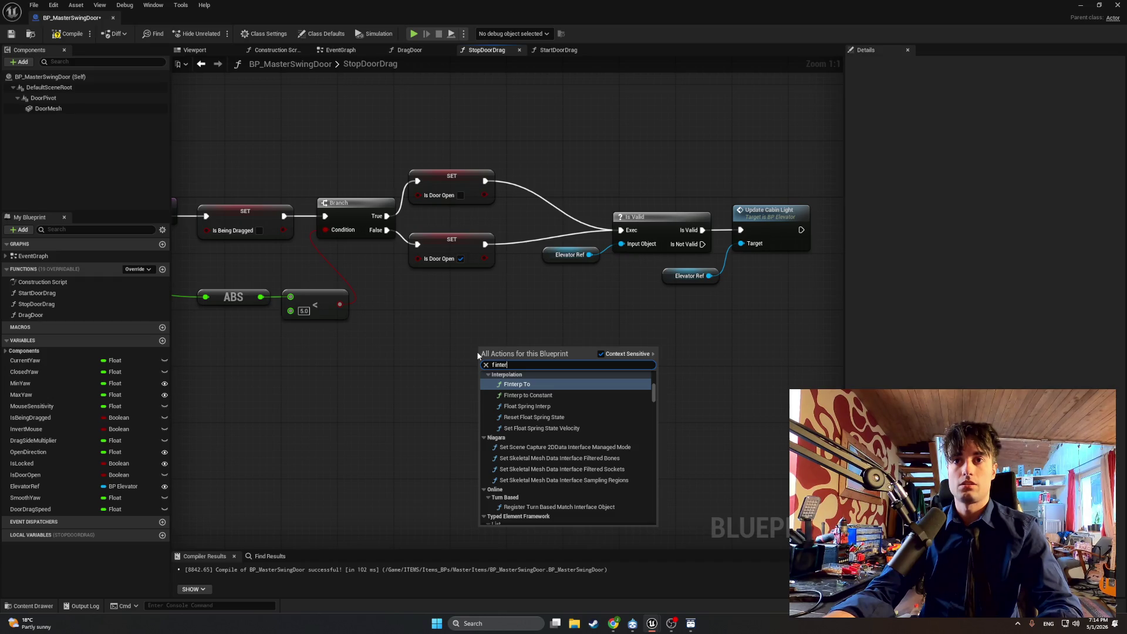
key(Return)
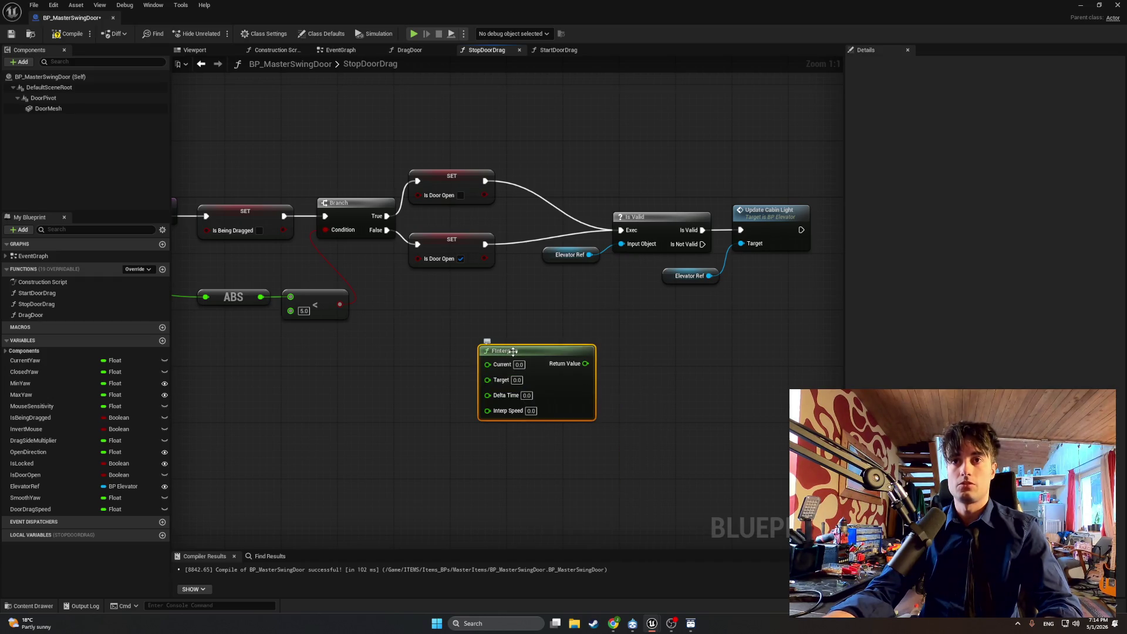
Step: Move the FInterp To node into the EventGraph right of the Branch and recompile
key(Delete)
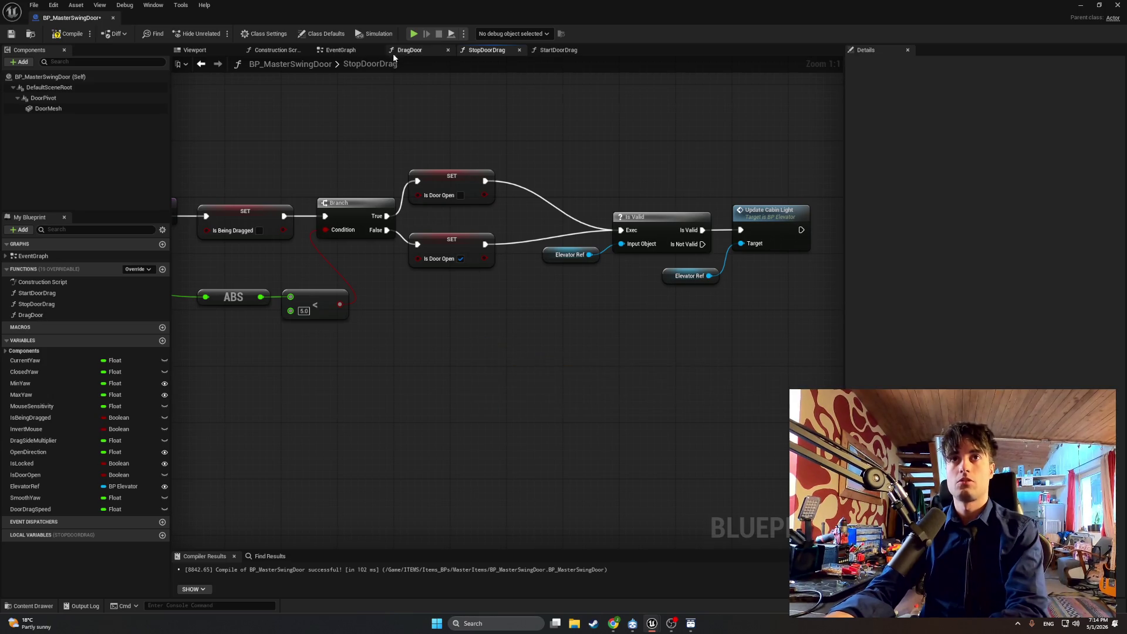
click(355, 52)
key(ctrl+v)
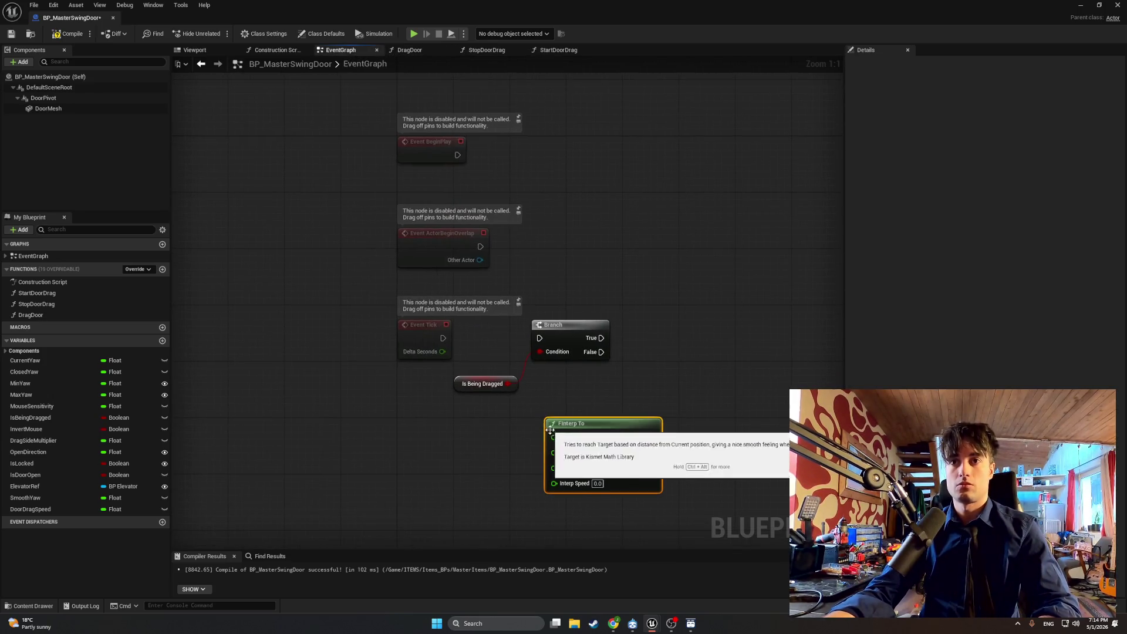
drag(441, 402, 530, 325)
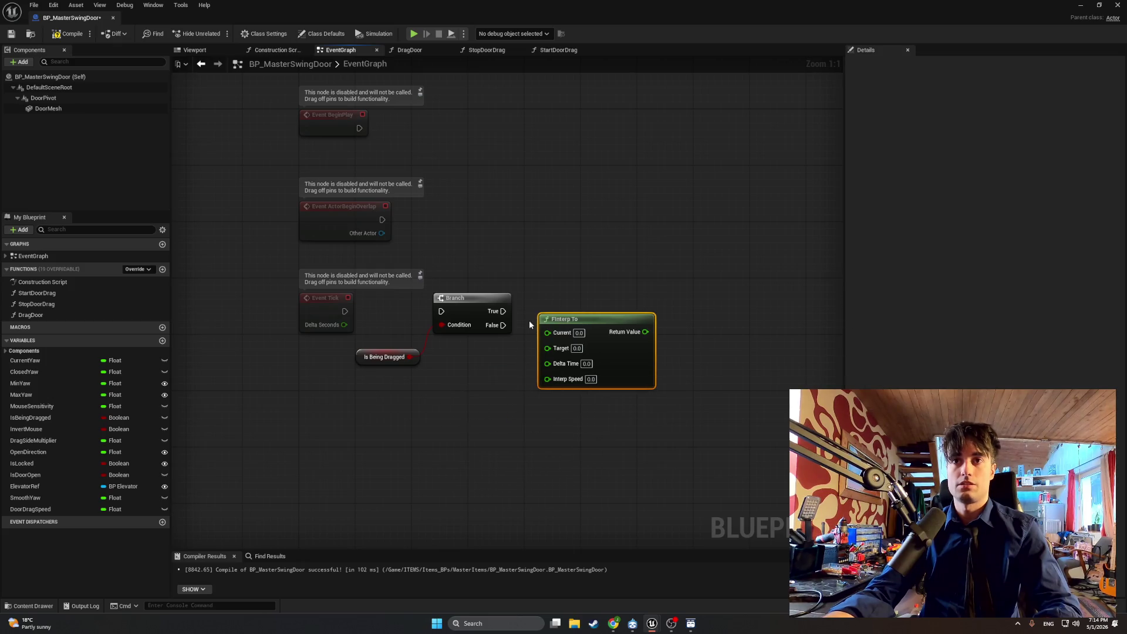
click(75, 36)
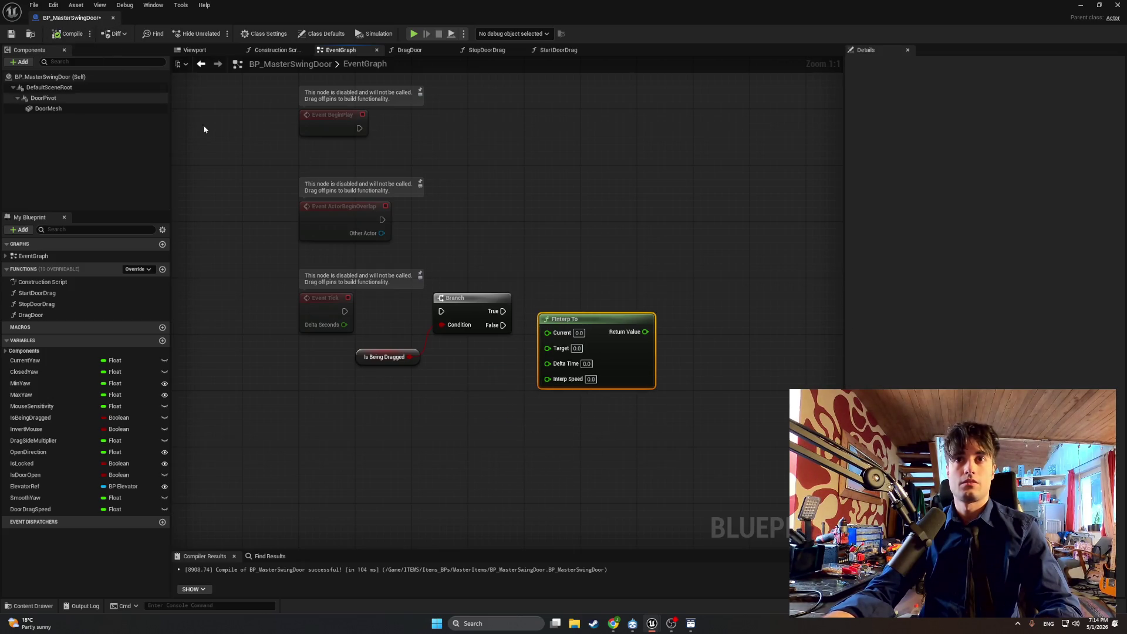
Step: Add Smooth Yaw and Current Yaw getters, wiring Current Yaw into FInterp To's Target
mouse_move(550, 324)
mouse_down()
mouse_move(628, 344)
mouse_move(600, 360)
mouse_up()
drag(24, 498, 361, 432)
click(360, 444)
mouse_move(26, 360)
mouse_down()
mouse_move(405, 398)
mouse_move(596, 383)
mouse_up()
mouse_move(388, 433)
mouse_down()
mouse_move(523, 367)
mouse_move(597, 368)
mouse_move(533, 432)
mouse_move(472, 405)
mouse_up()
Step: Add Get World Delta Seconds for Delta Time and a Door Drag Speed getter beside it
text(get world delta)
key(Return)
mouse_move(26, 509)
mouse_down()
mouse_move(211, 508)
mouse_move(404, 471)
mouse_move(446, 475)
mouse_move(589, 421)
mouse_move(596, 407)
mouse_up()
click(478, 477)
drag(443, 463, 507, 434)
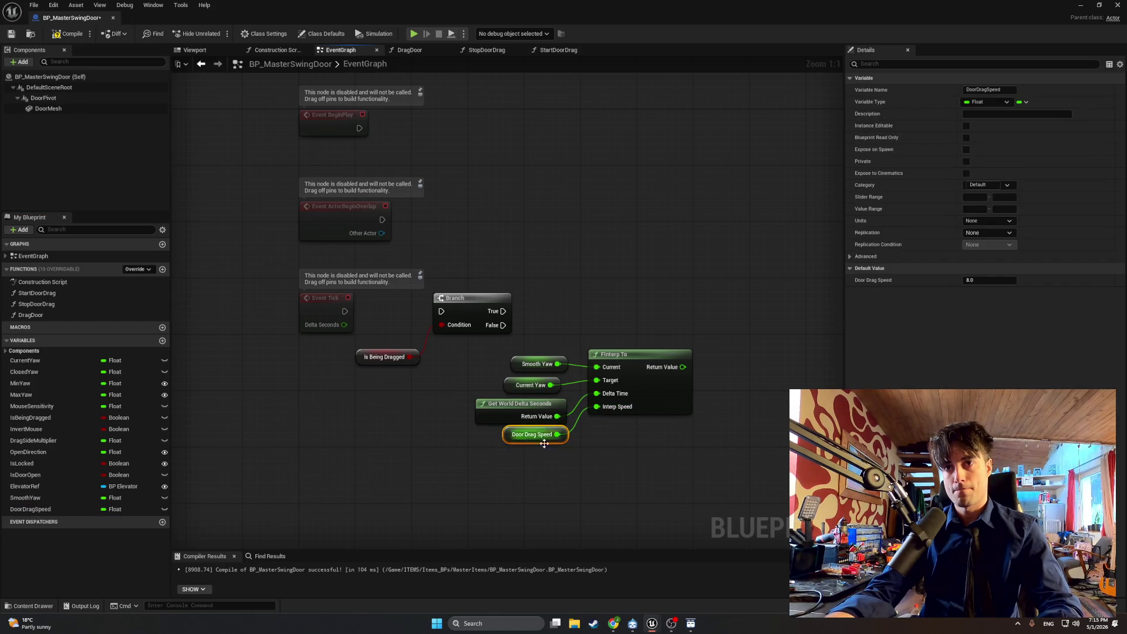
Step: Shift FInterp To and its input nodes left, leaving the Branch in place
drag(699, 490, 494, 328)
drag(654, 293, 574, 382)
drag(618, 352, 555, 360)
click(555, 349)
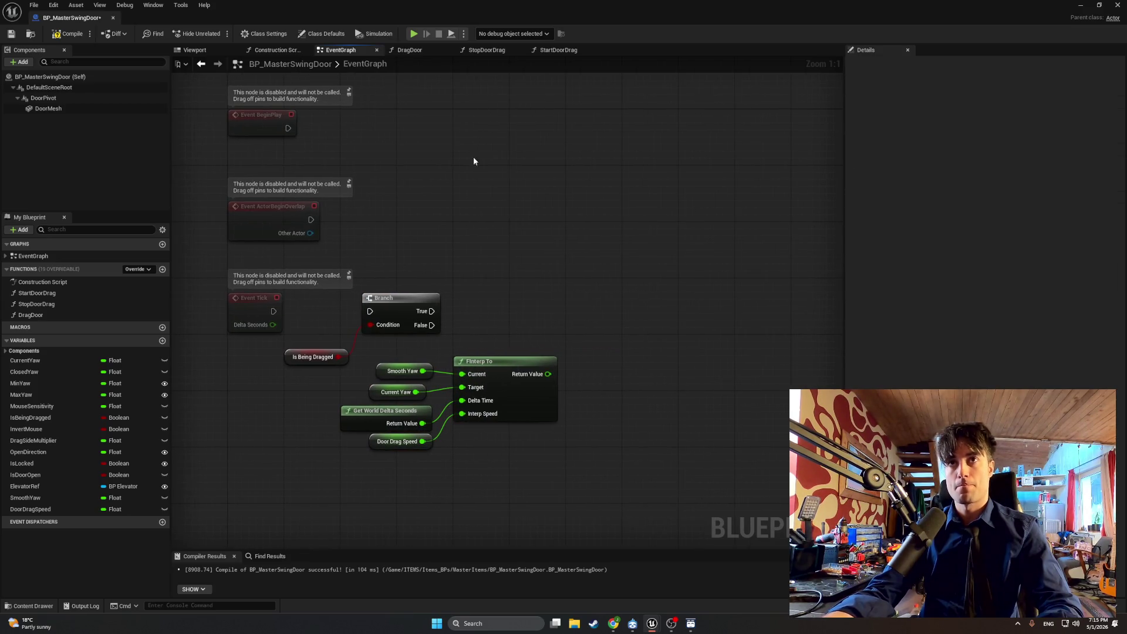
Step: Look through the StartDoorDrag and DragDoor graphs, then return to the EventGraph
click(579, 50)
drag(583, 126, 419, 81)
click(494, 52)
click(557, 50)
mouse_move(577, 158)
mouse_down()
mouse_move(442, 162)
mouse_move(354, 132)
mouse_up()
click(409, 50)
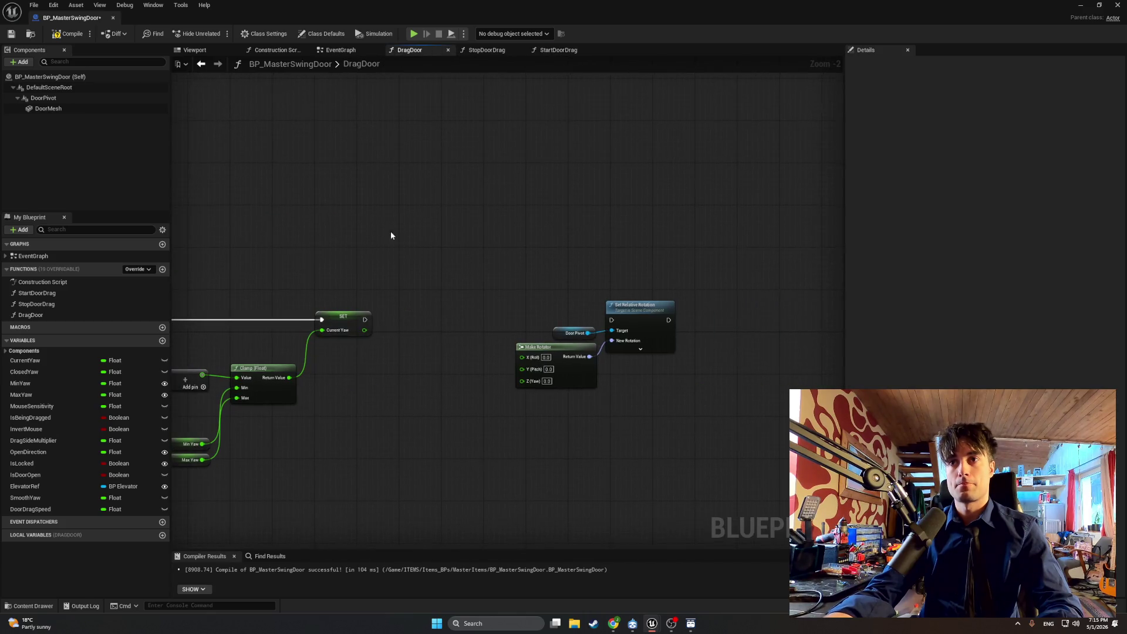
click(336, 51)
Step: Paste the rotator, Door Pivot and rotation nodes, and wire FInterp To's result into Yaw
drag(492, 308, 471, 222)
key(ctrl+v)
mouse_move(399, 236)
mouse_down()
mouse_move(503, 246)
mouse_move(678, 239)
mouse_move(661, 246)
mouse_up()
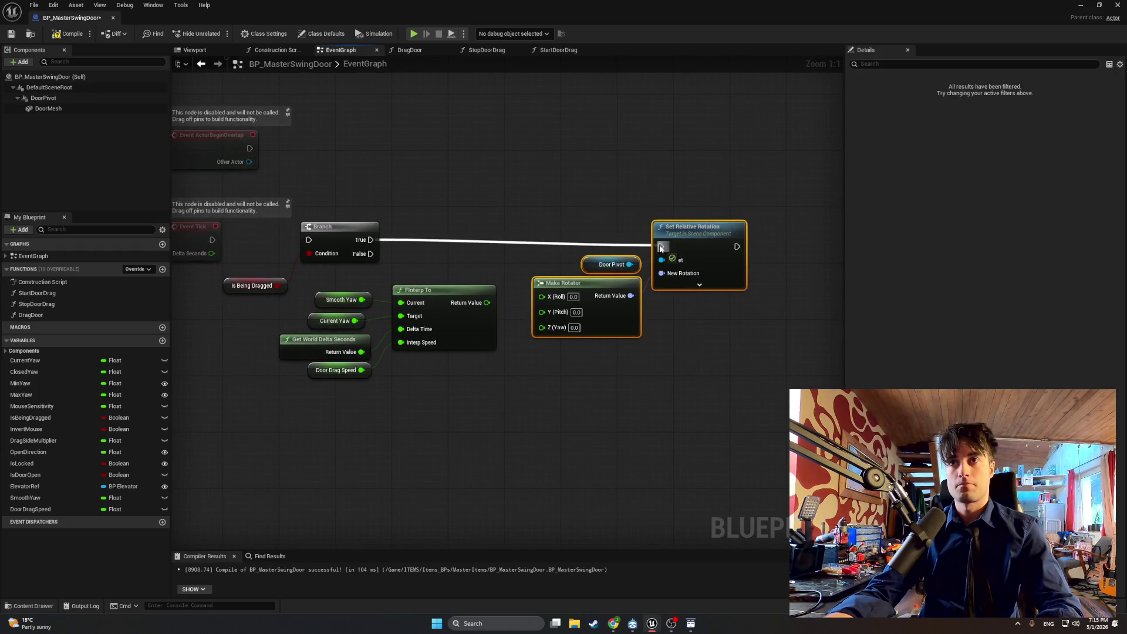
drag(487, 303, 542, 327)
drag(467, 274, 279, 380)
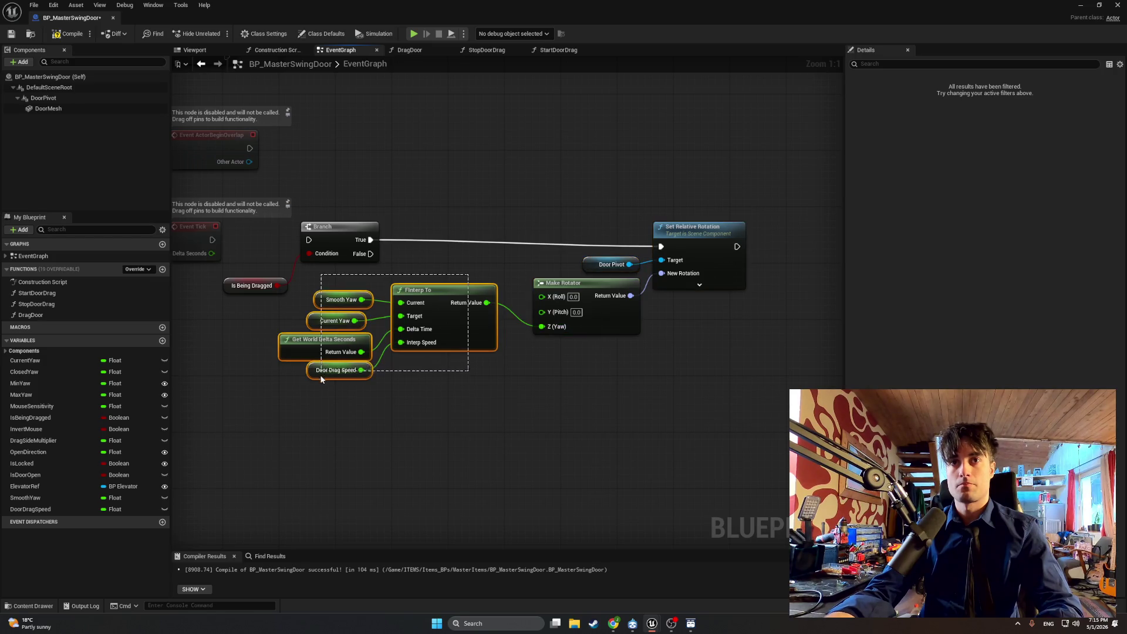
drag(443, 289, 442, 318)
drag(534, 323, 483, 322)
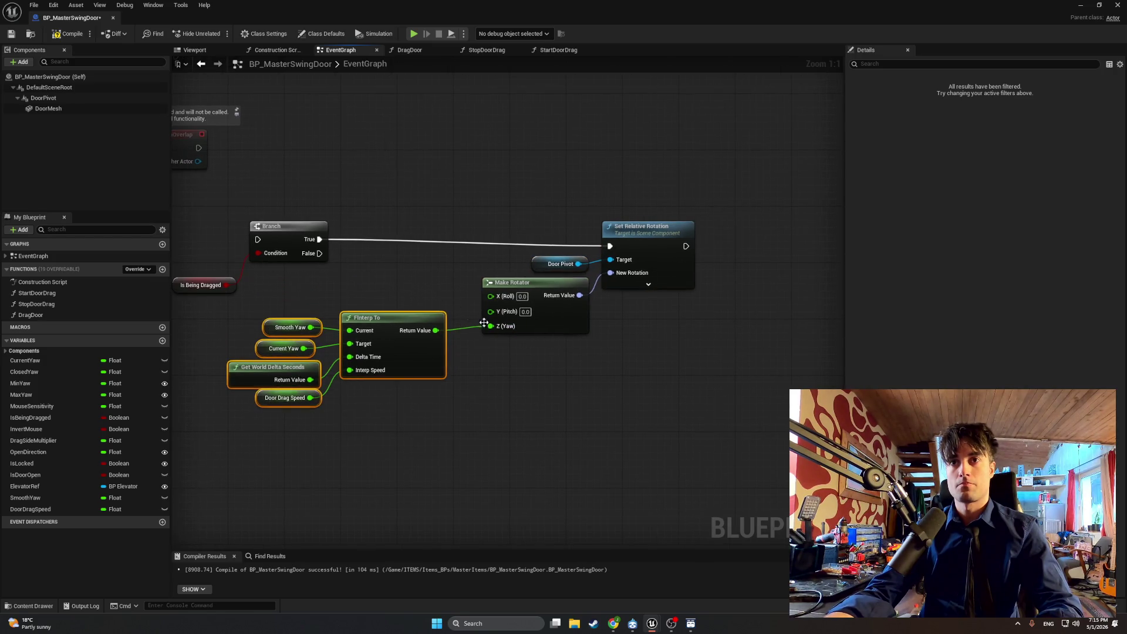
click(468, 211)
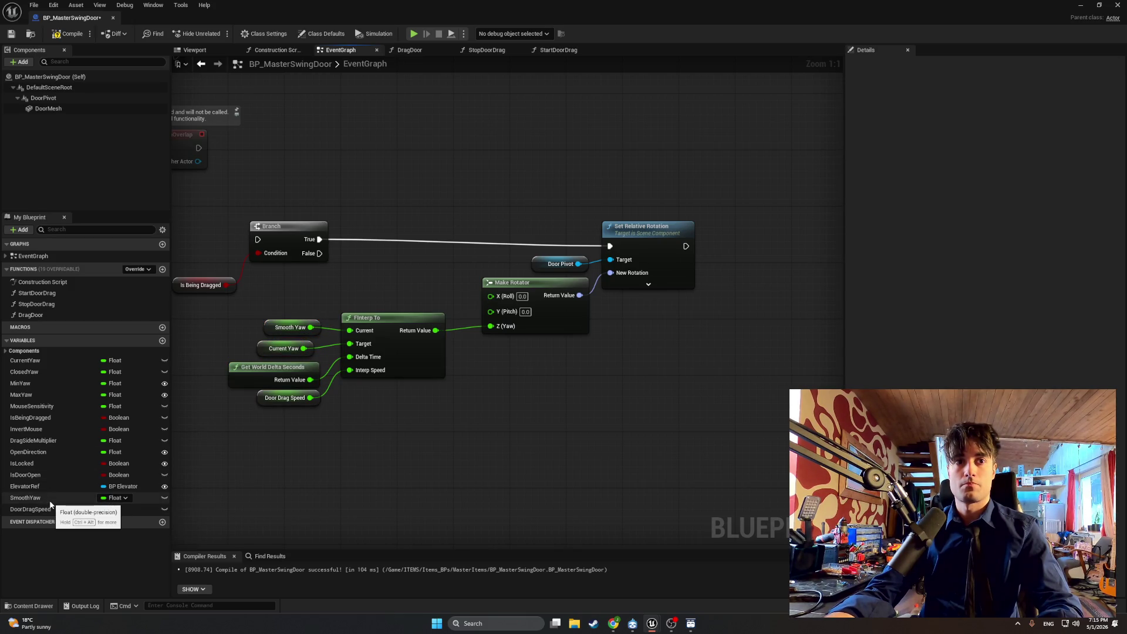
Step: Review the StopDoorDrag, StartDoorDrag and DragDoor graphs, then bring up the EventGraph's action list
click(477, 51)
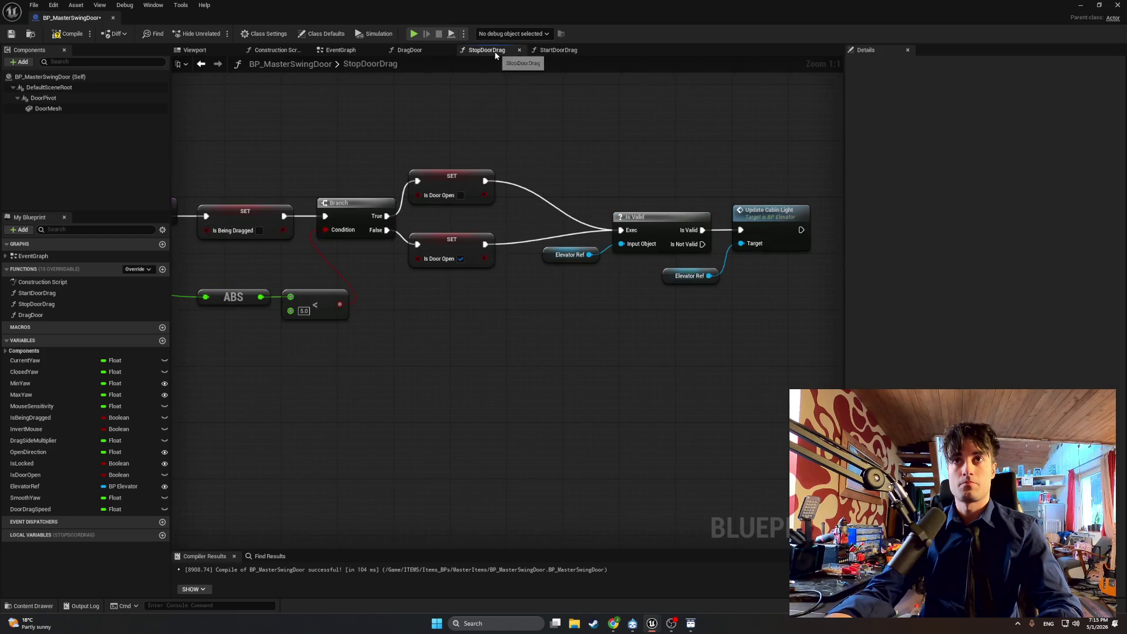
click(543, 53)
click(405, 51)
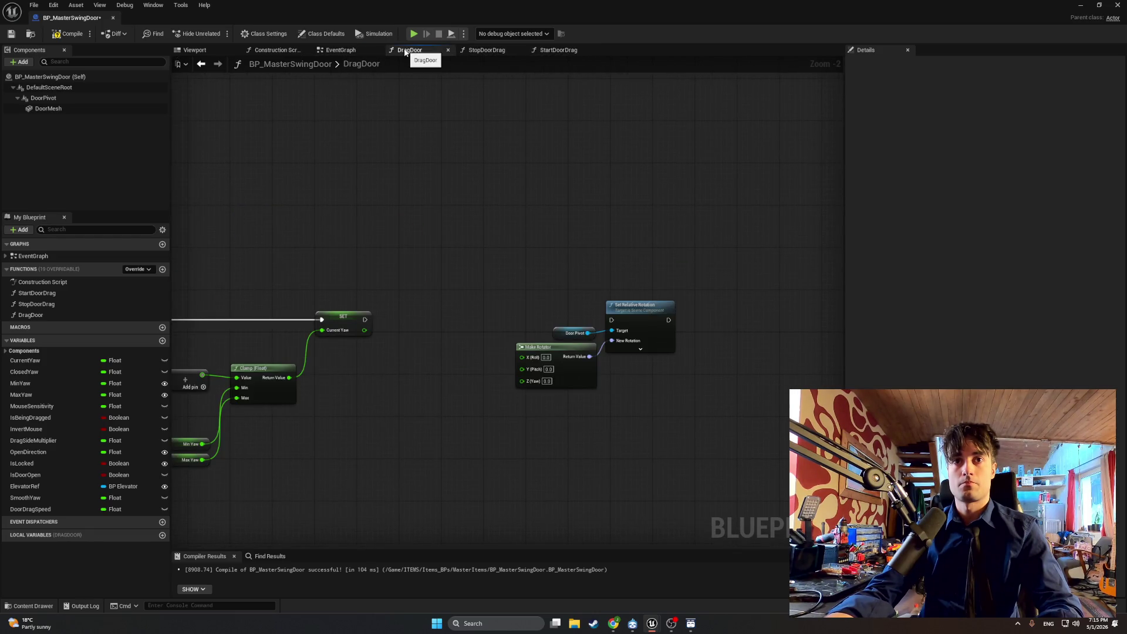
click(562, 52)
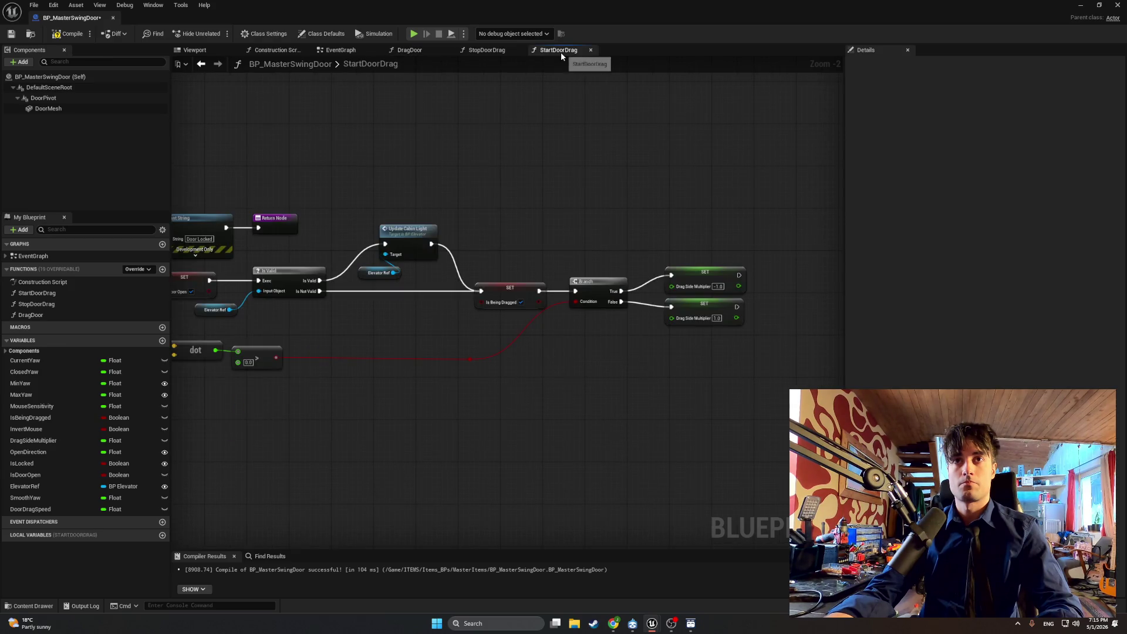
click(487, 51)
click(404, 53)
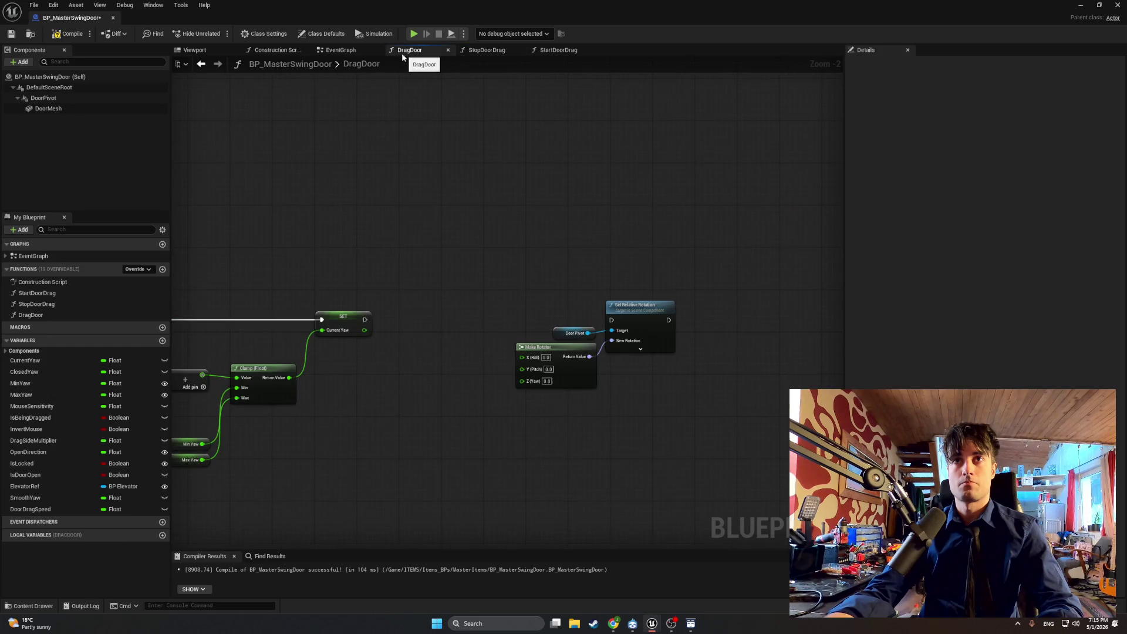
click(344, 51)
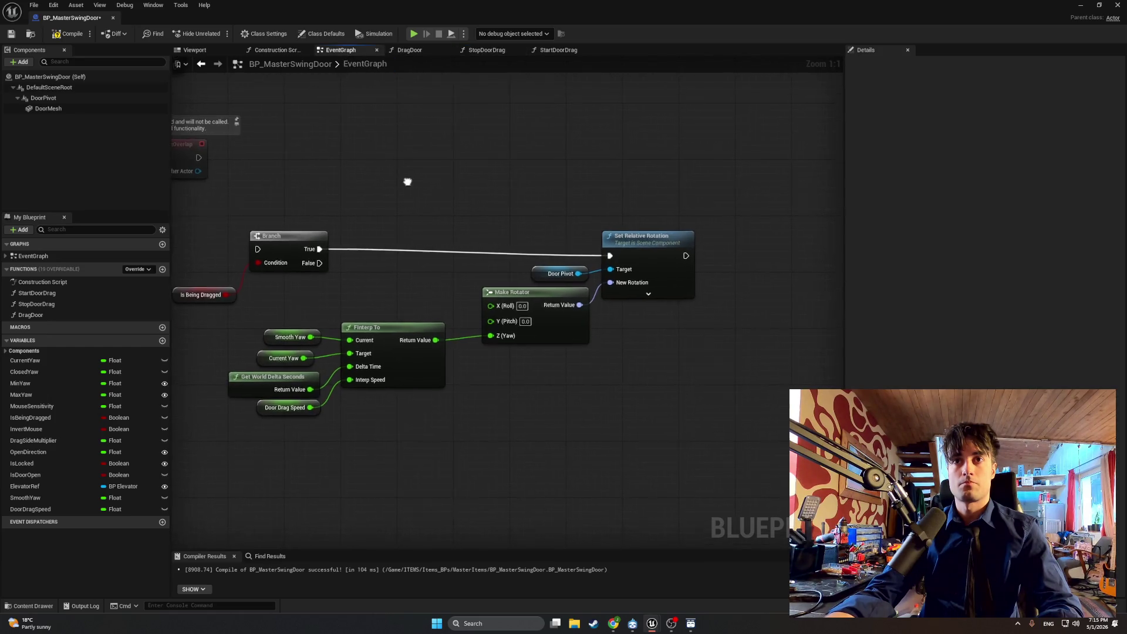
right_click(456, 238)
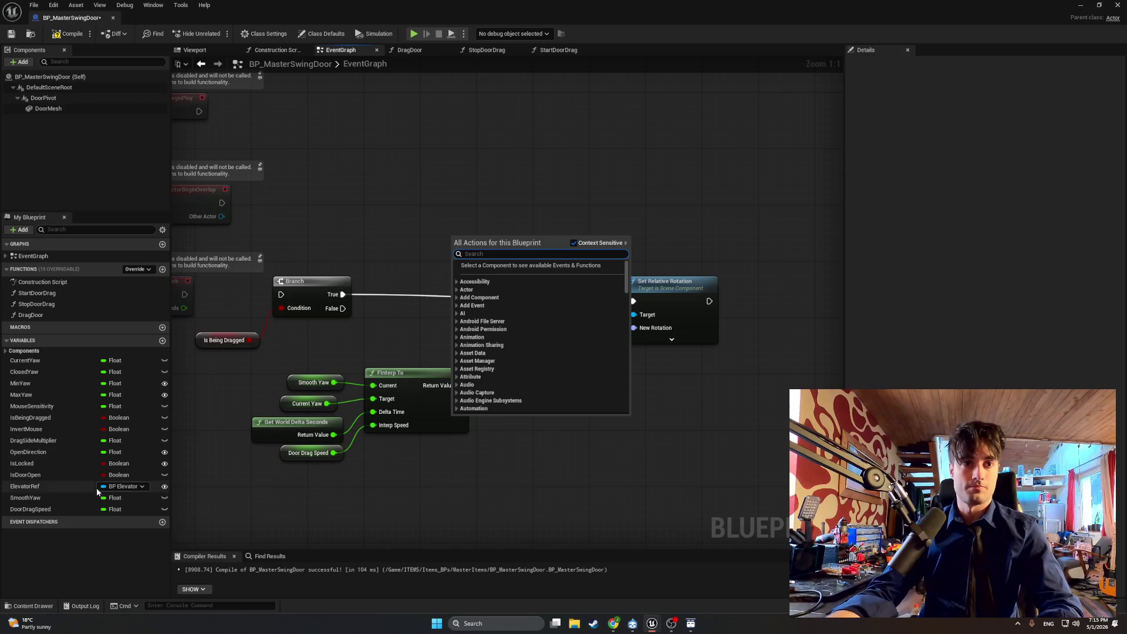
Step: Insert a SET Smooth Yaw after Branch True, storing FInterp To's result and feeding the rotator's Yaw
drag(25, 498, 498, 255)
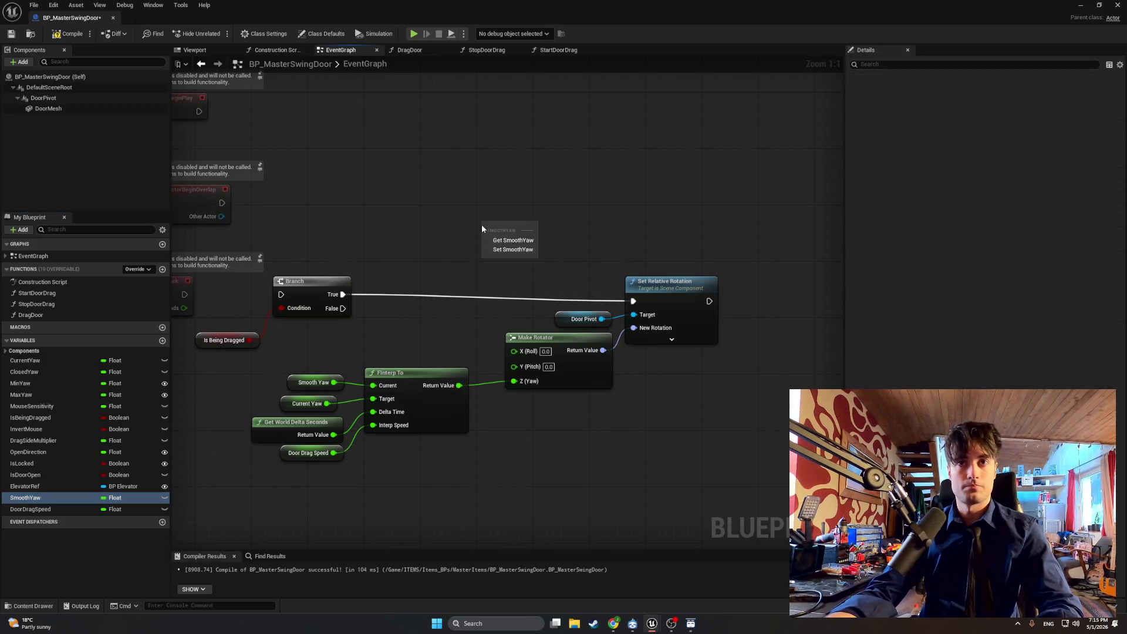
click(498, 250)
alt+click(398, 295)
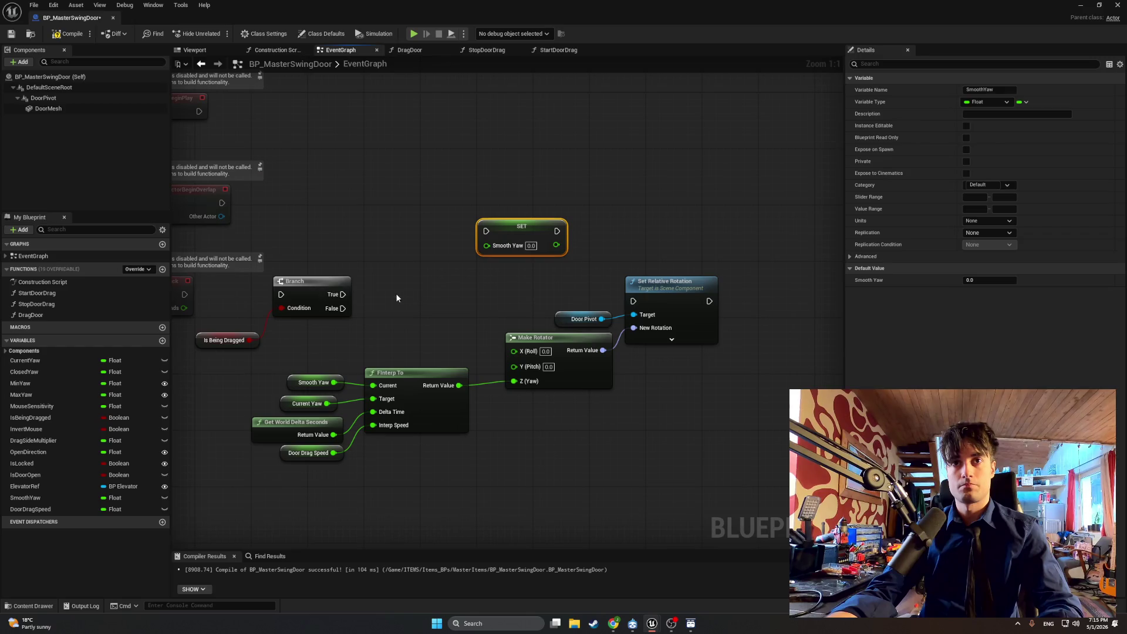
drag(343, 294, 486, 231)
mouse_move(556, 231)
mouse_down()
mouse_move(588, 247)
mouse_move(632, 301)
mouse_up()
drag(545, 229, 495, 278)
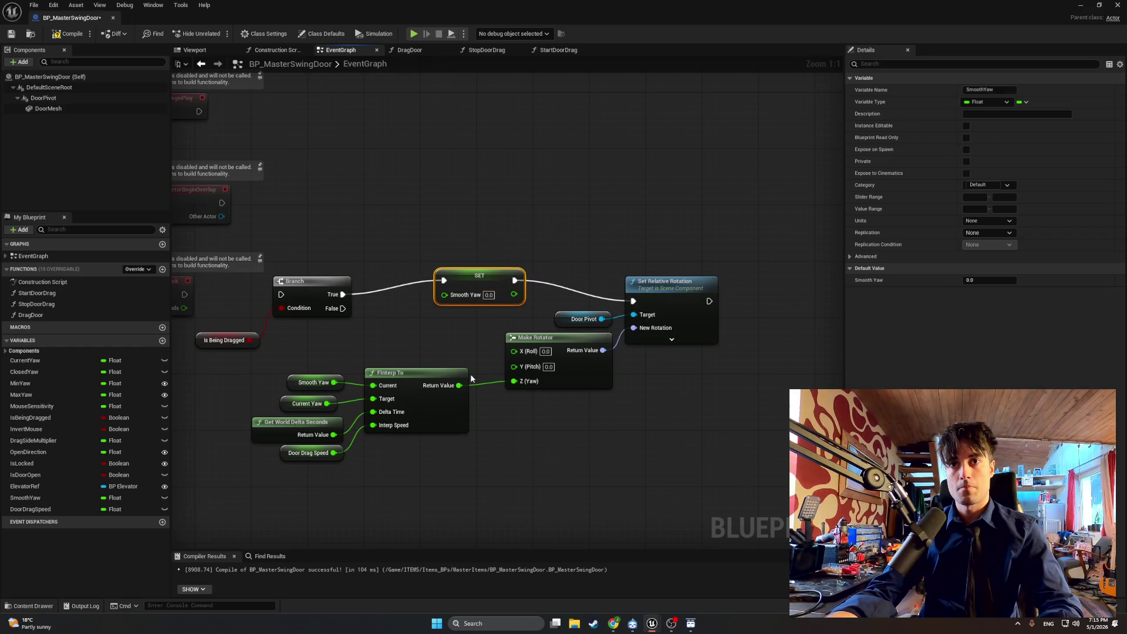
mouse_move(459, 385)
mouse_down()
mouse_move(440, 295)
mouse_move(505, 335)
mouse_move(514, 381)
mouse_up()
alt+click(498, 385)
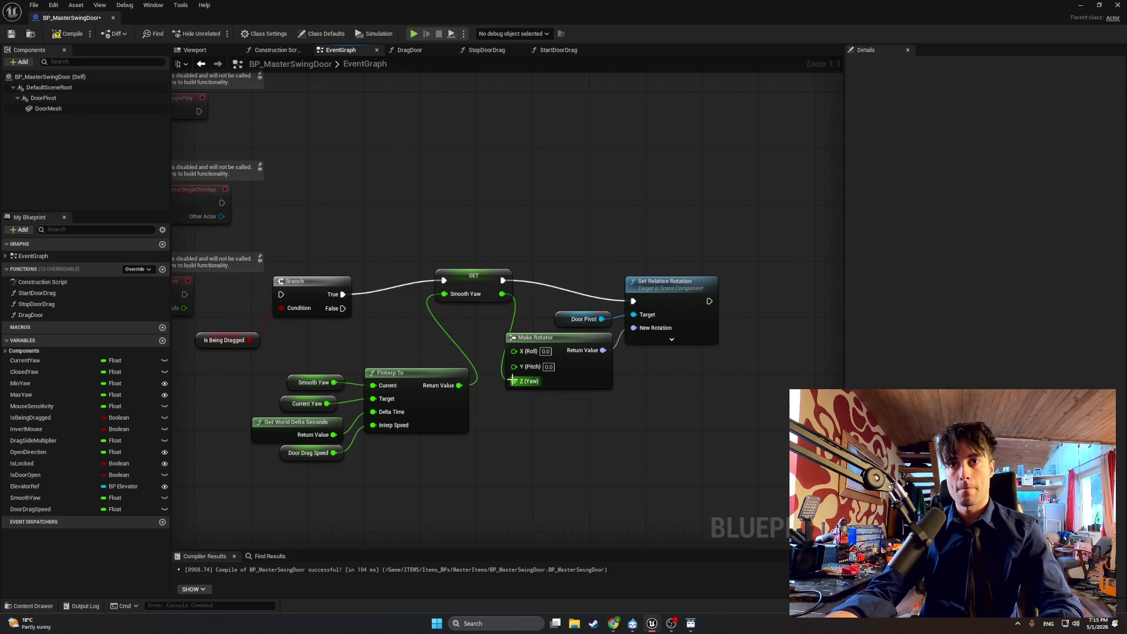
Step: Reposition Make Rotator, Door Pivot, Set Relative Rotation and the main chain nodes
drag(757, 399, 634, 267)
drag(676, 298, 686, 277)
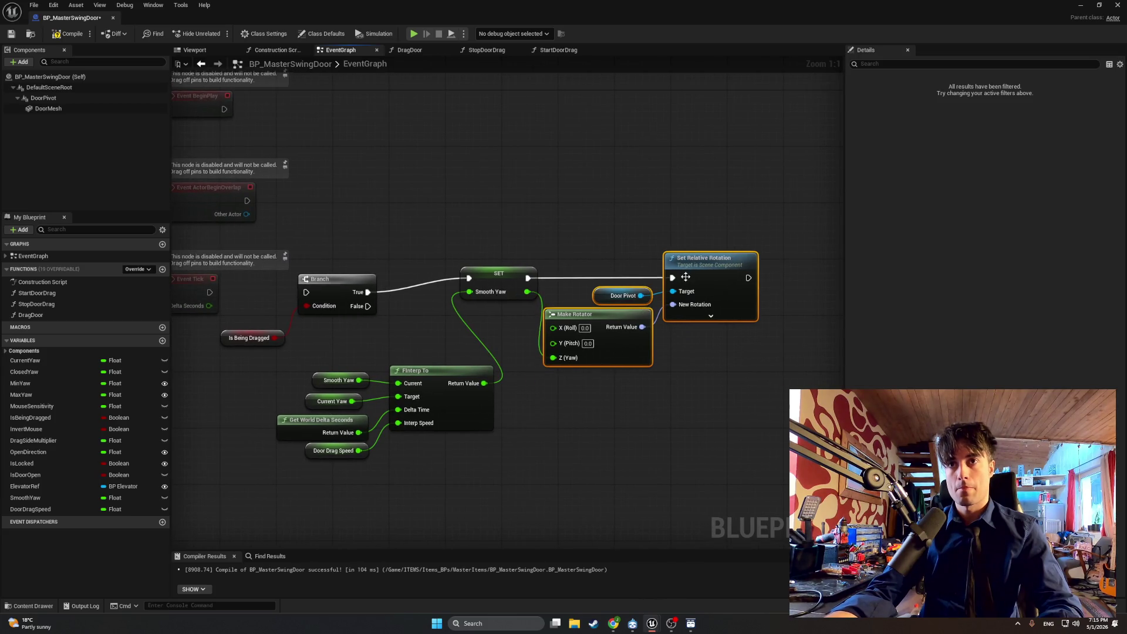
mouse_move(717, 230)
mouse_down()
mouse_move(587, 277)
mouse_move(307, 453)
mouse_up()
drag(436, 450, 764, 250)
drag(499, 273, 499, 291)
click(463, 266)
Step: Line up Event Tick, Branch and Is Being Dragged close together
drag(342, 235, 252, 359)
mouse_move(330, 283)
mouse_down()
mouse_move(404, 276)
mouse_move(379, 284)
mouse_up()
click(328, 297)
drag(280, 342, 290, 329)
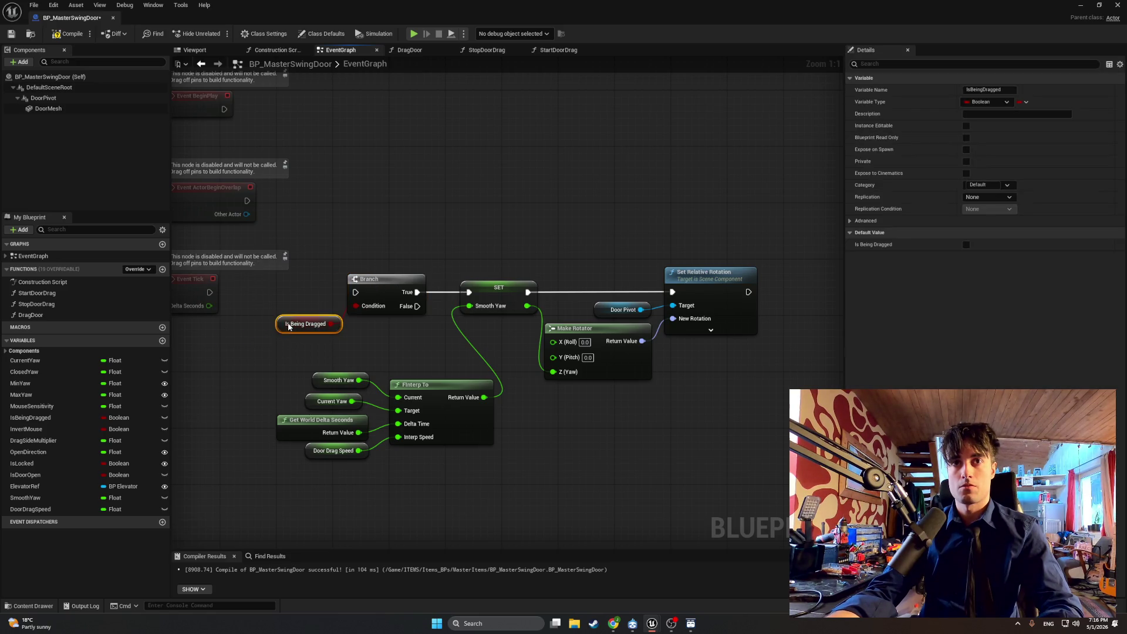
mouse_move(298, 281)
mouse_down()
mouse_move(376, 275)
mouse_move(348, 281)
mouse_move(463, 290)
mouse_up()
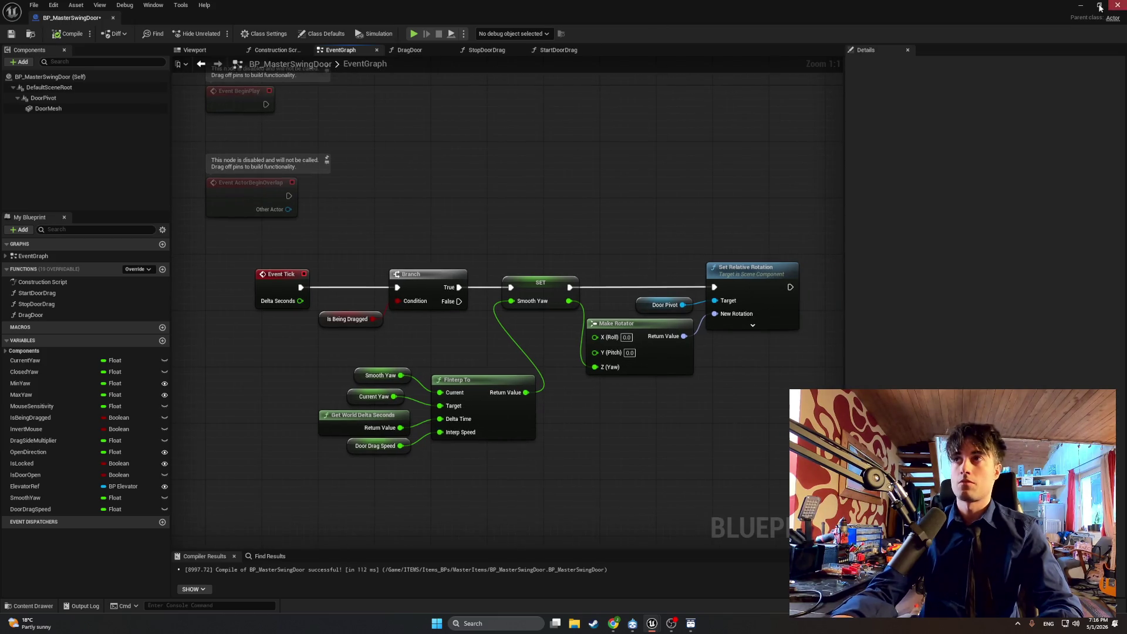
Step: Play the level, swing the door open and shut several times, stop, and reopen BP_MasterSwingDoor
click(1080, 5)
click(218, 33)
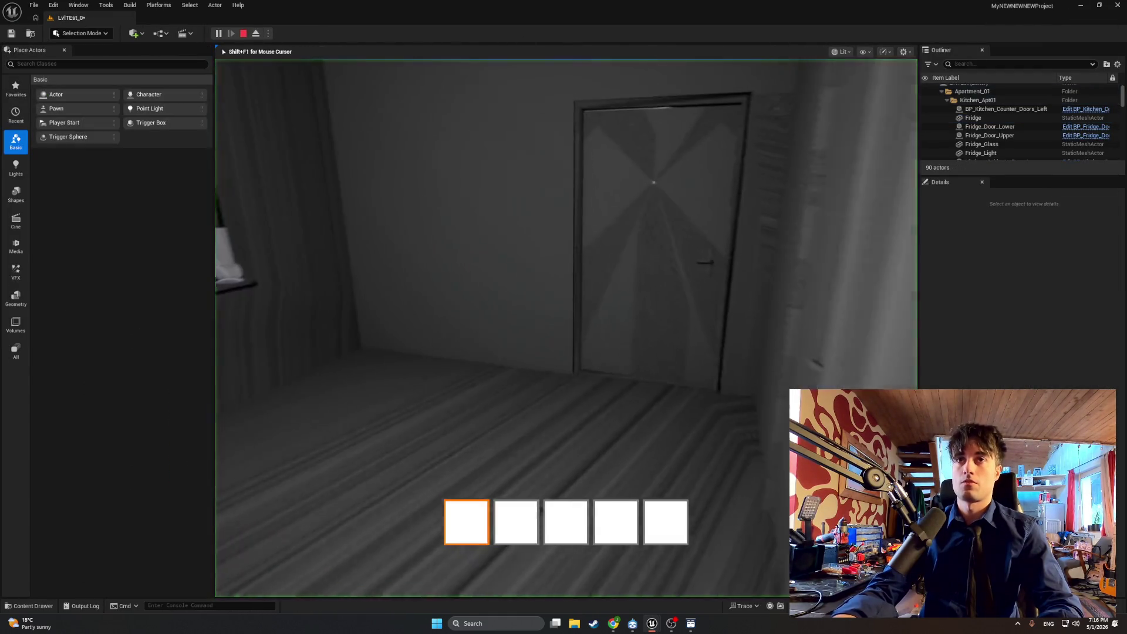
key(e)
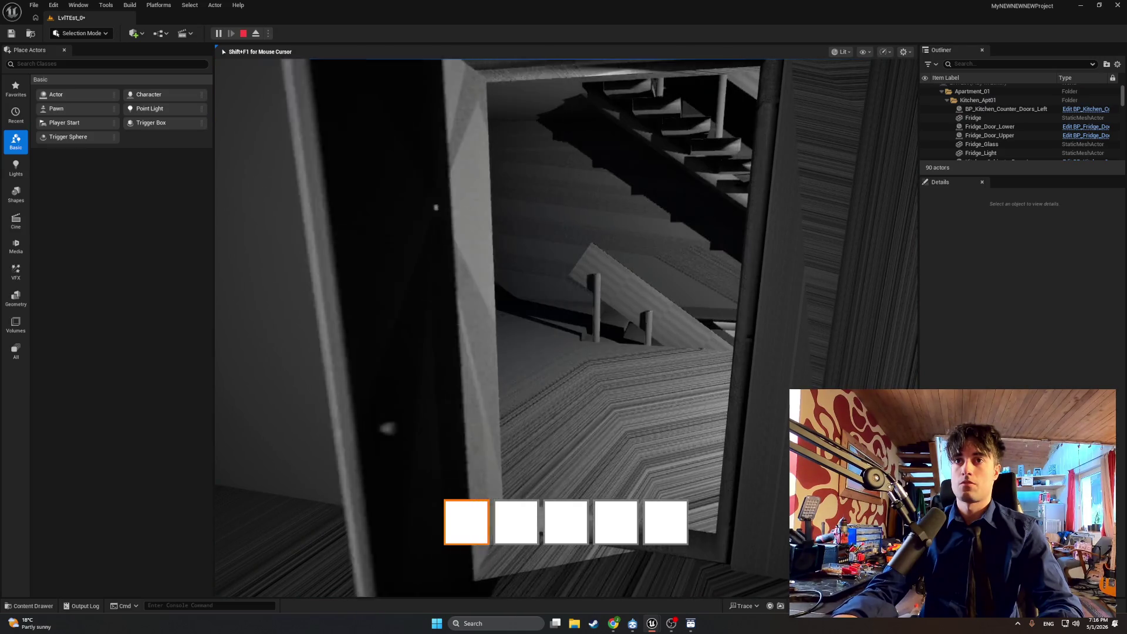
key(e)
key(e)
key(e)
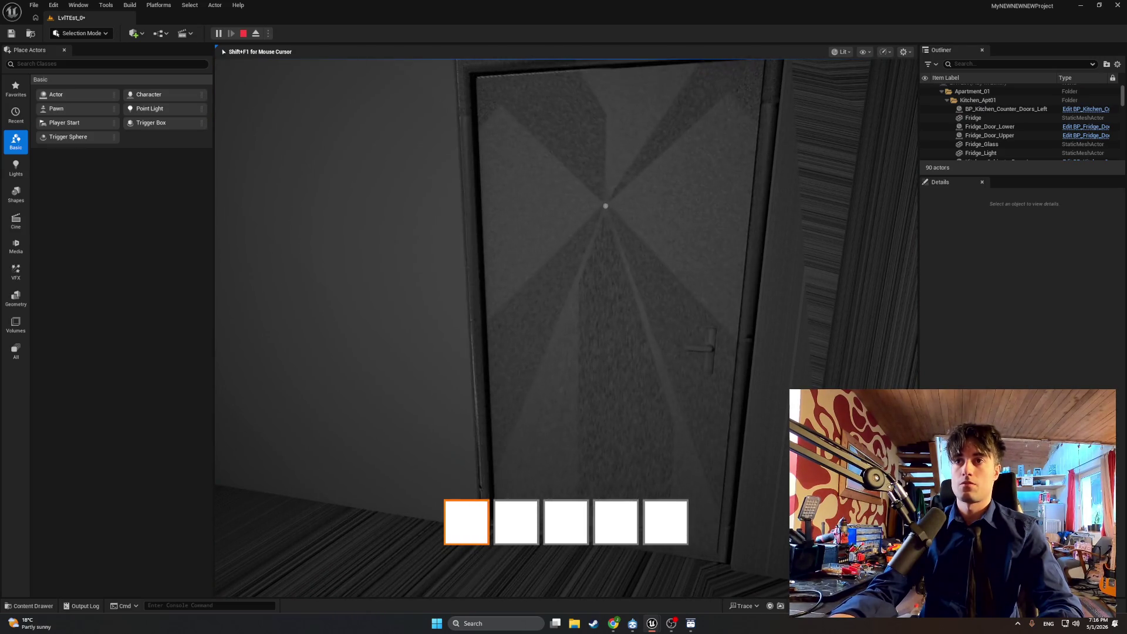
key(e)
key(e)
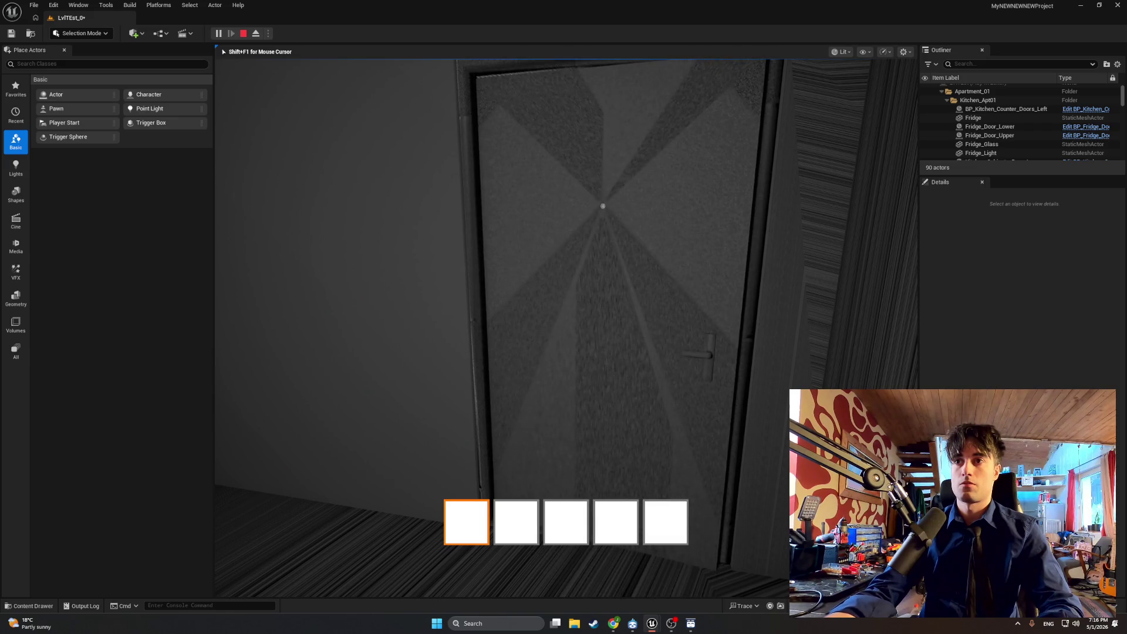
key(e)
key(e)
key(e)
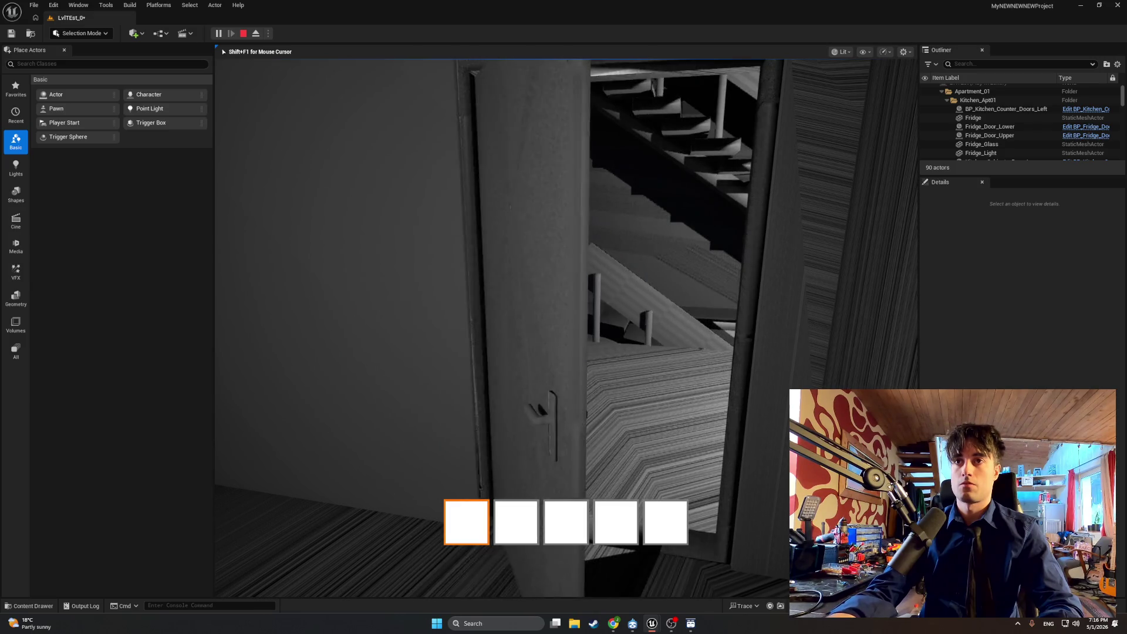
key(Escape)
key(ctrl+space)
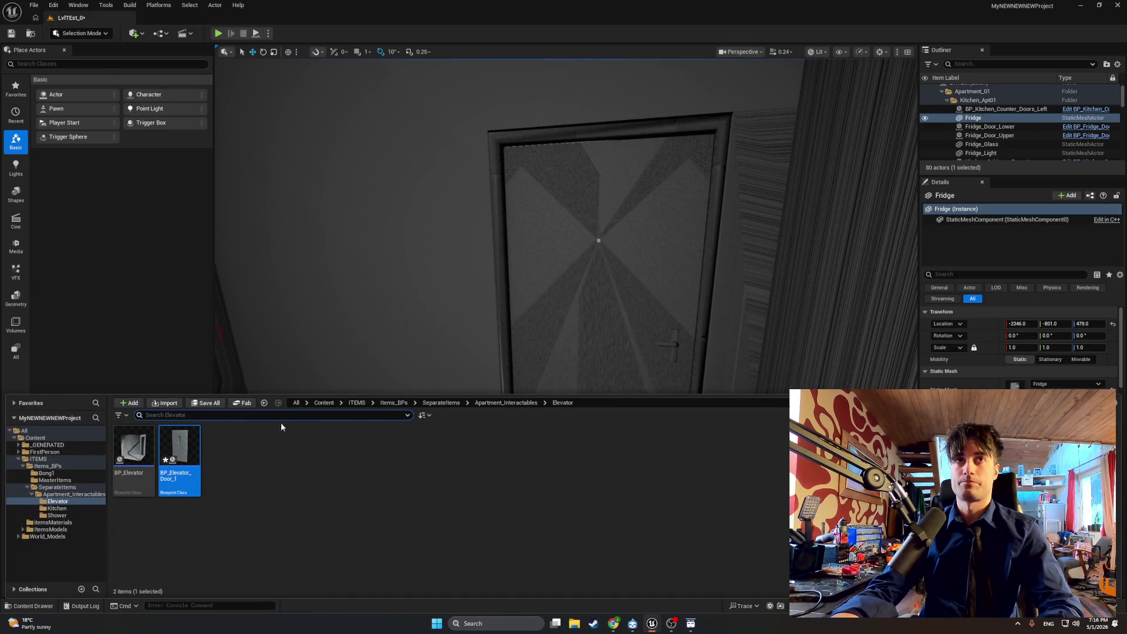
mouse_move(653, 621)
click(693, 584)
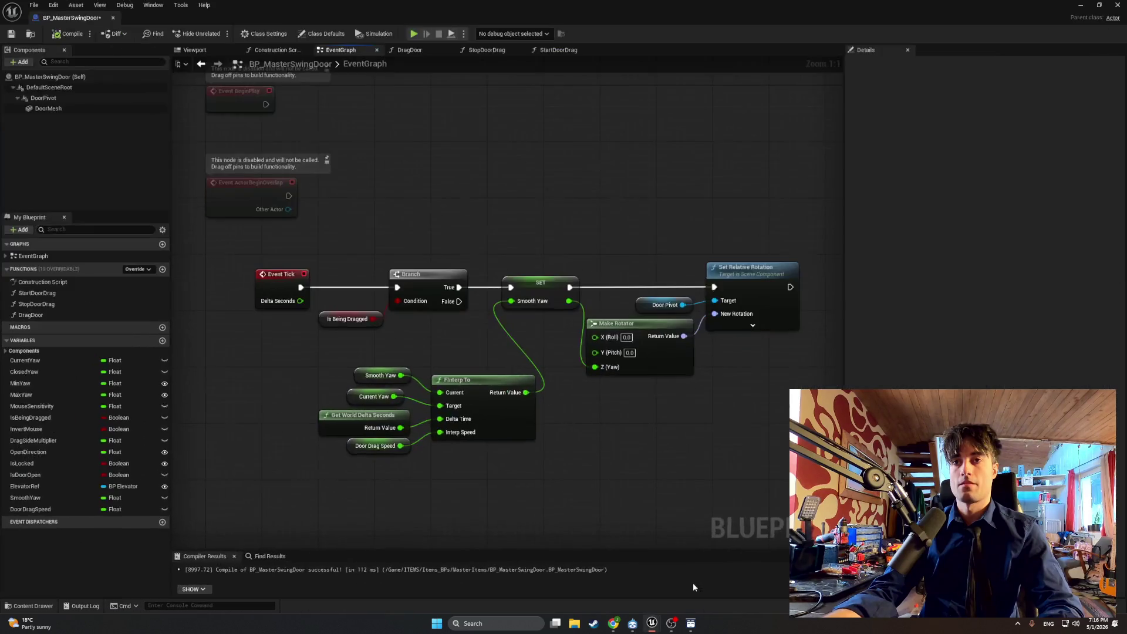
Step: Check the DoorDragSpeed variable and recompile the blueprint
click(36, 509)
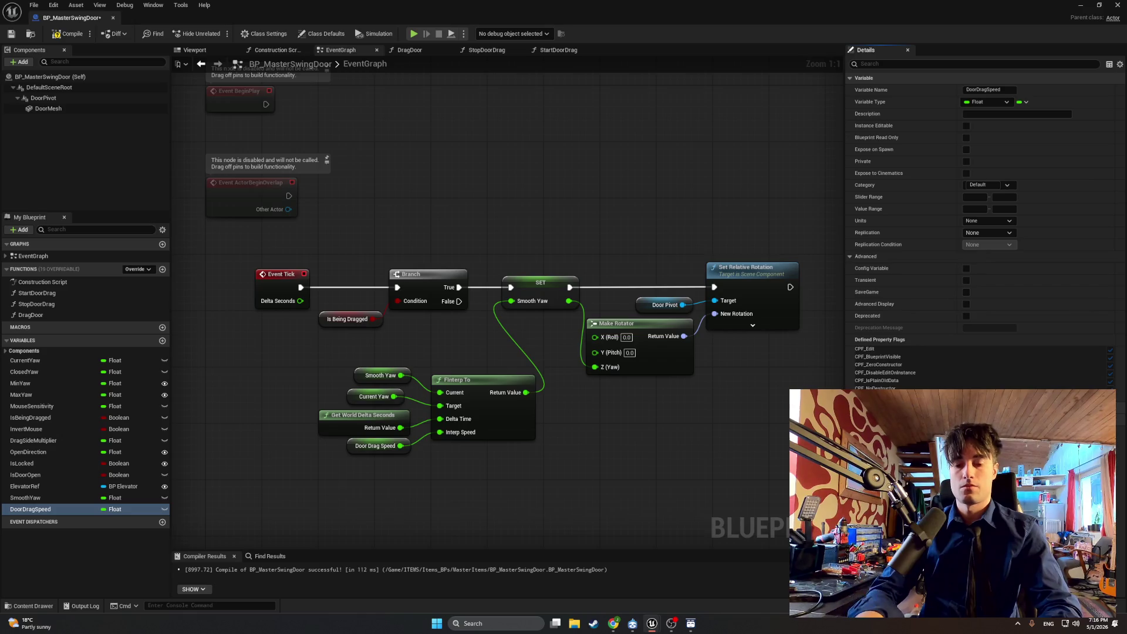
click(69, 33)
click(1079, 7)
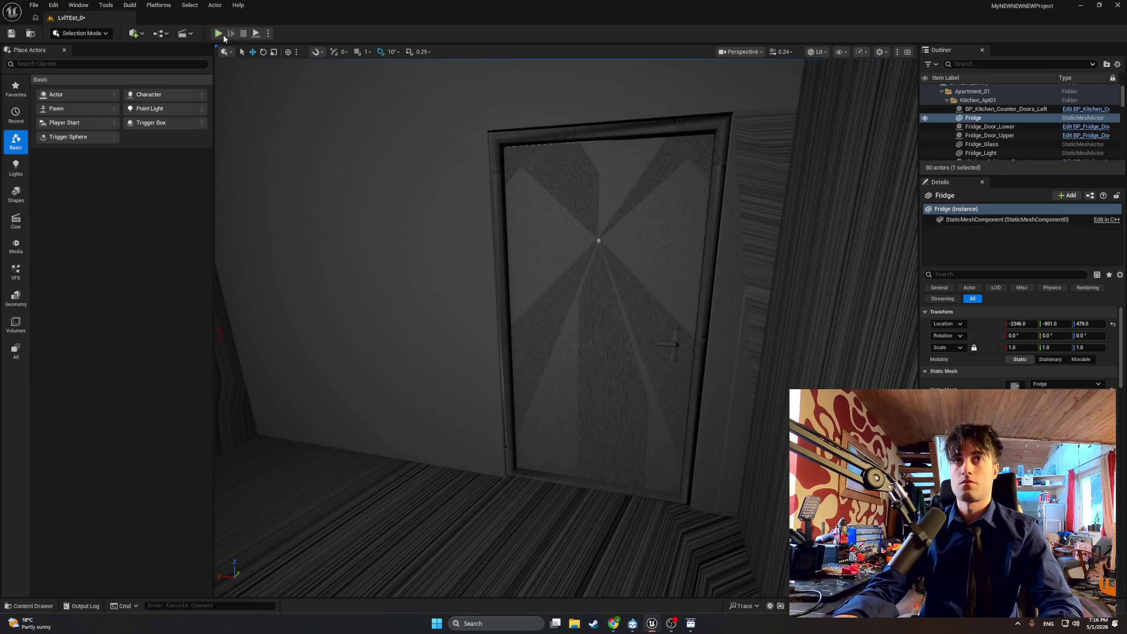
Step: Play the level, walk to the door and swing it open onto the stairs, then stop and relaunch play
click(218, 34)
key(e)
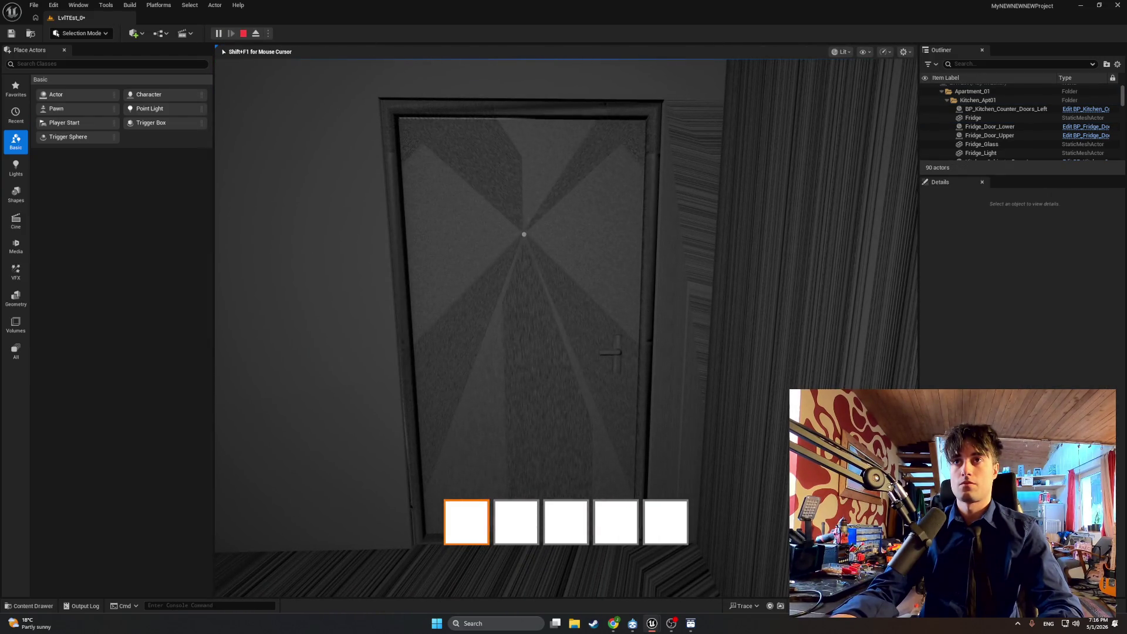
key(w)
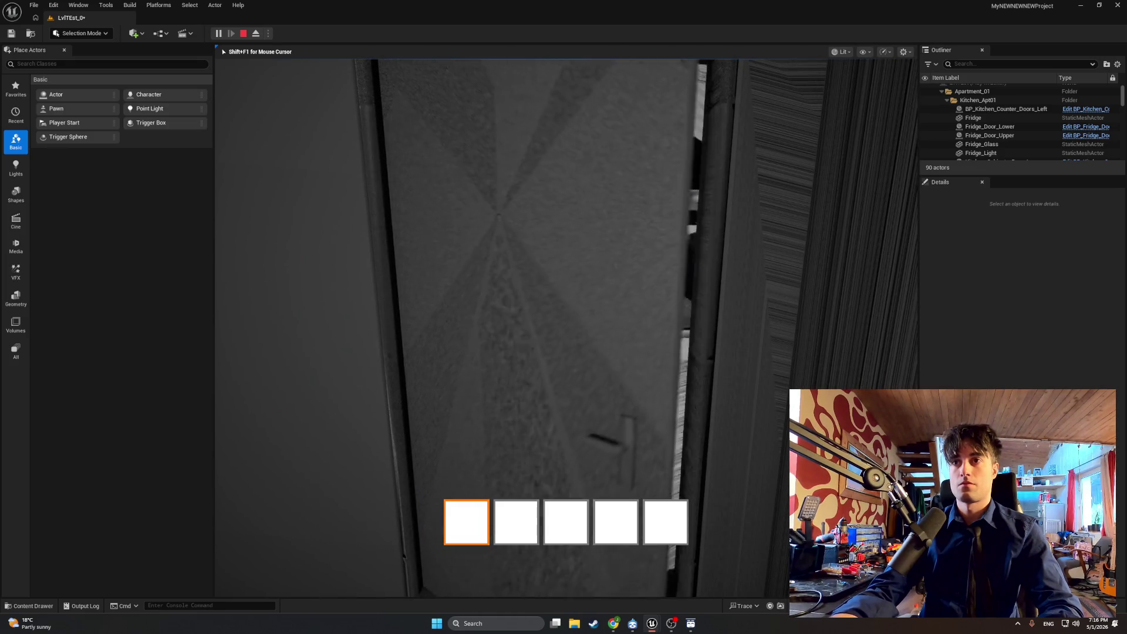
key(d)
key(s)
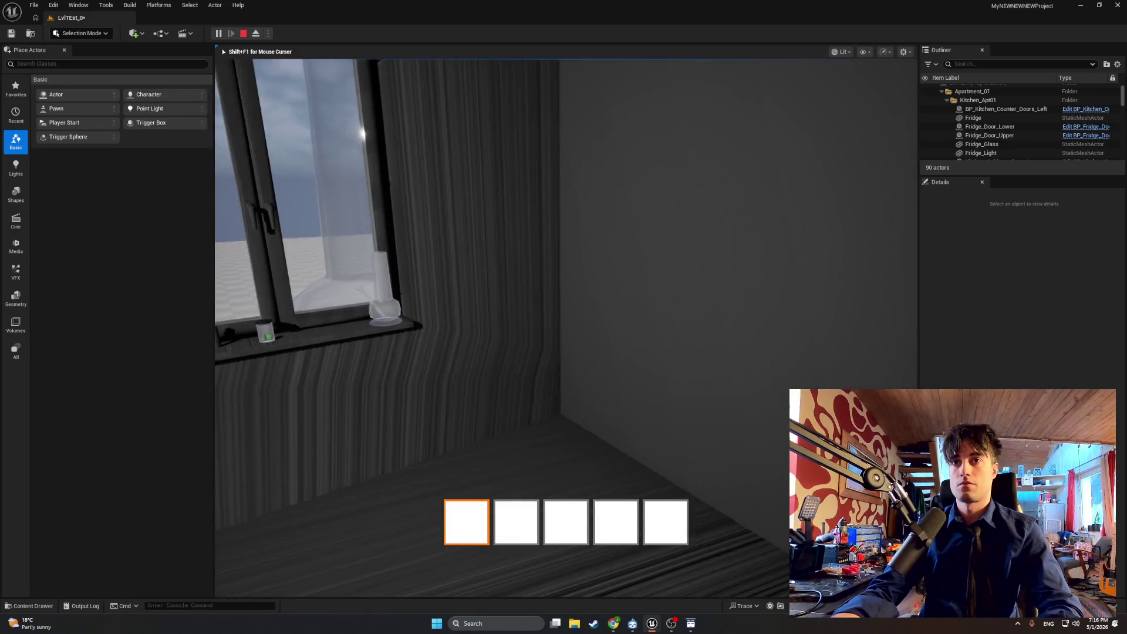
key(w)
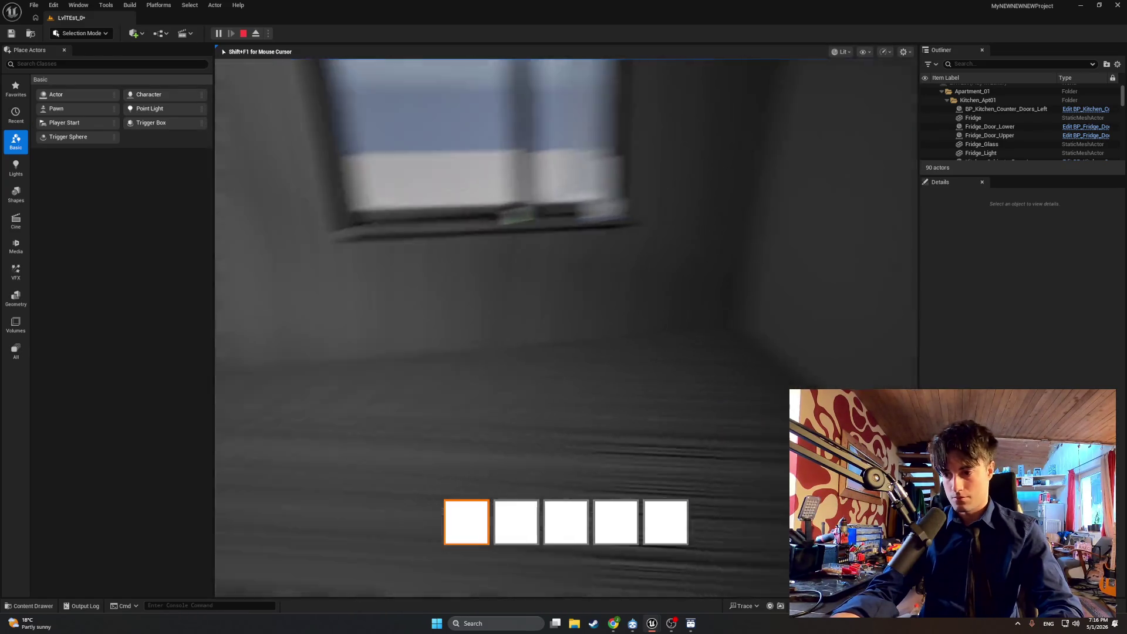
key(e)
key(w)
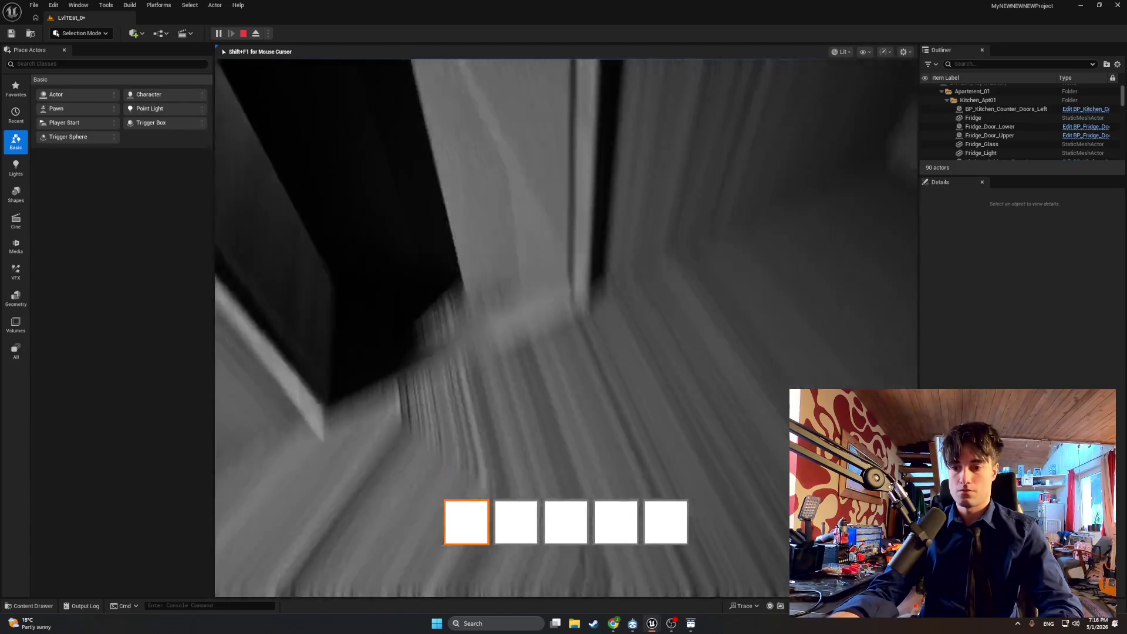
key(Escape)
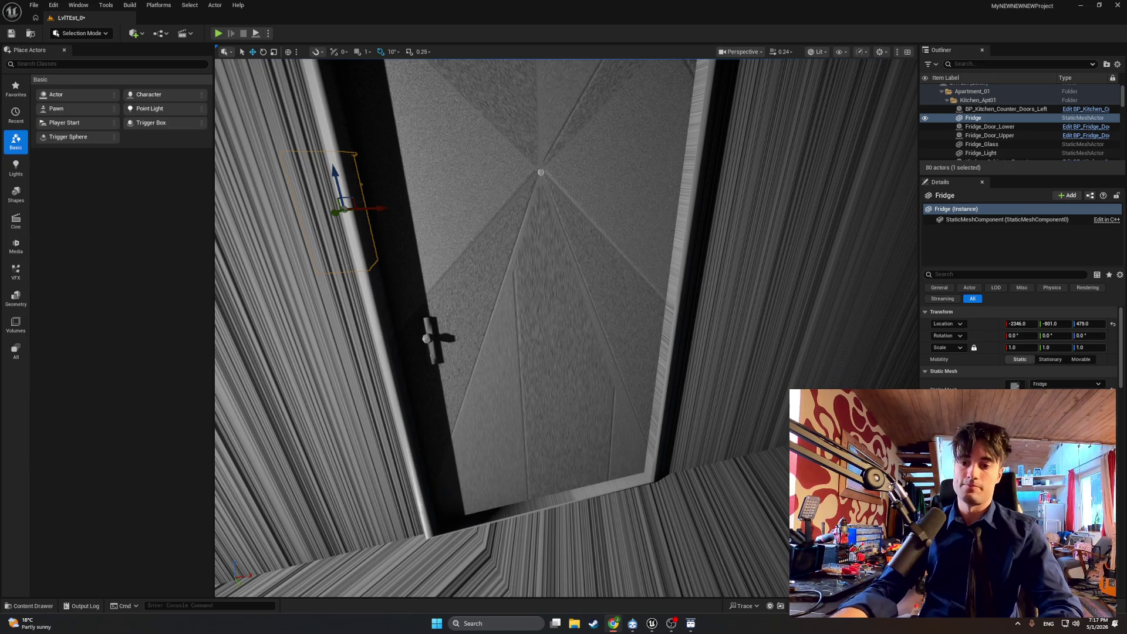
right_click(734, 538)
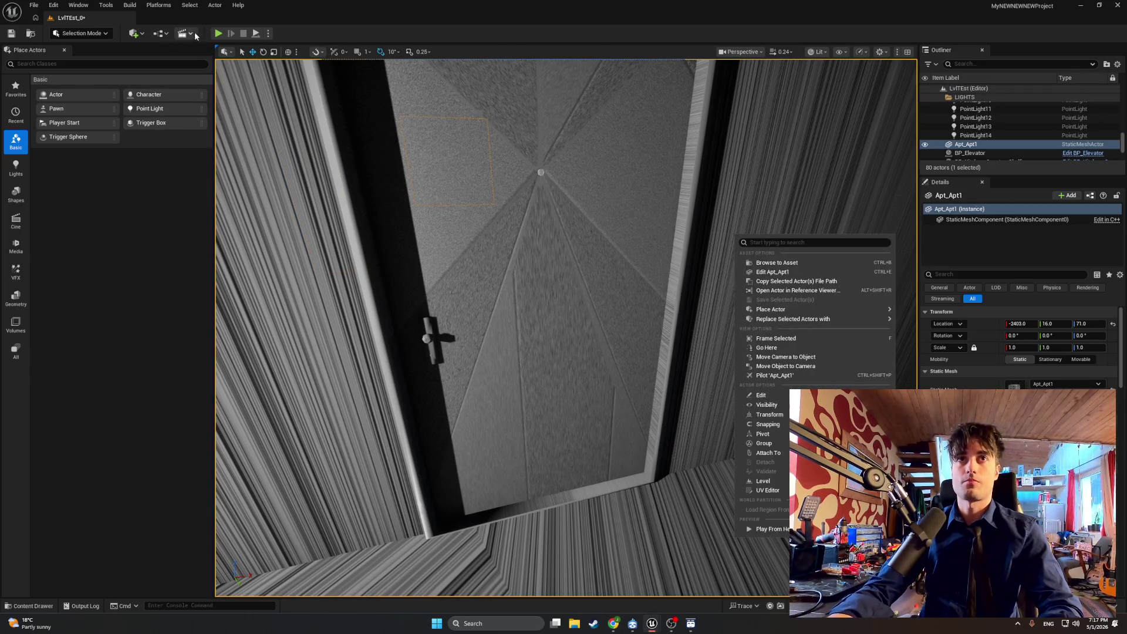
click(769, 529)
key(w)
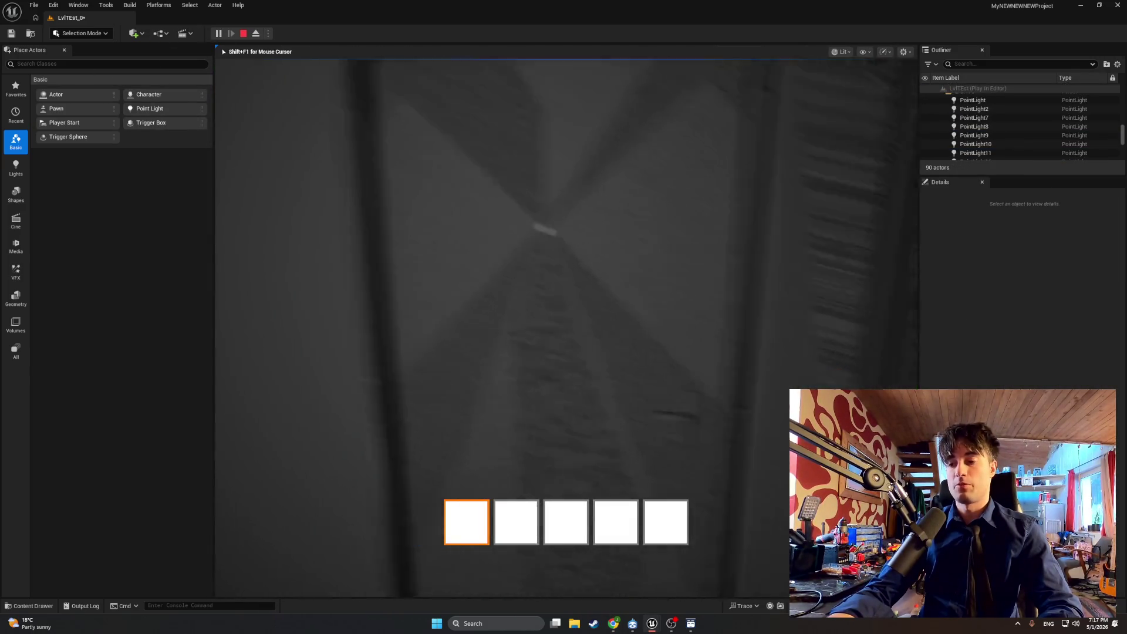
key(e)
key(w)
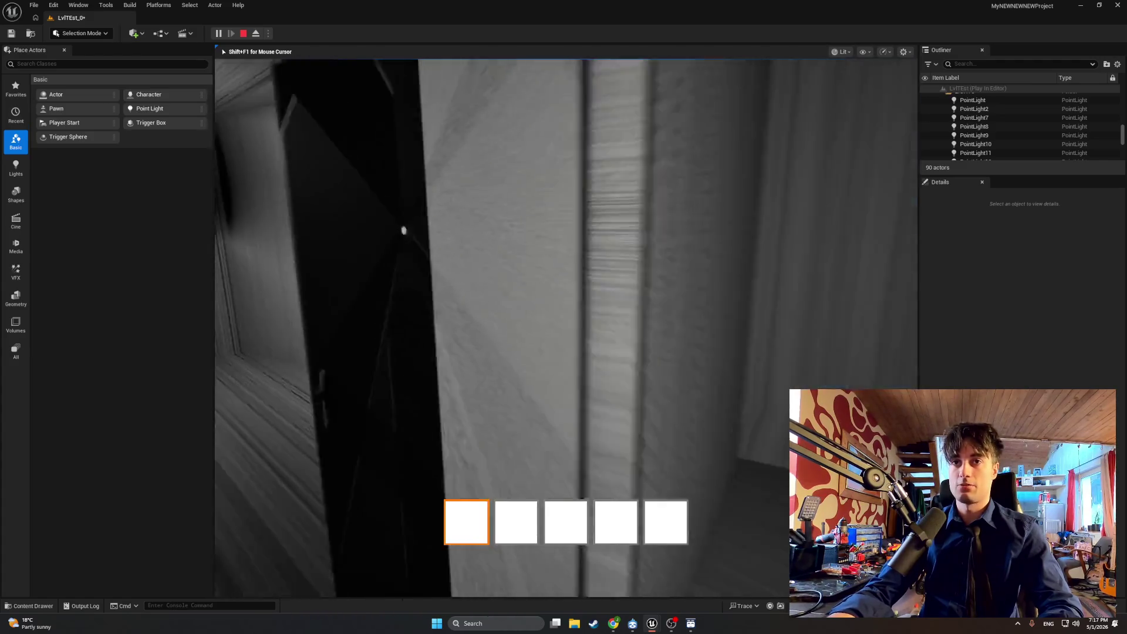
key(w)
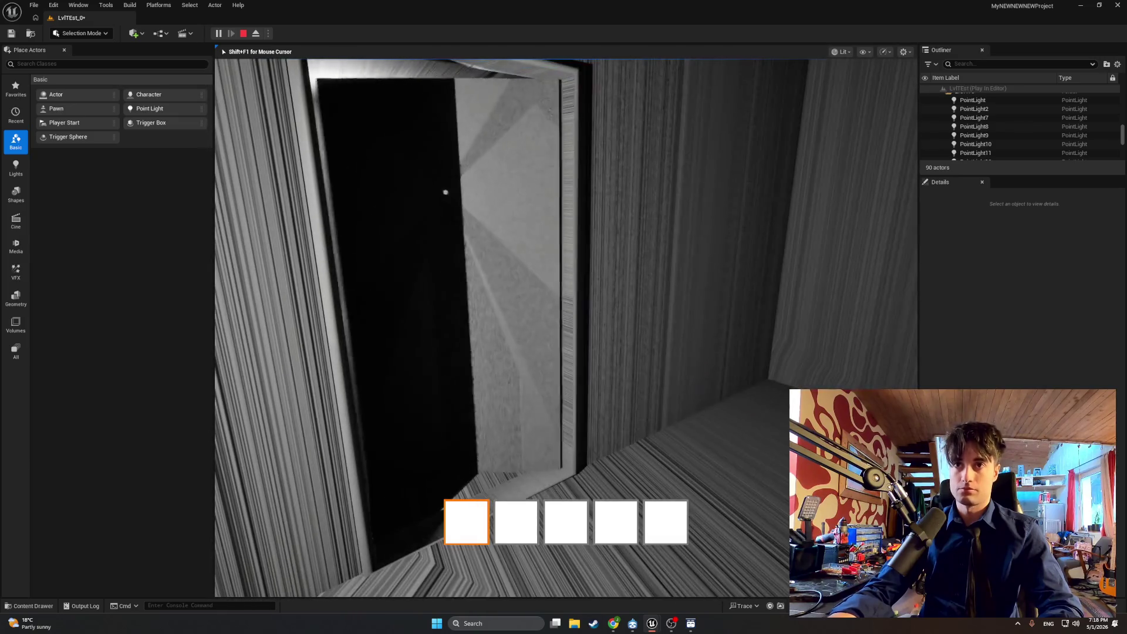
key(w)
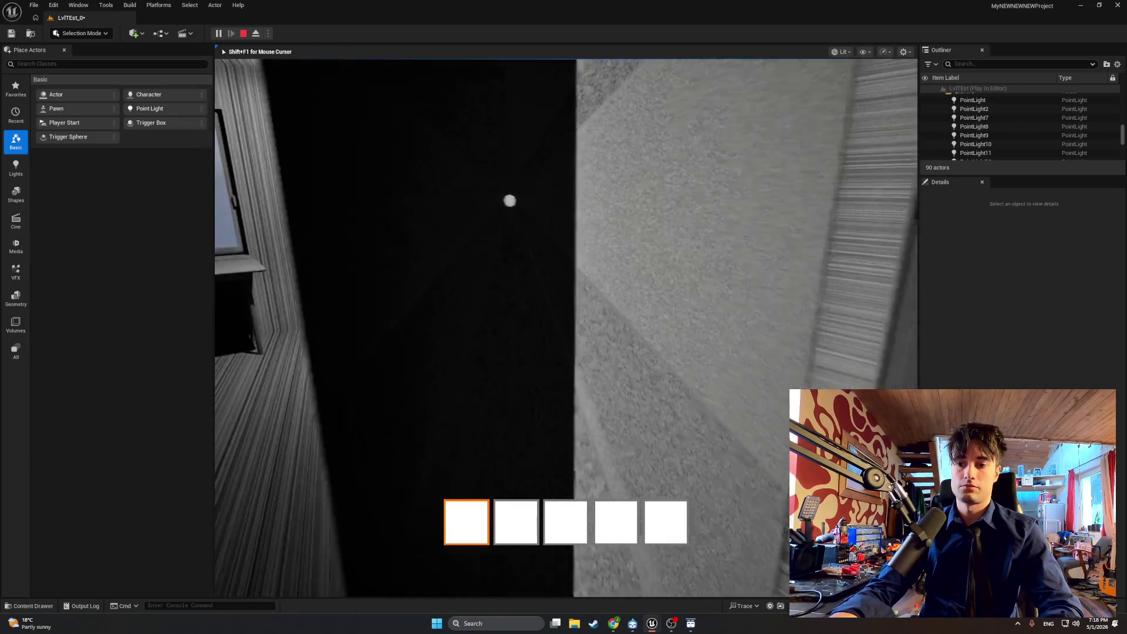
key(w)
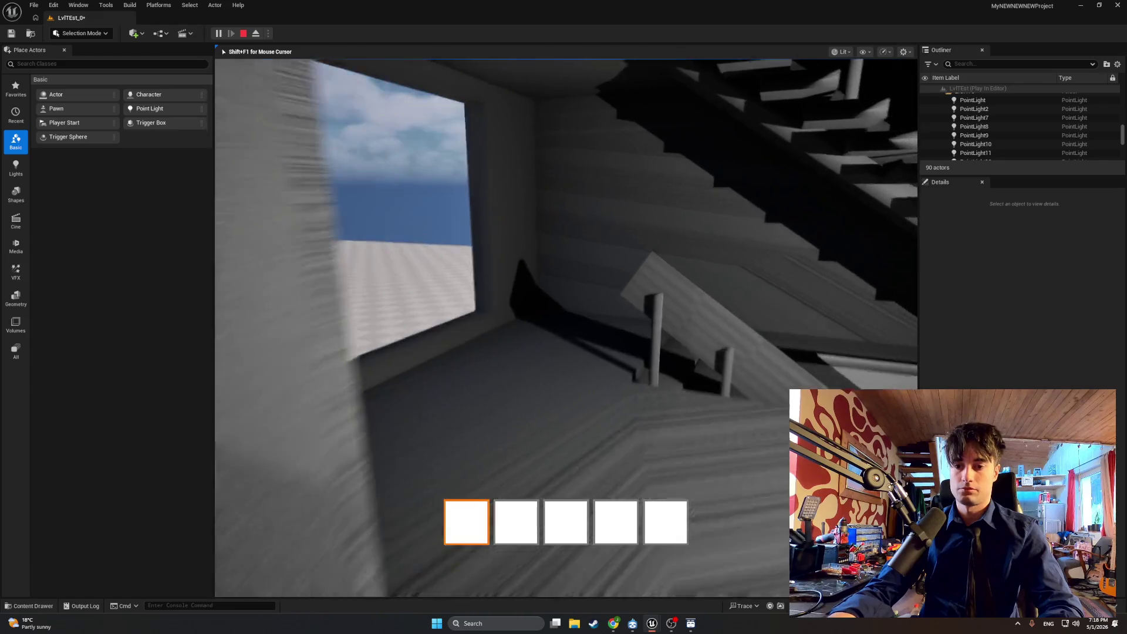
key(w)
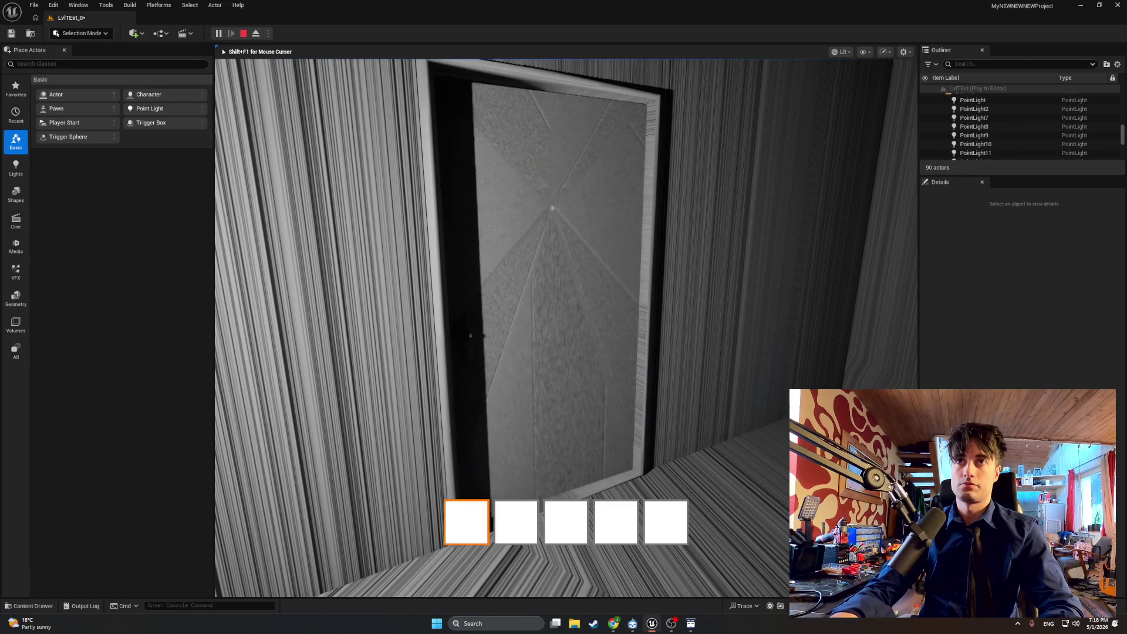
key(w)
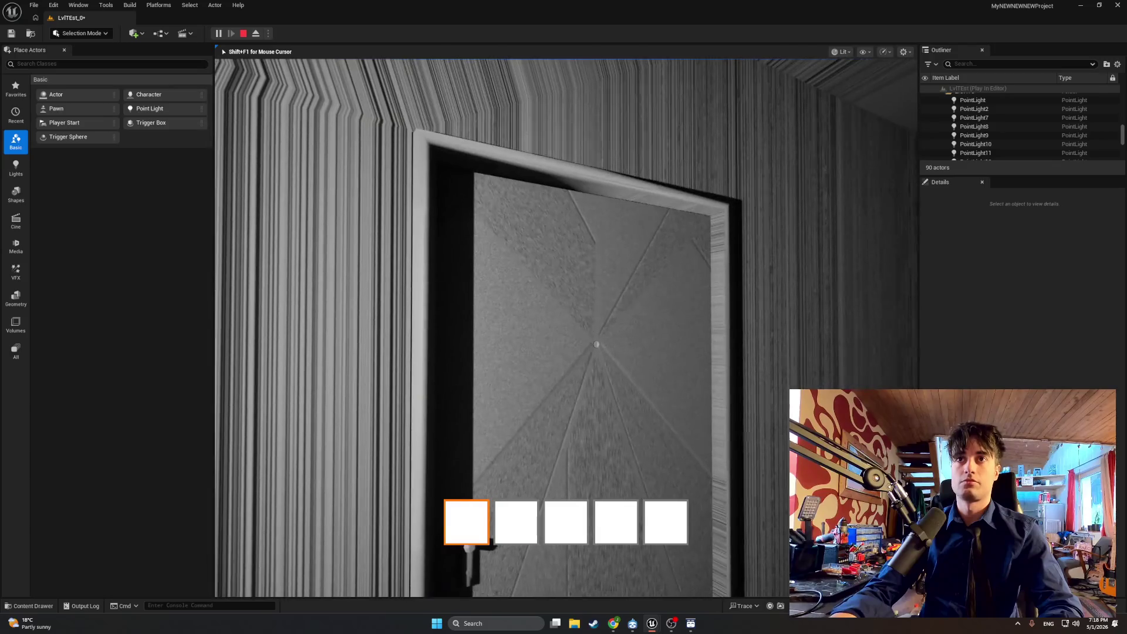
key(w)
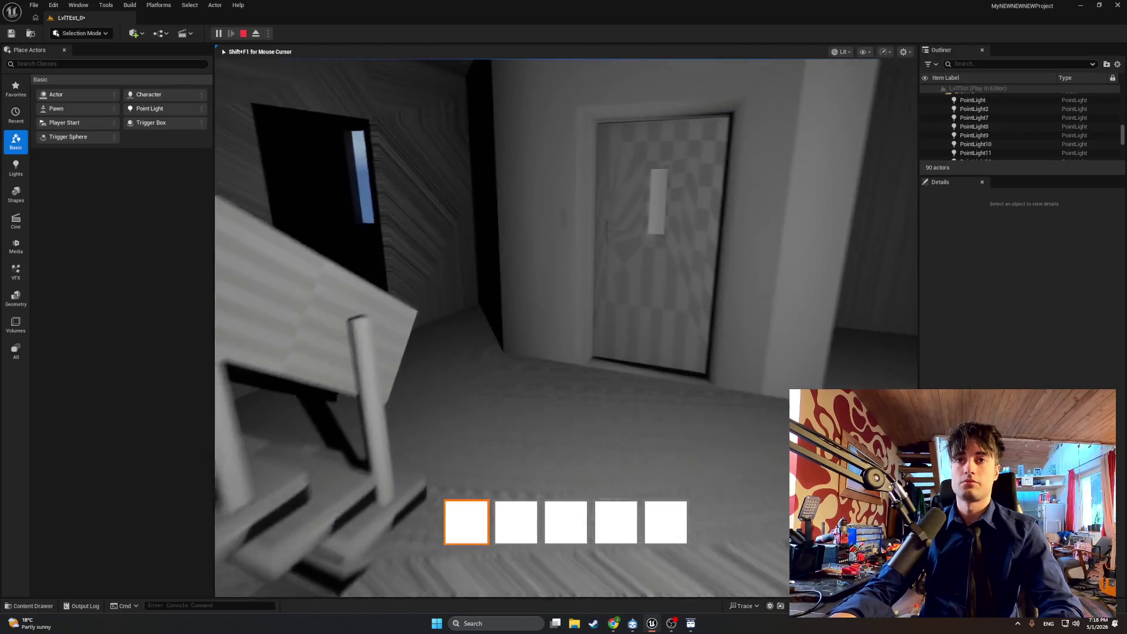
key(w)
key(e)
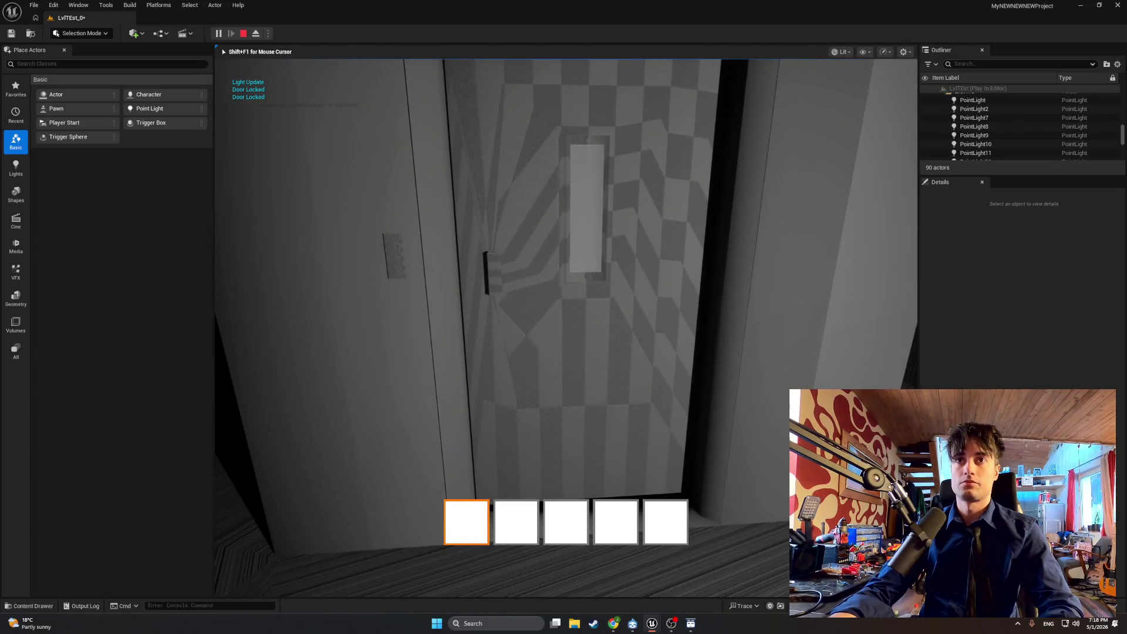
key(e)
key(s)
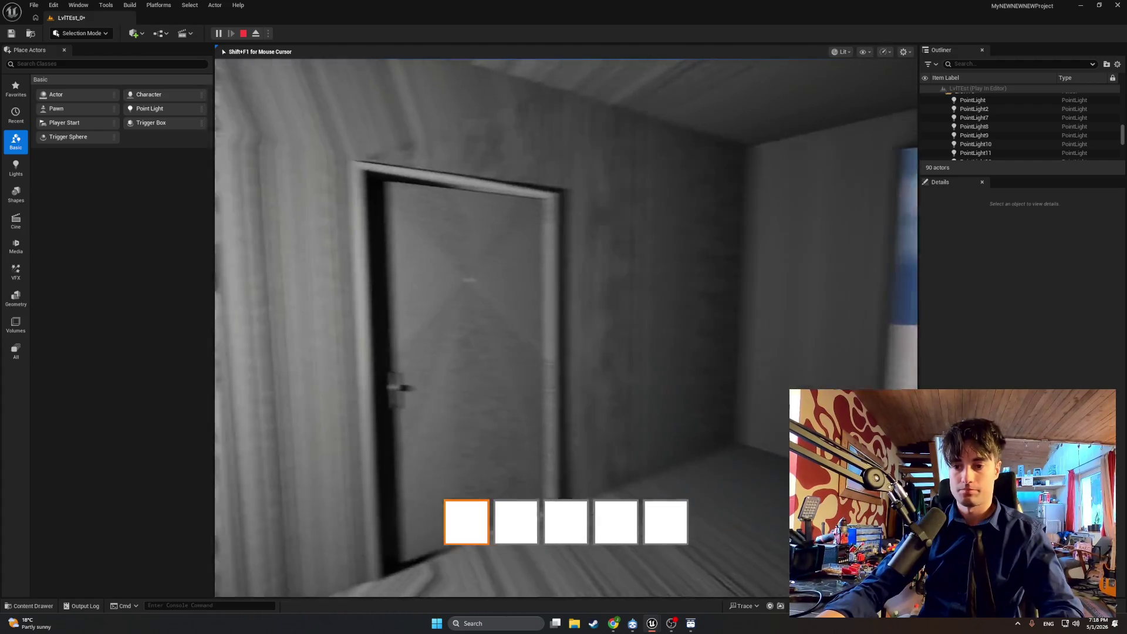
key(Escape)
mouse_move(652, 623)
click(681, 589)
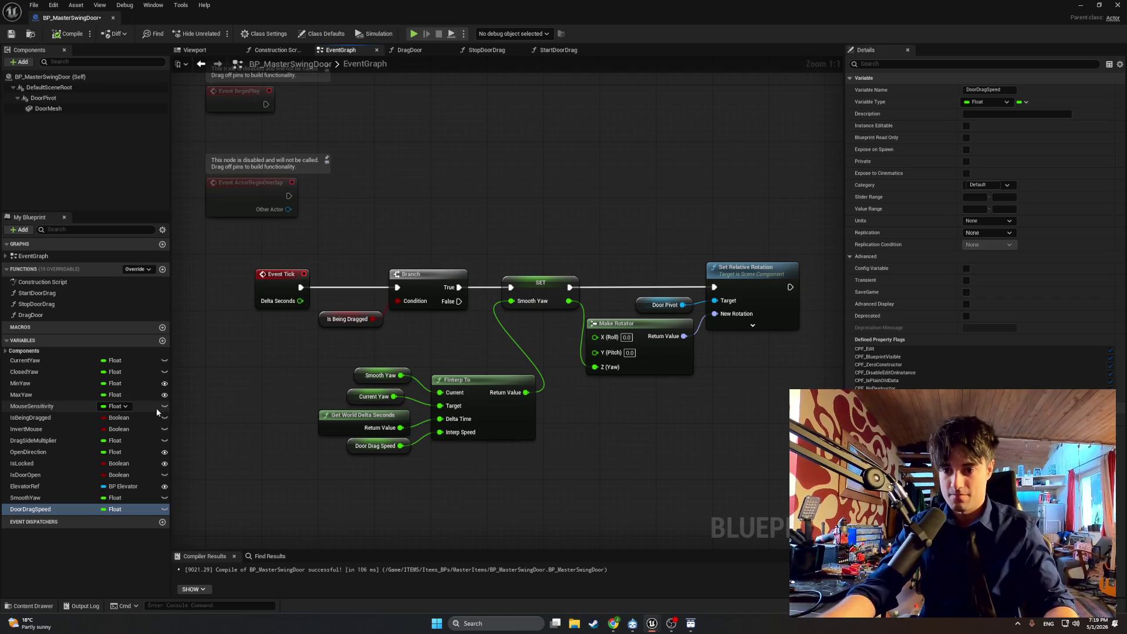
Step: Add a Float variable named DoorVelocity
click(162, 341)
text(Doo)
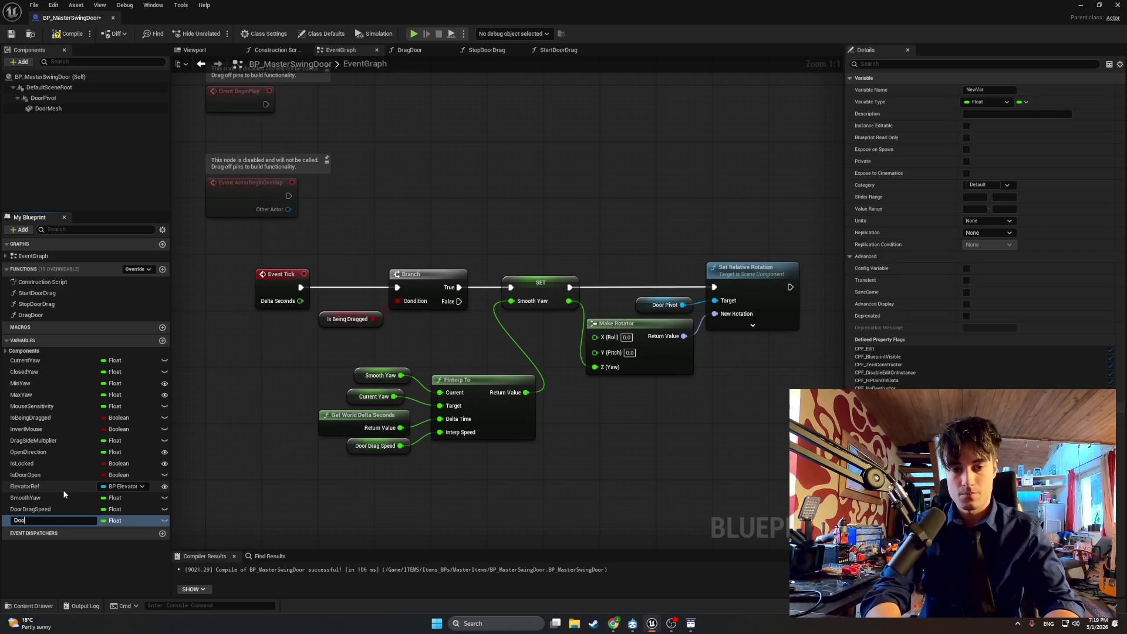
text(rVelocity)
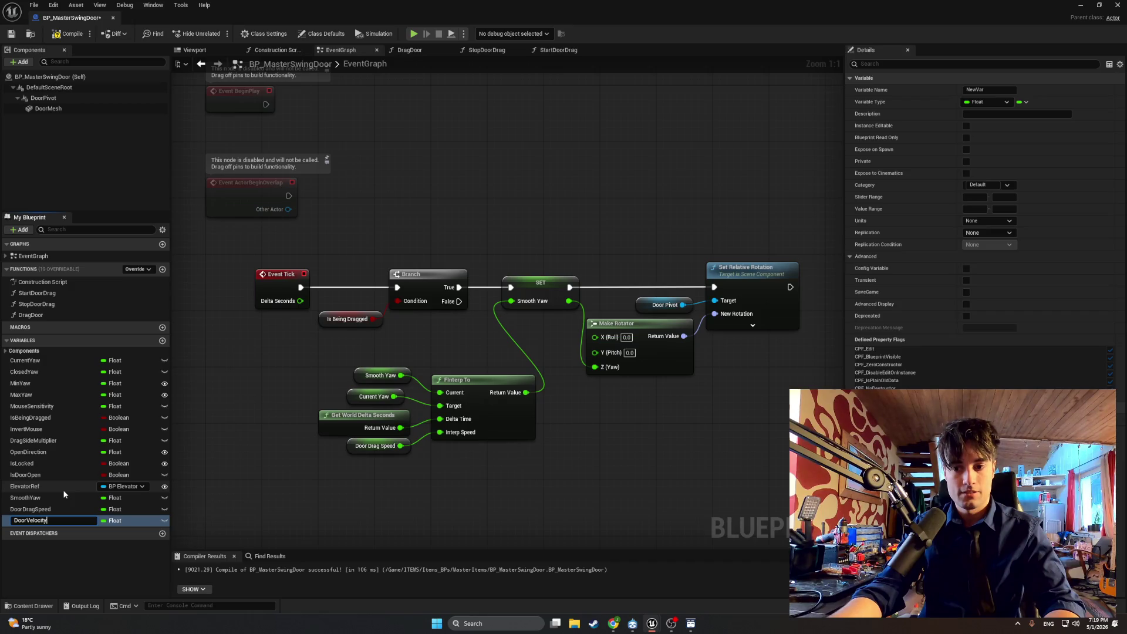
key(Return)
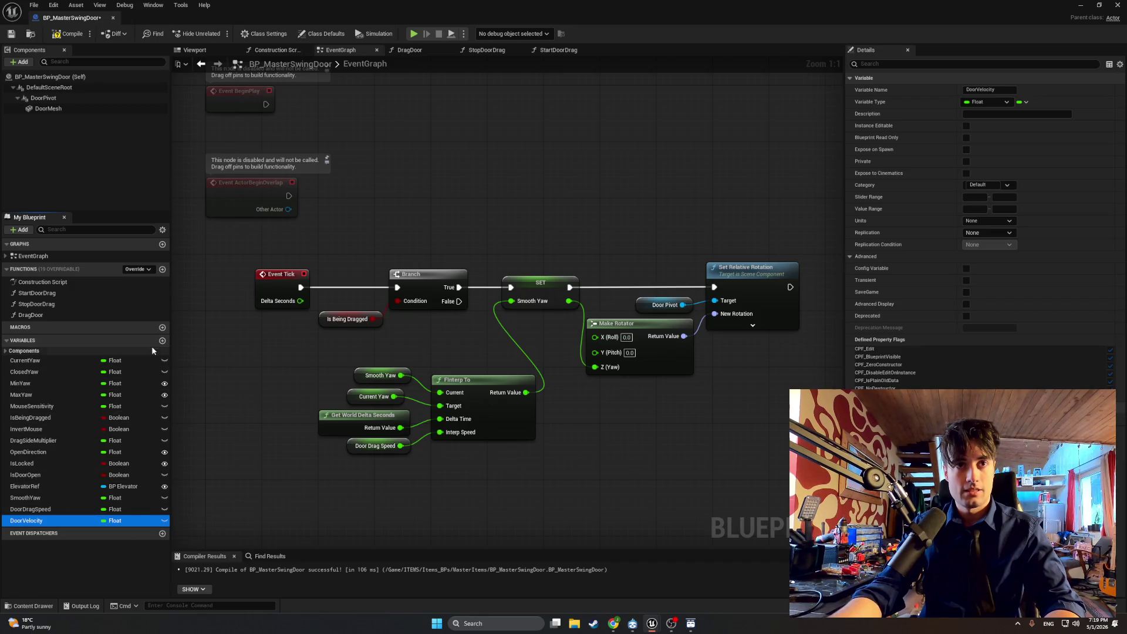
click(152, 346)
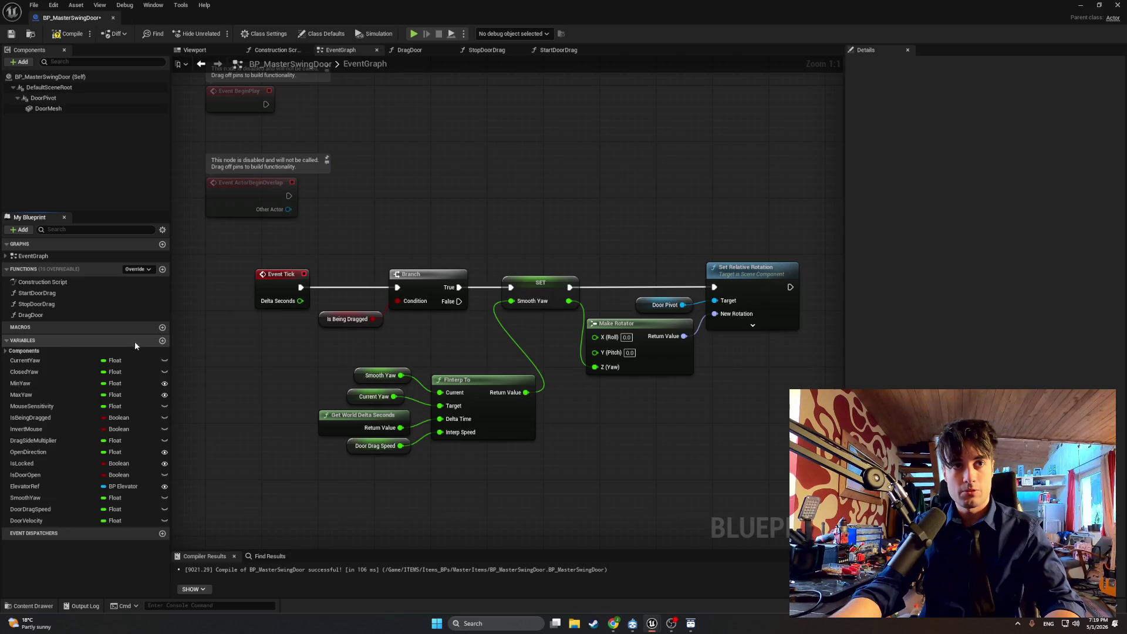
Step: Add a DoorFriction variable, check both new variables, and compile the Blueprint
click(162, 341)
text(Door)
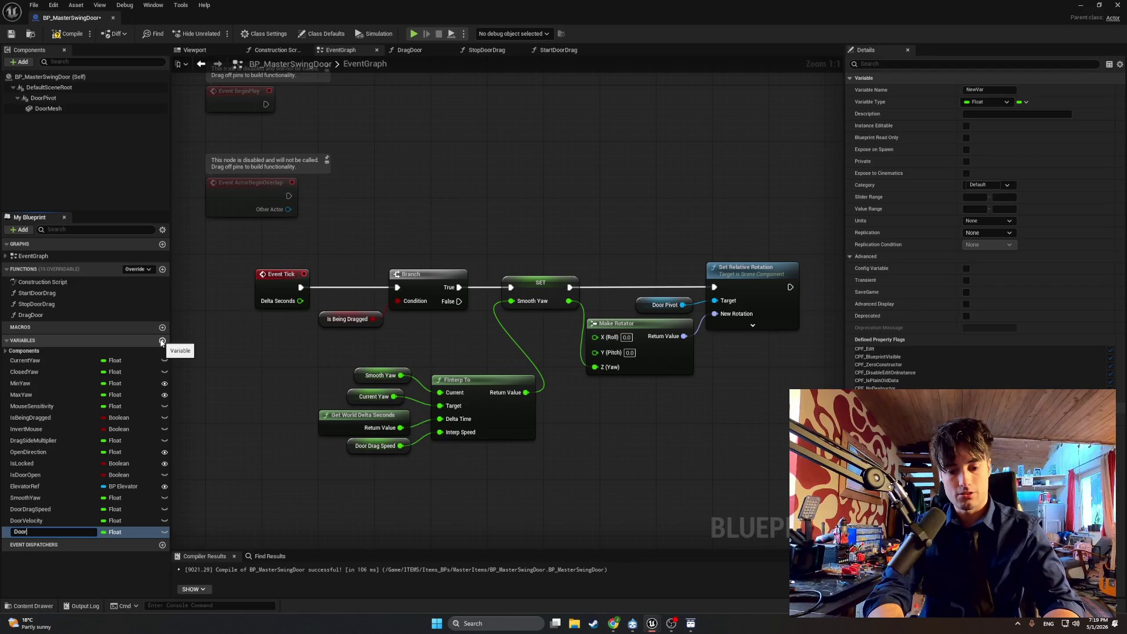
text(Friction)
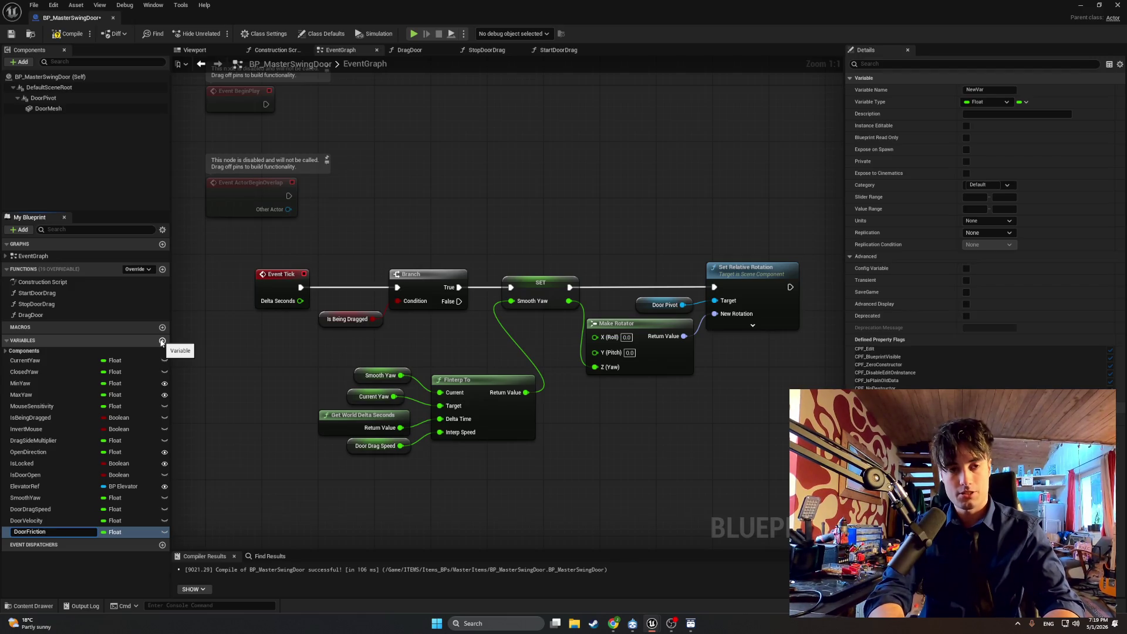
click(130, 533)
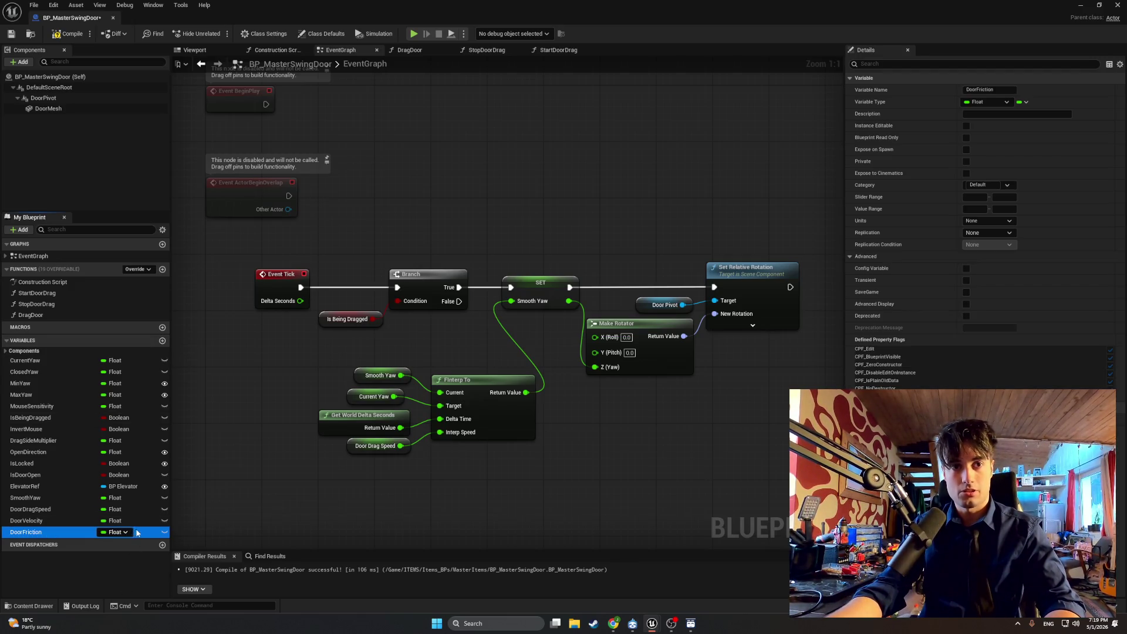
click(68, 523)
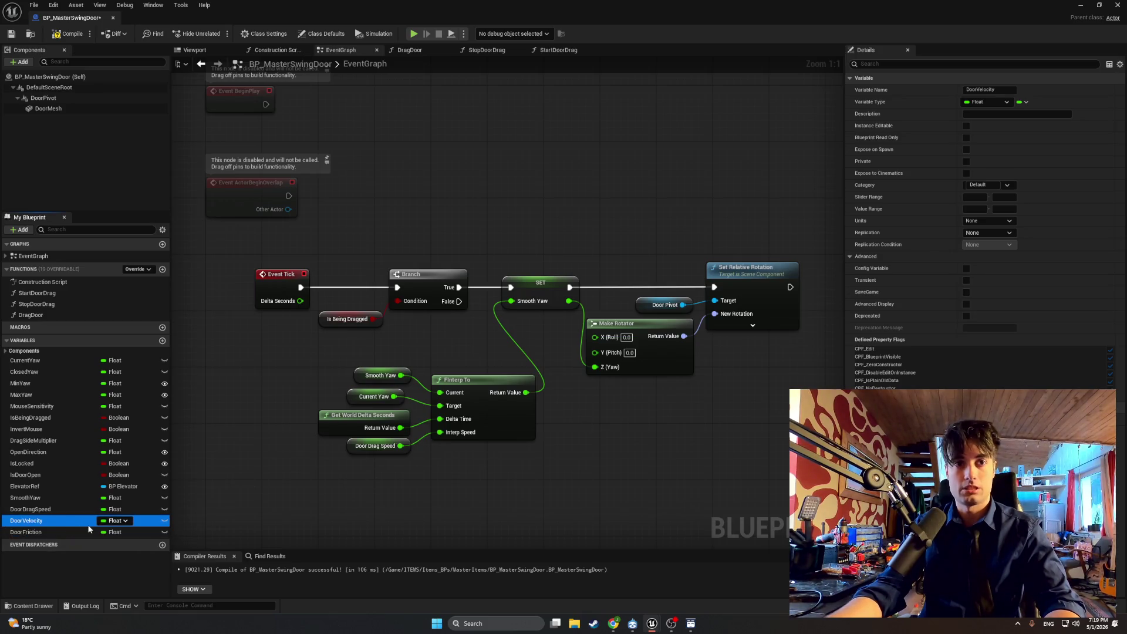
click(88, 532)
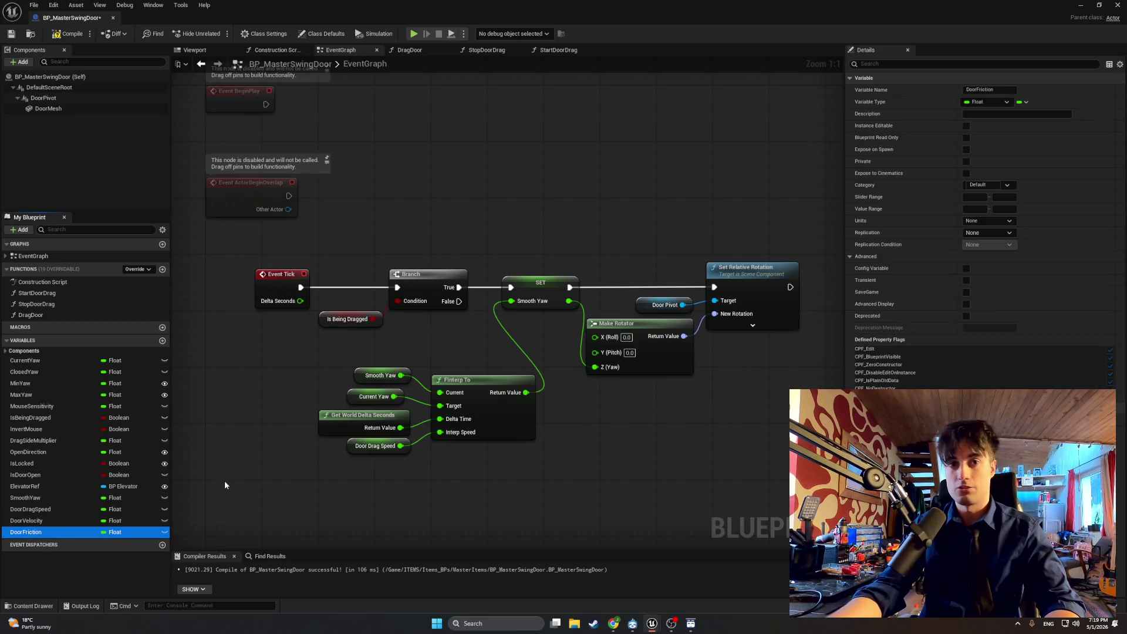
click(70, 34)
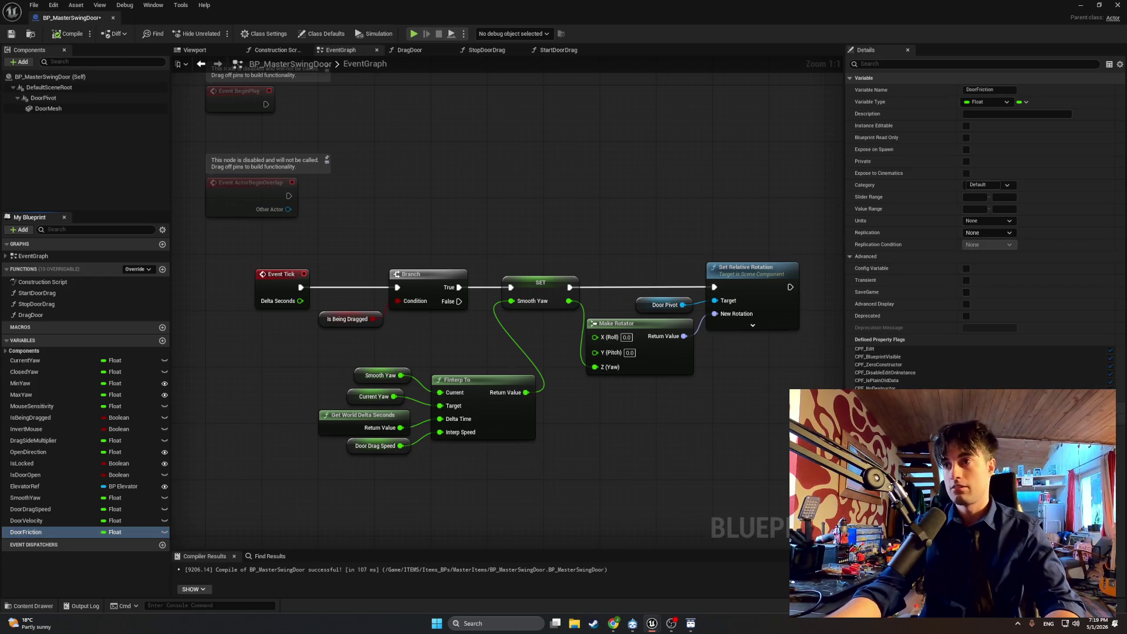
click(69, 34)
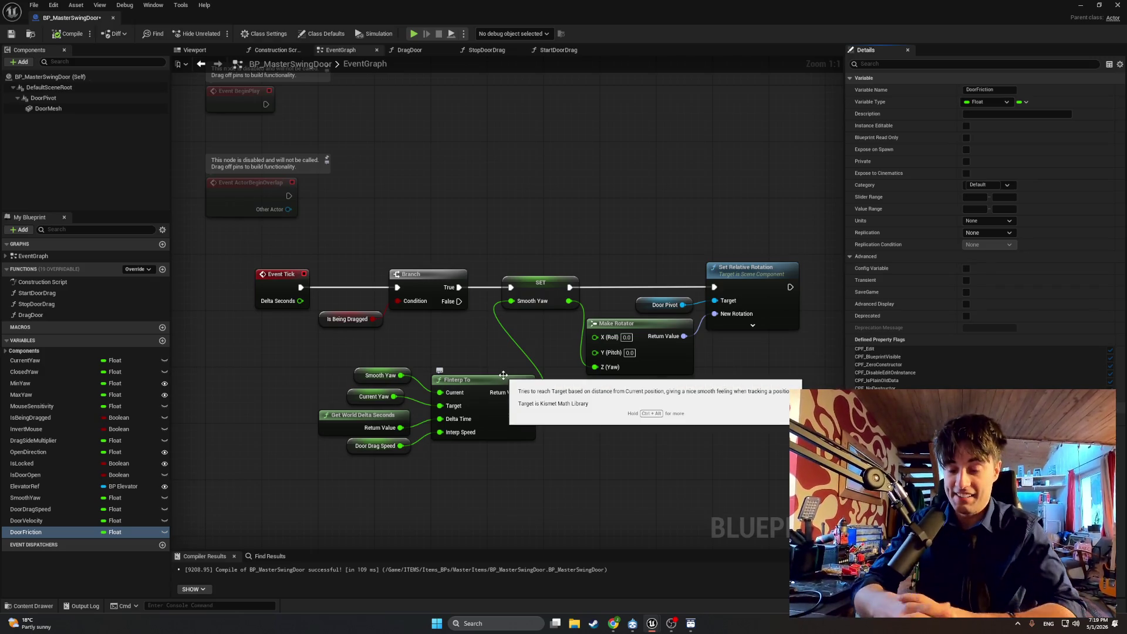
drag(578, 456, 542, 453)
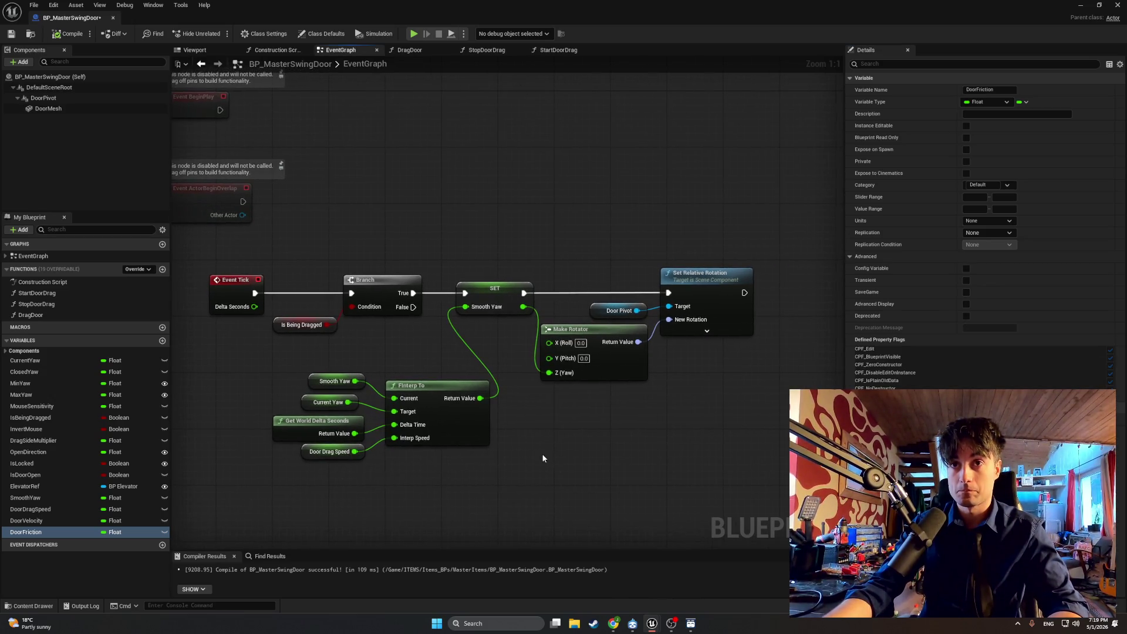
Step: In DragDoor, place a Multiply node with a third input pin
click(409, 50)
scroll(483, 295, up, 2)
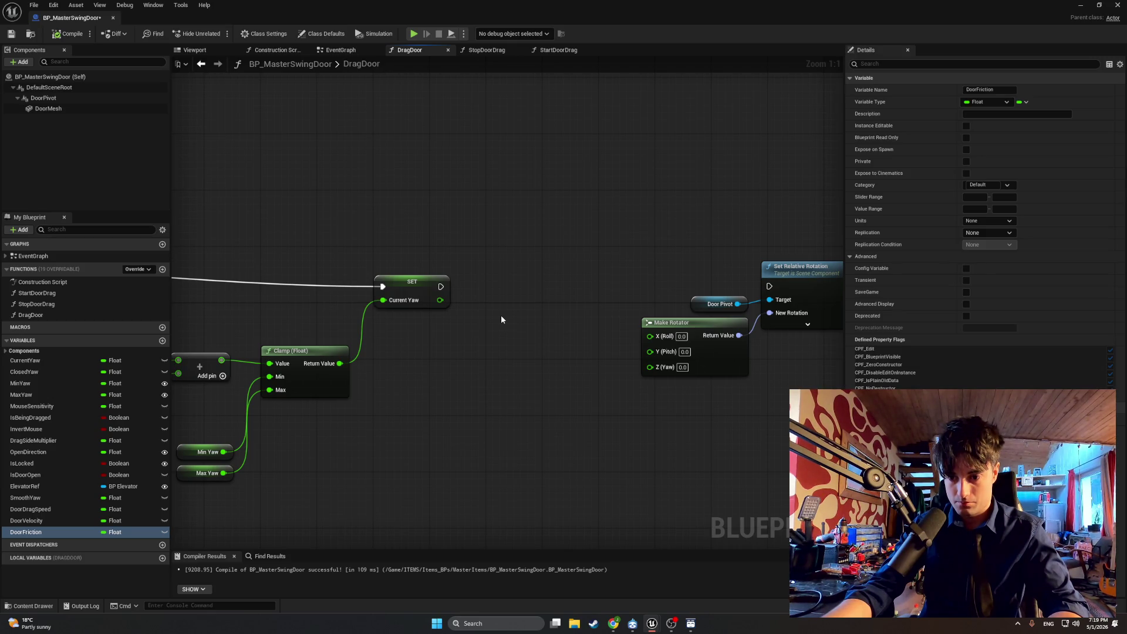
right_click(473, 403)
text(multipl)
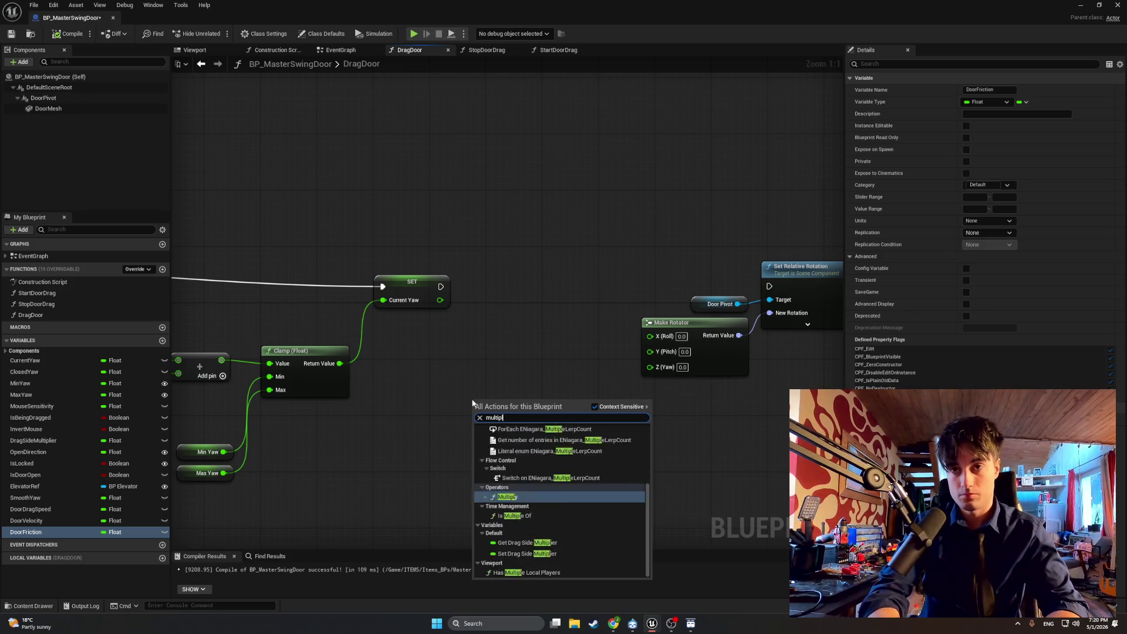
key(Return)
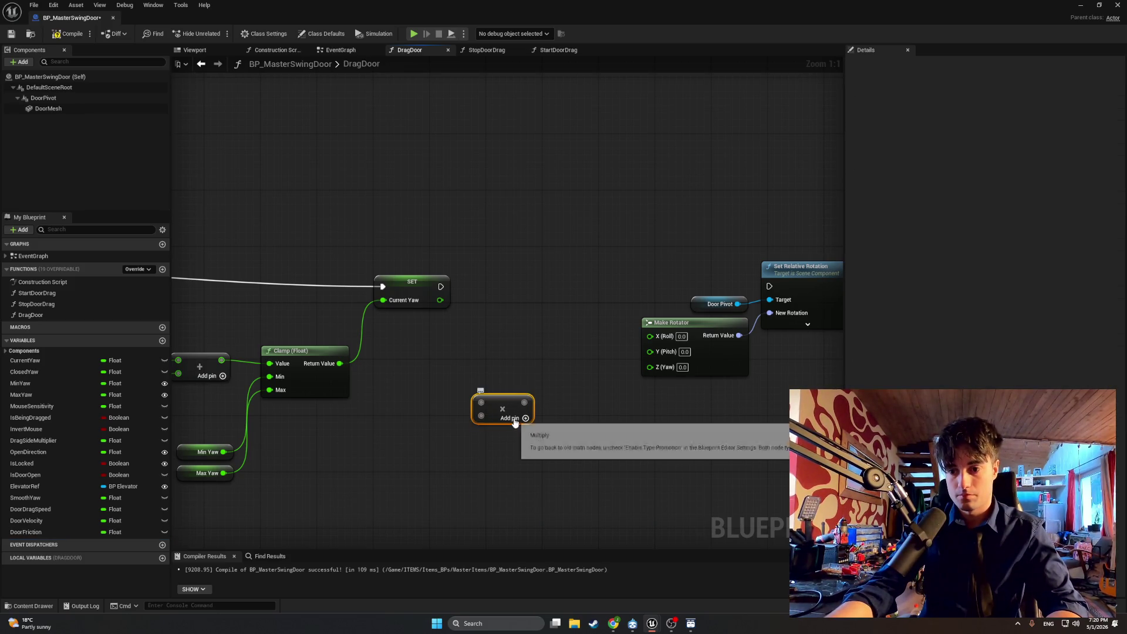
click(514, 419)
drag(506, 408, 506, 373)
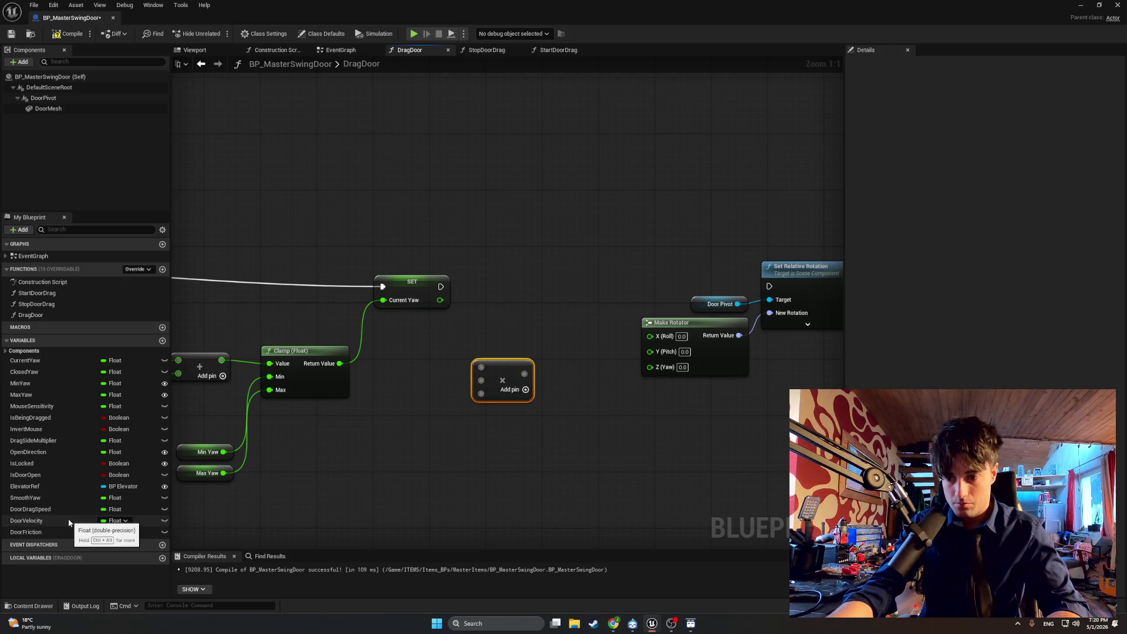
Step: Add Drag Side Multiplier and Mouse Sensitivity getters near the multiply node
mouse_move(62, 441)
mouse_down()
mouse_move(194, 445)
mouse_move(365, 426)
mouse_move(392, 445)
mouse_up()
click(392, 446)
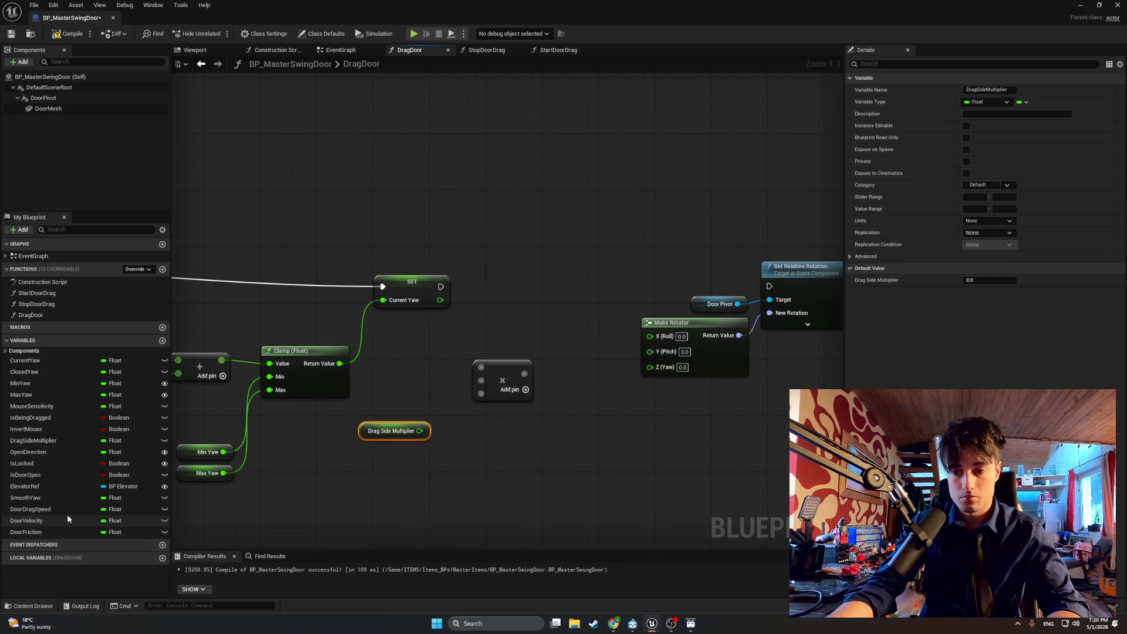
drag(269, 482, 536, 454)
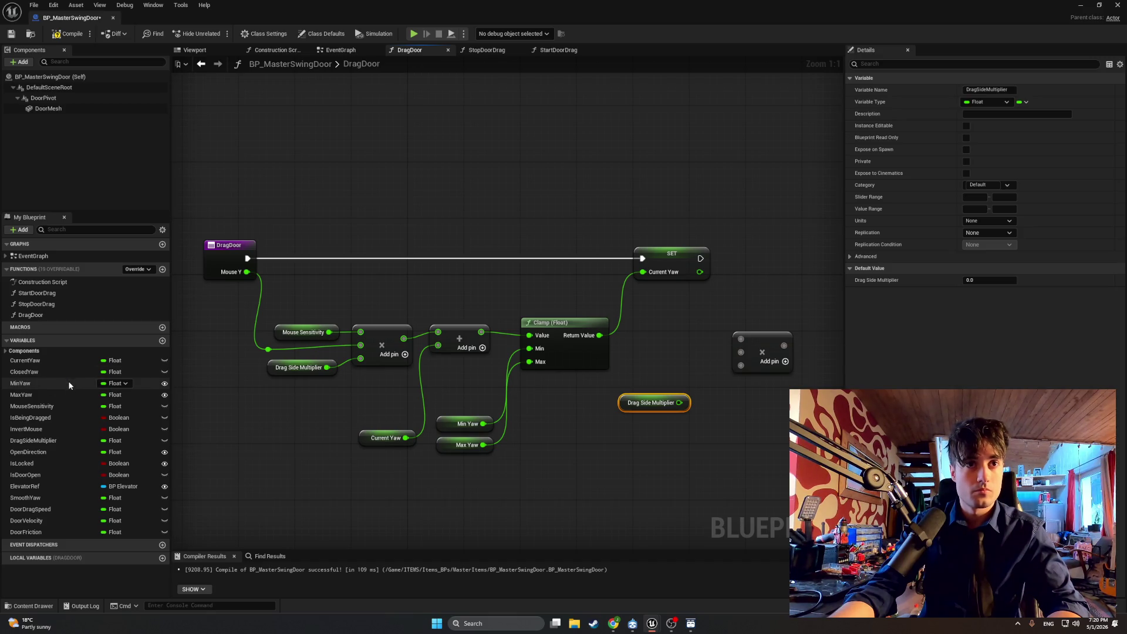
drag(70, 404, 613, 416)
click(658, 434)
drag(668, 441, 580, 432)
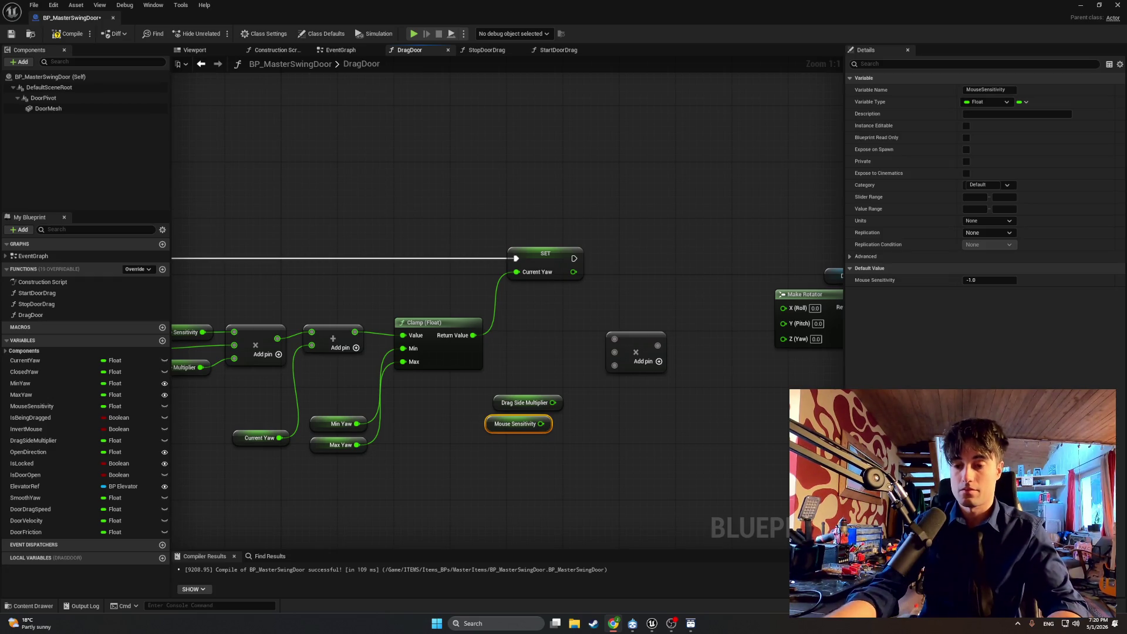
drag(616, 456, 584, 480)
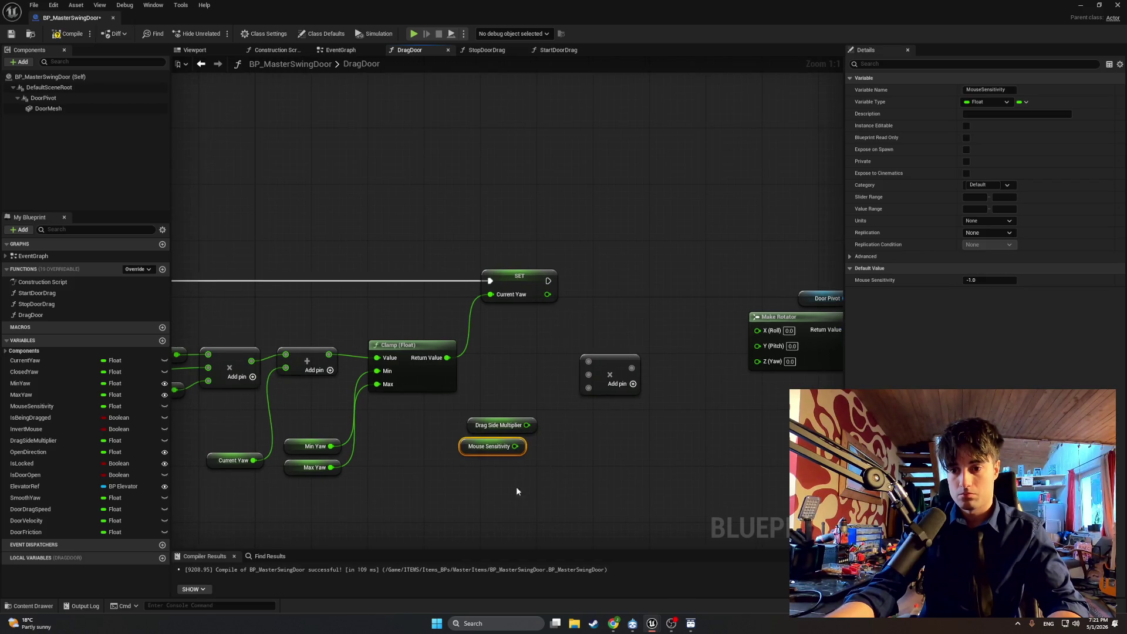
drag(489, 495, 592, 492)
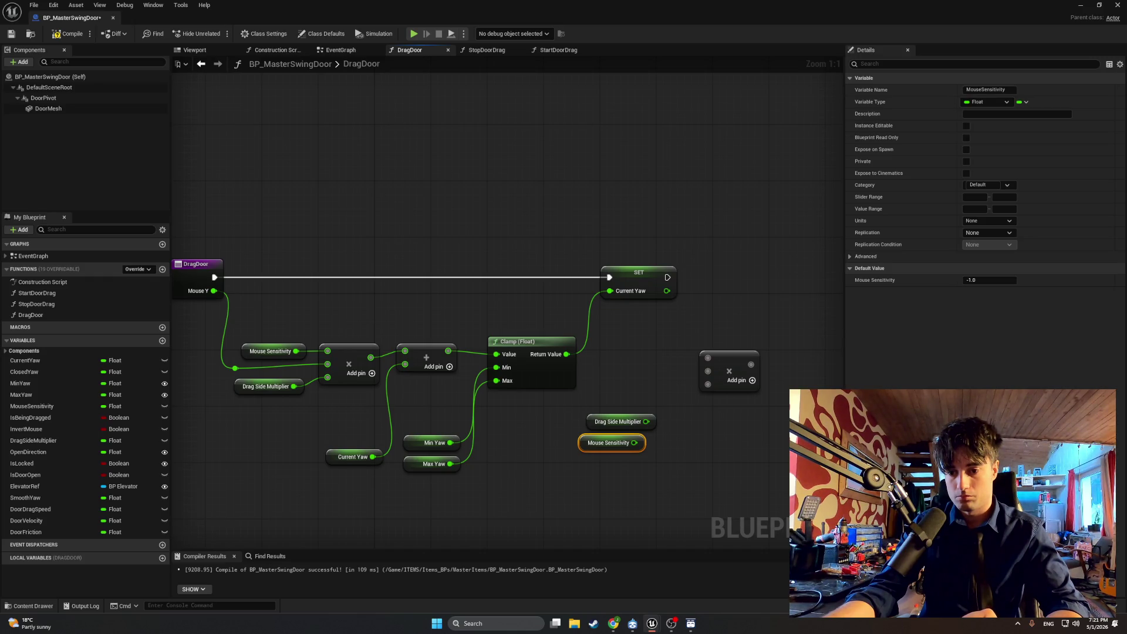
Step: Place a Get Mouse X node under the getters and compile with F7
right_click(597, 492)
text(mouse x)
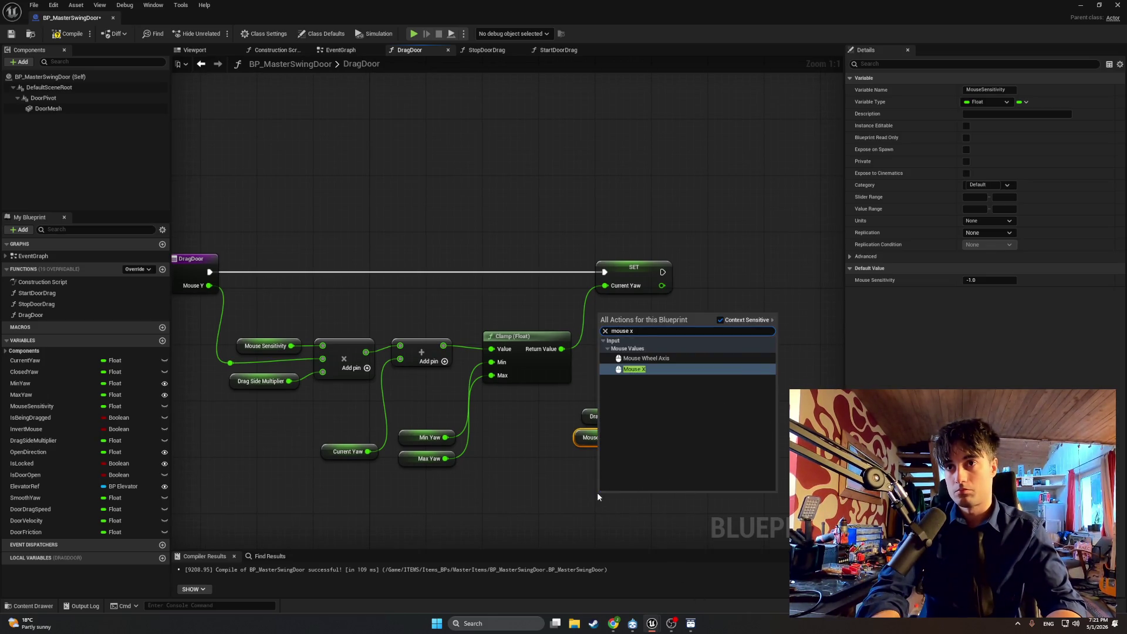
key(Return)
drag(625, 500, 608, 441)
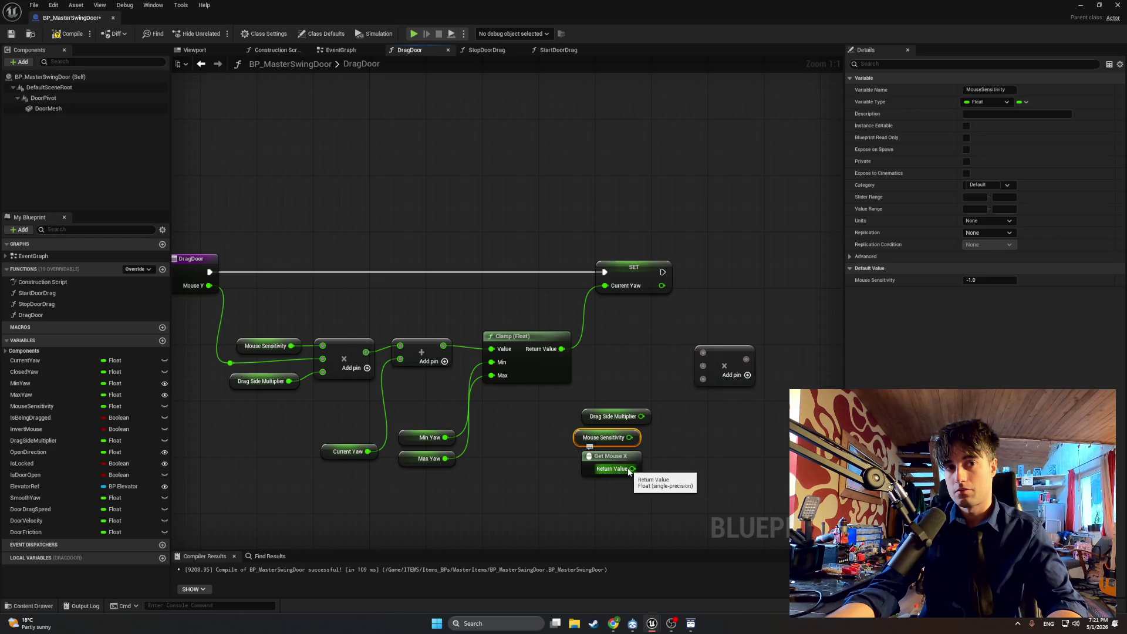
key(F7)
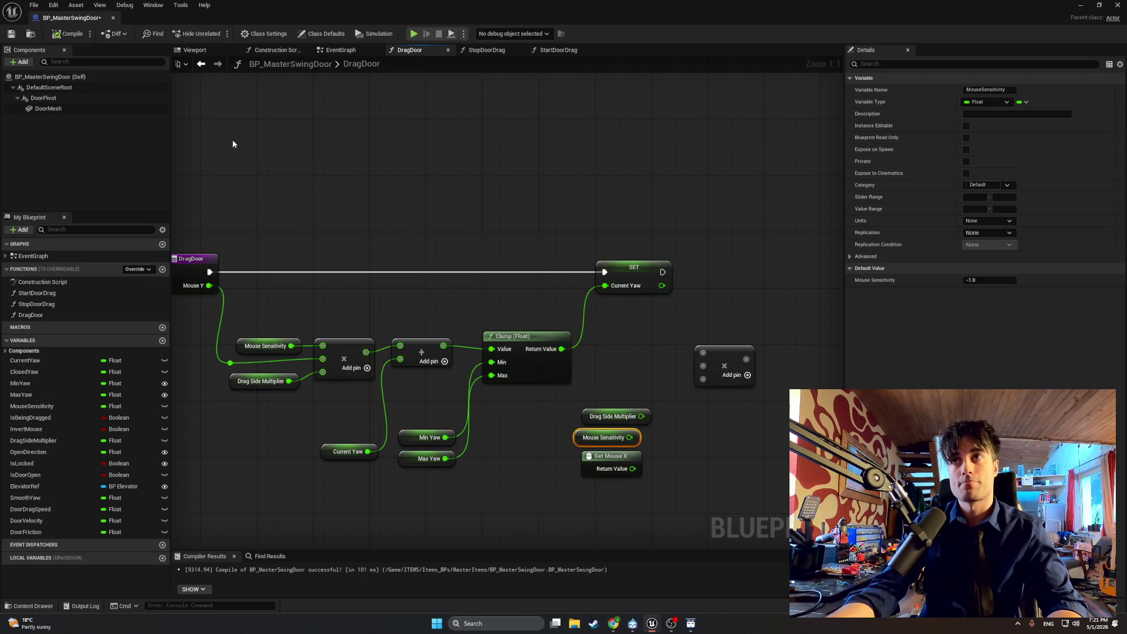
click(269, 34)
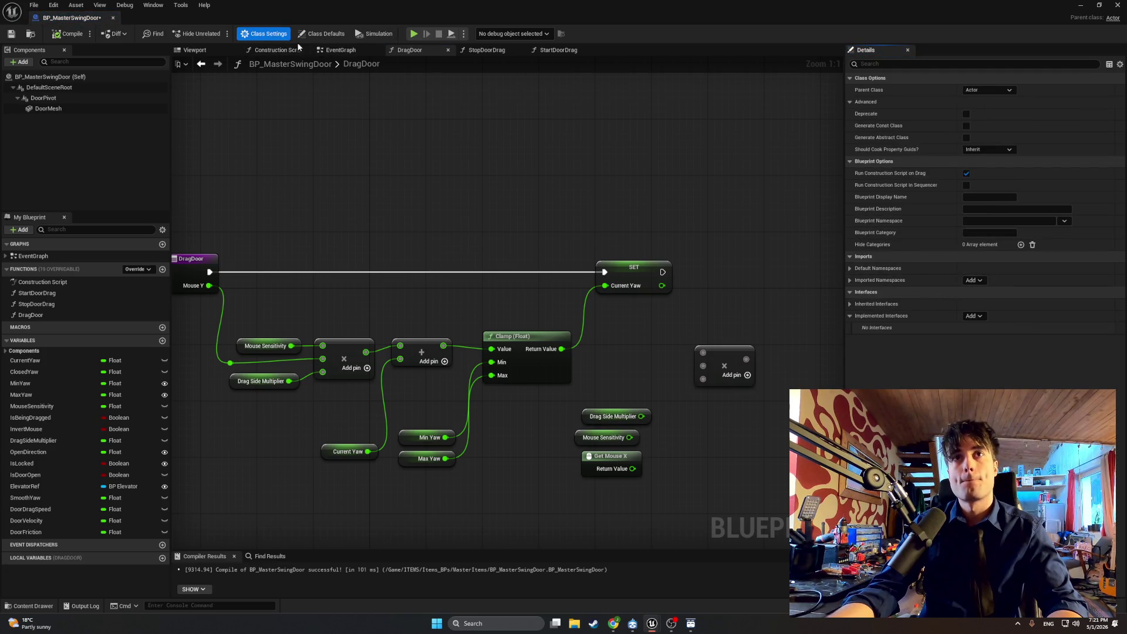
Step: In the EventGraph, pack the FInterp To group and rotation nodes tighter, then return to DragDoor
click(339, 49)
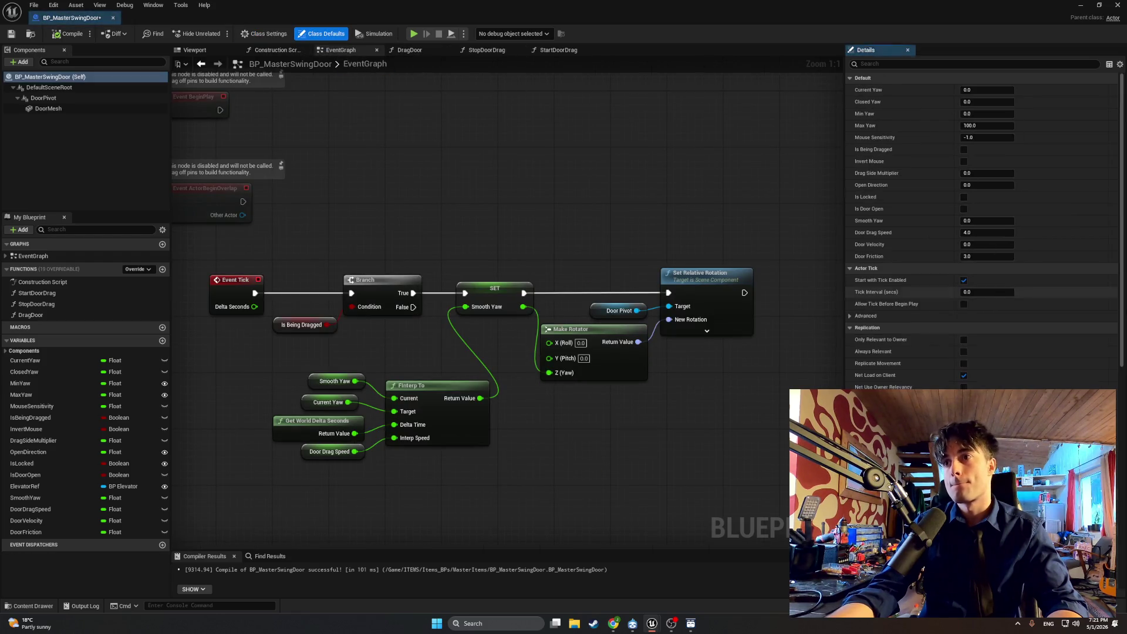
scroll(1026, 300, down, 15)
click(262, 34)
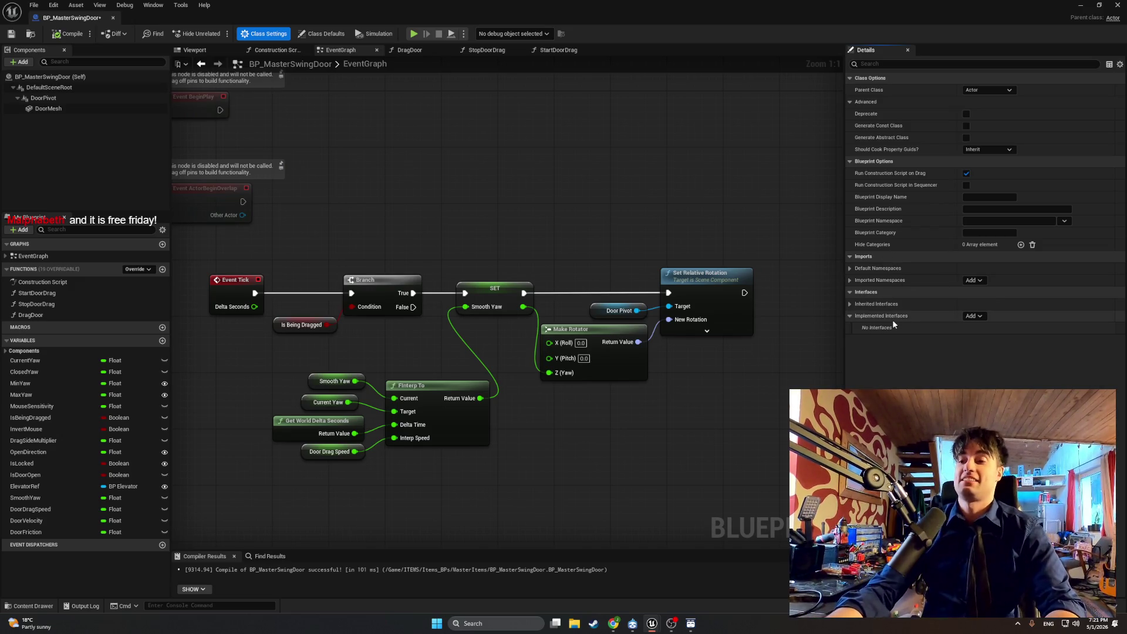
drag(494, 336, 536, 322)
mouse_move(536, 469)
mouse_down()
mouse_move(426, 364)
mouse_move(296, 358)
mouse_up()
drag(442, 371, 372, 343)
drag(677, 391, 624, 388)
mouse_move(769, 403)
mouse_down()
mouse_move(605, 294)
mouse_move(586, 315)
mouse_up()
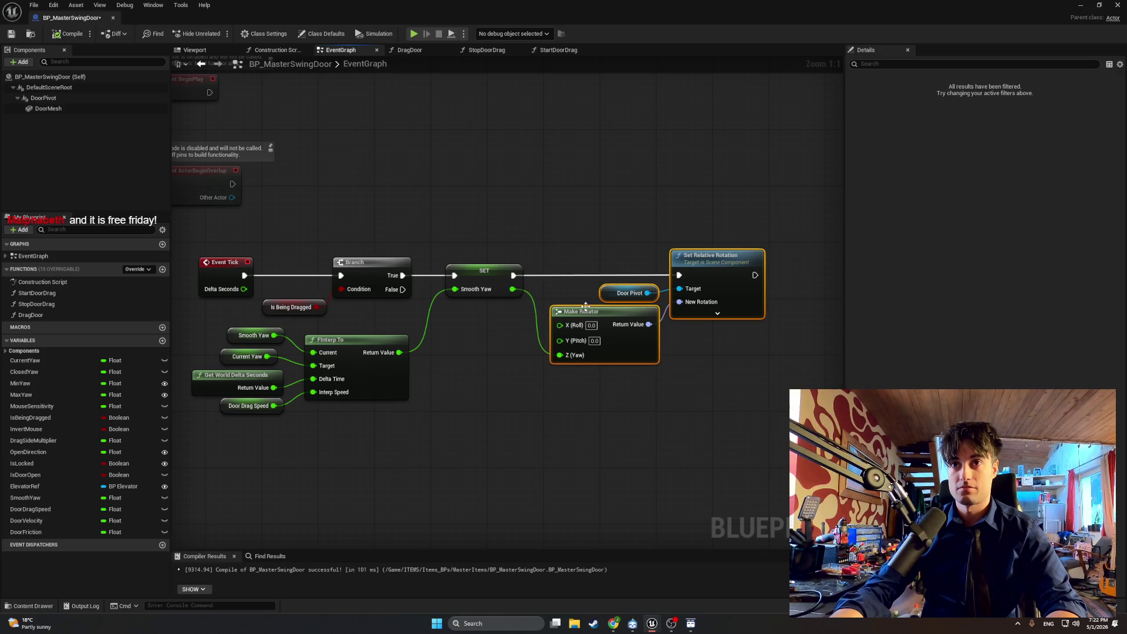
click(360, 131)
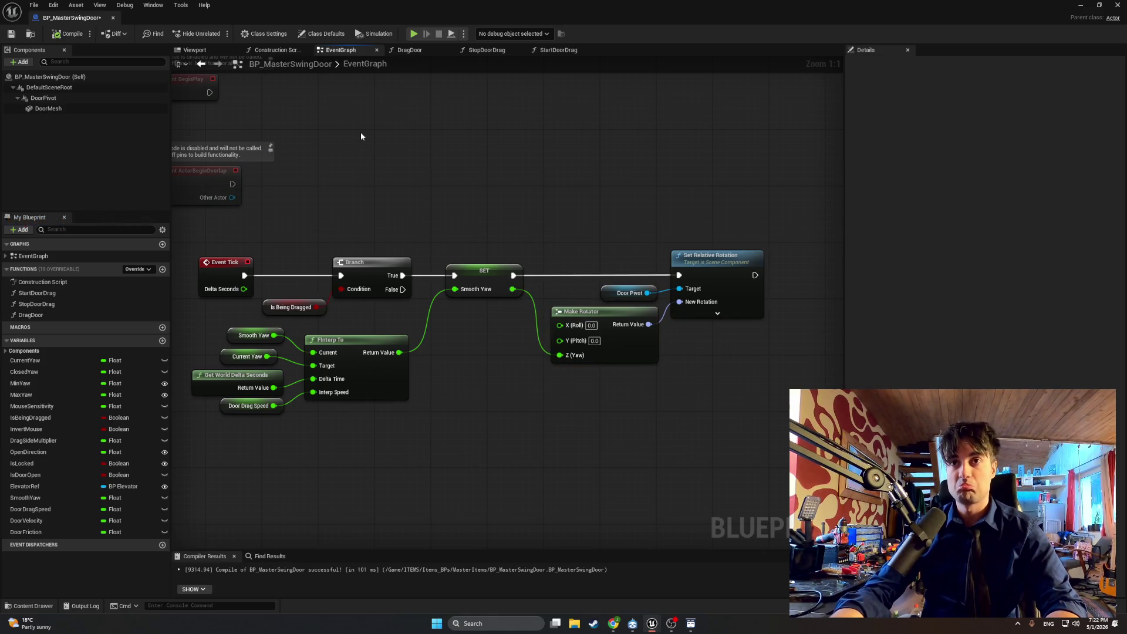
click(436, 49)
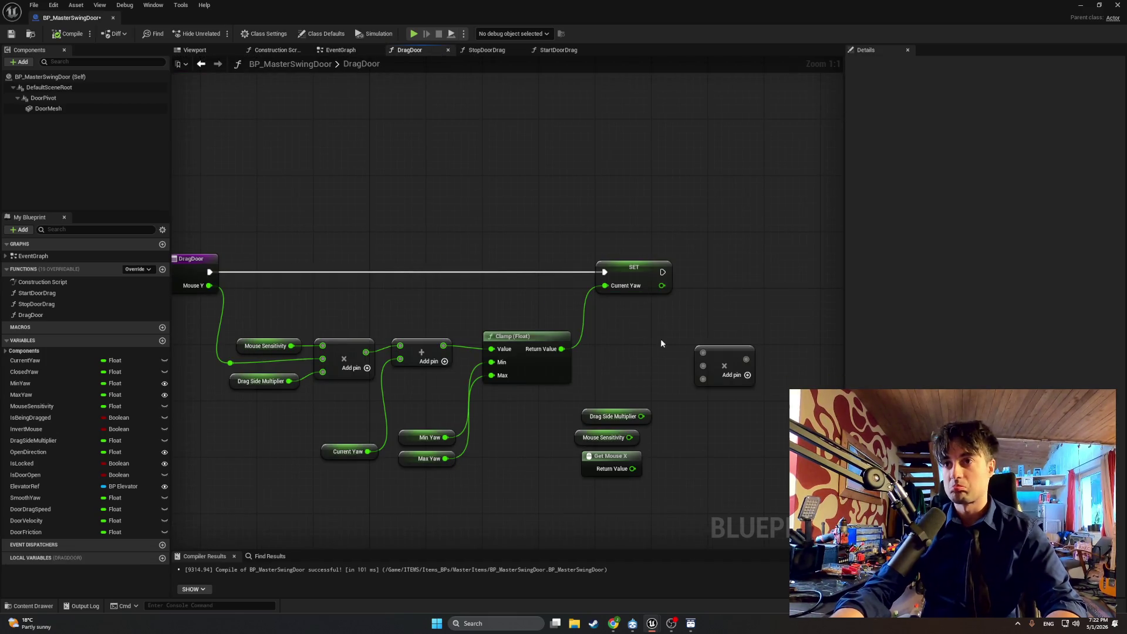
Step: Feed Get Mouse X, Mouse Sensitivity and Drag Side Multiplier into the Multiply node and tidy the layout
drag(660, 343, 574, 327)
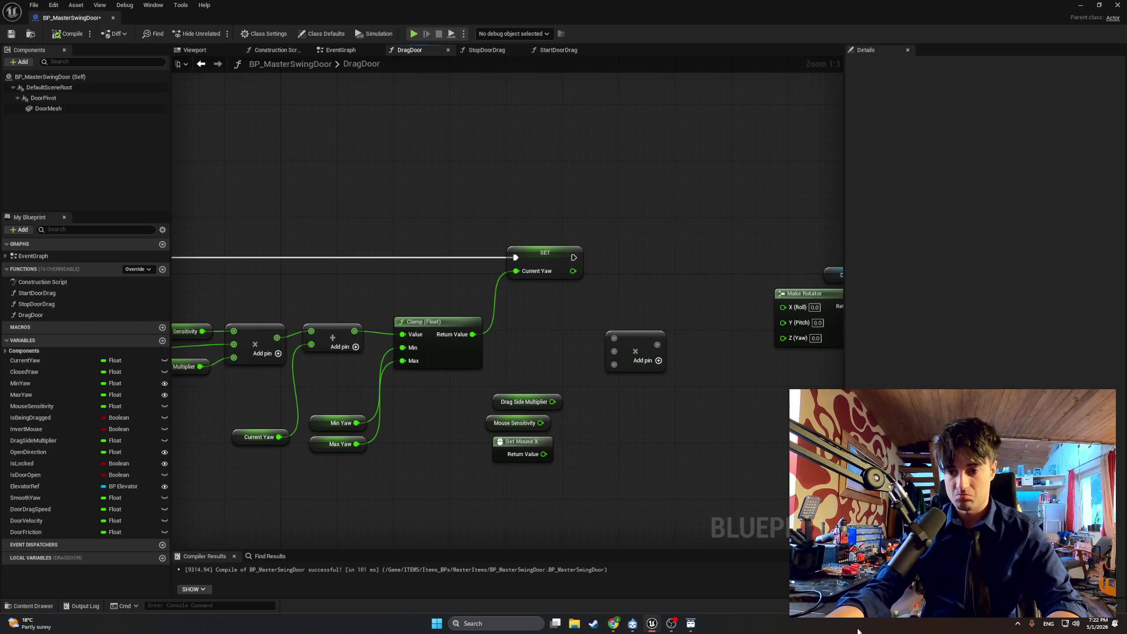
mouse_move(546, 453)
mouse_down()
mouse_move(561, 327)
mouse_move(614, 338)
mouse_up()
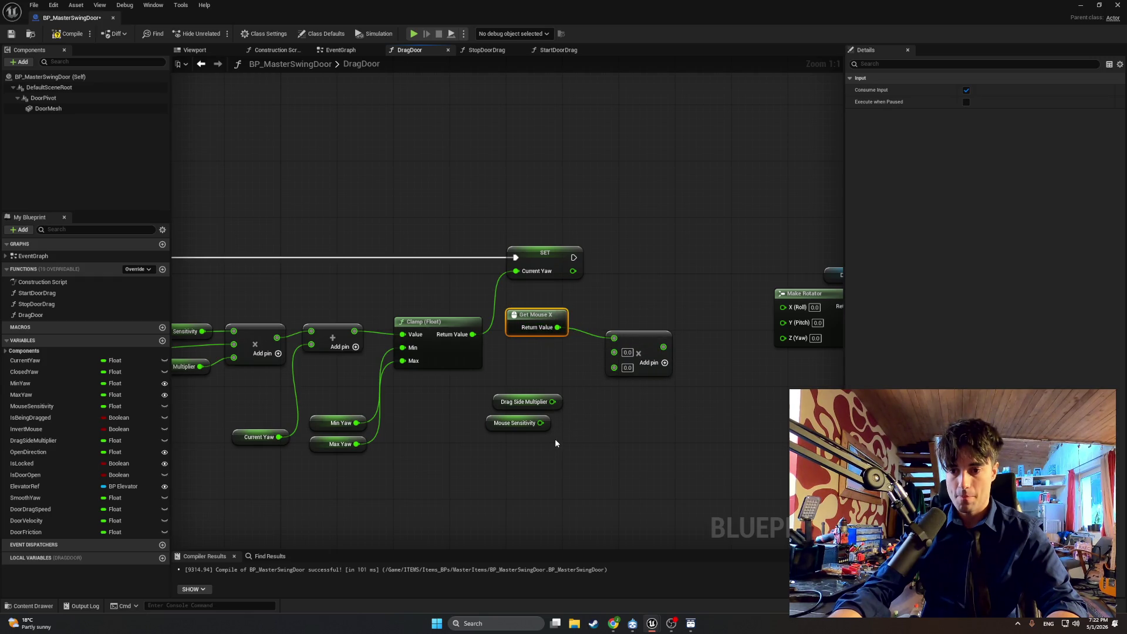
mouse_move(541, 423)
mouse_down()
mouse_move(552, 389)
mouse_move(614, 352)
mouse_up()
drag(554, 402, 614, 364)
drag(499, 419, 513, 355)
drag(494, 393, 503, 376)
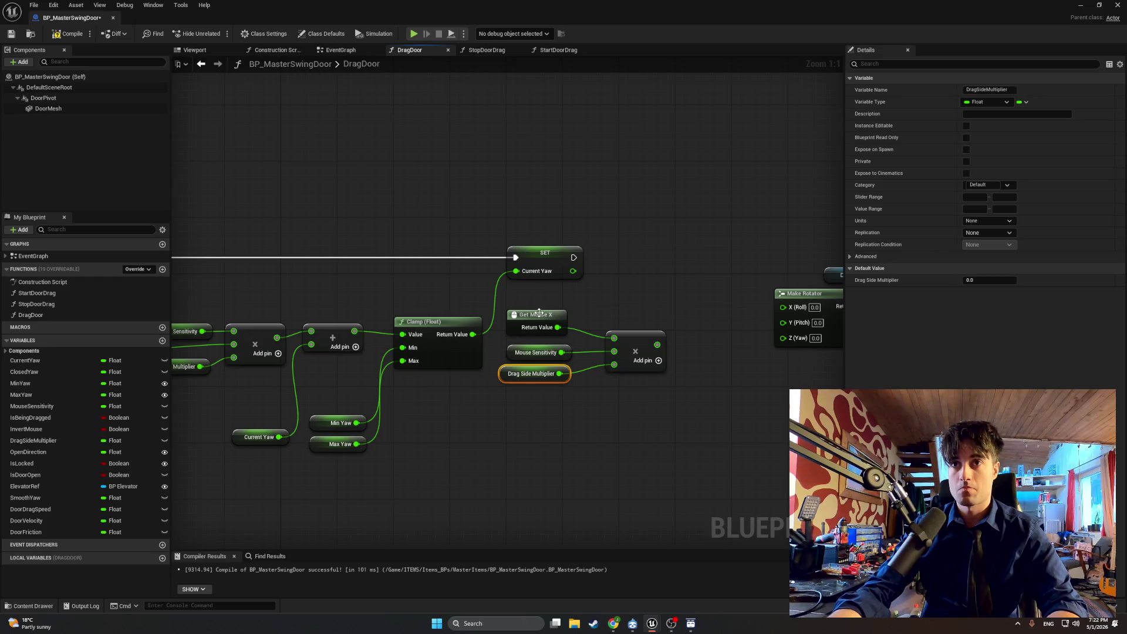
drag(545, 315, 545, 322)
click(614, 418)
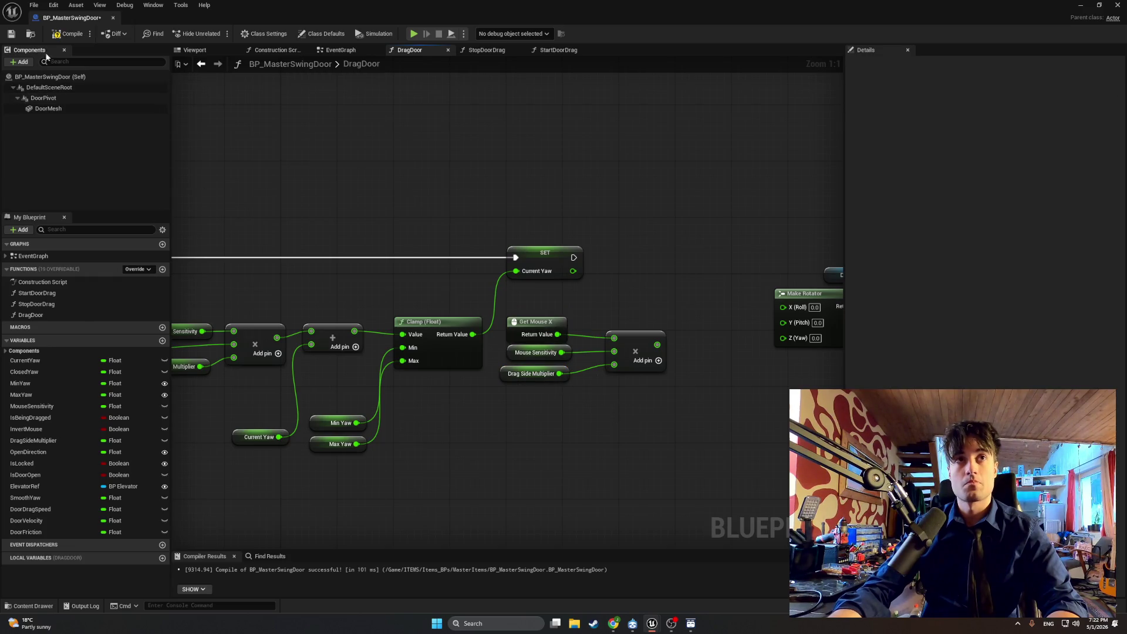
click(67, 33)
drag(639, 340, 618, 341)
Step: Add a SET Door Velocity node from the Multiply result, executed after SET Current Yaw
drag(609, 433, 513, 450)
drag(539, 362, 572, 297)
text(door)
key(Down)
key(Down)
key(Down)
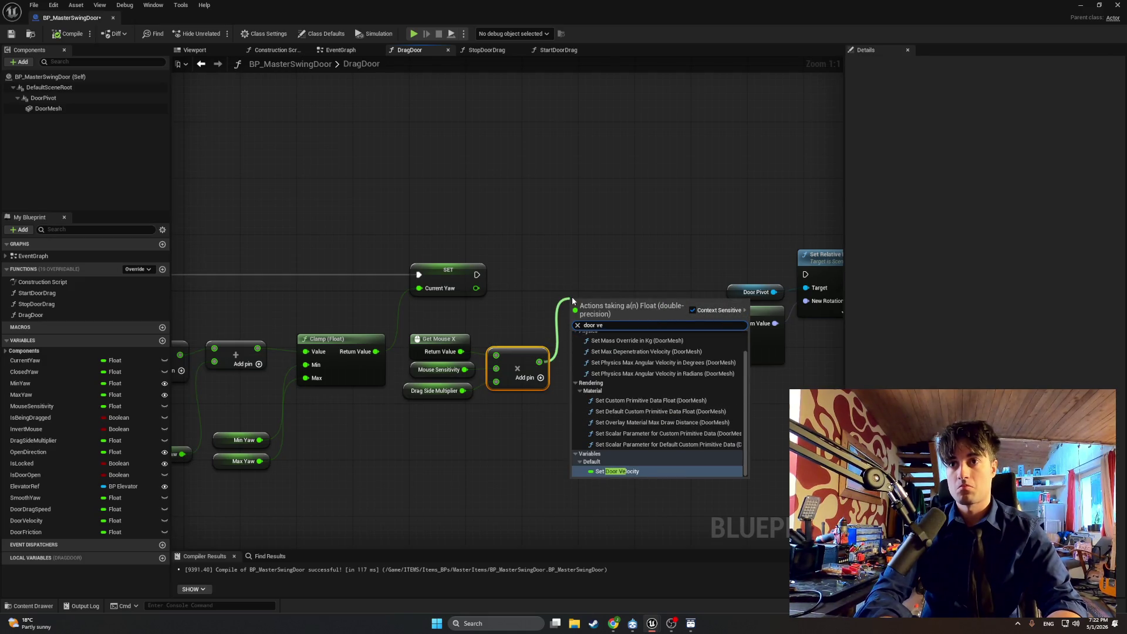
key(Return)
mouse_move(587, 304)
mouse_down()
mouse_move(573, 270)
mouse_move(555, 270)
mouse_up()
drag(477, 275, 579, 272)
Step: Recompile the blueprint and review the whole DragDoor chain
click(473, 221)
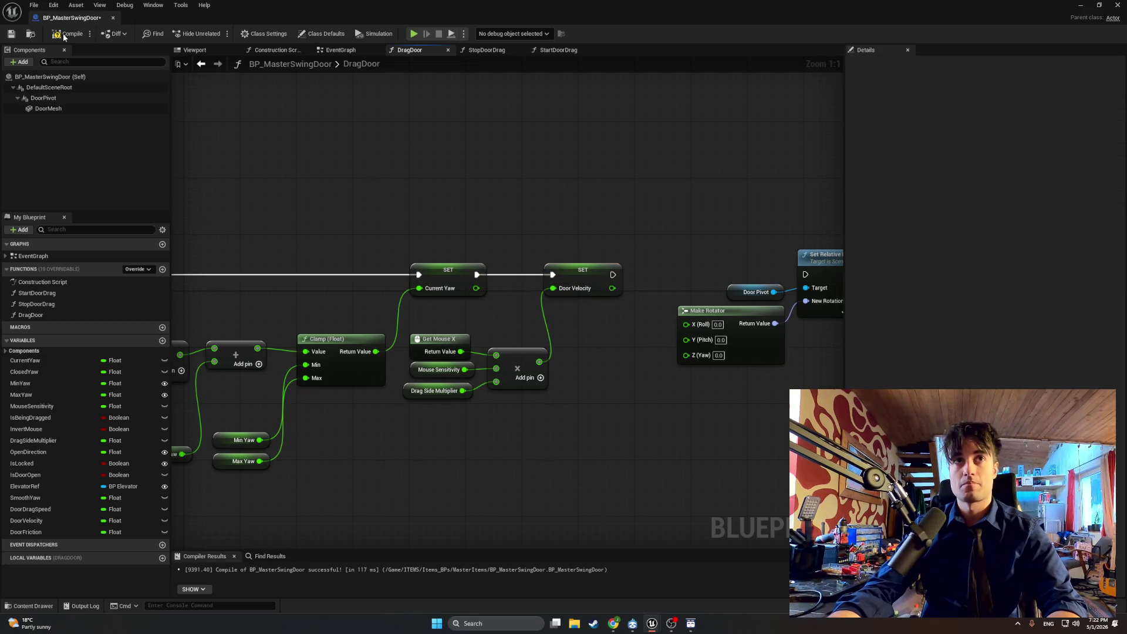
drag(340, 229, 554, 235)
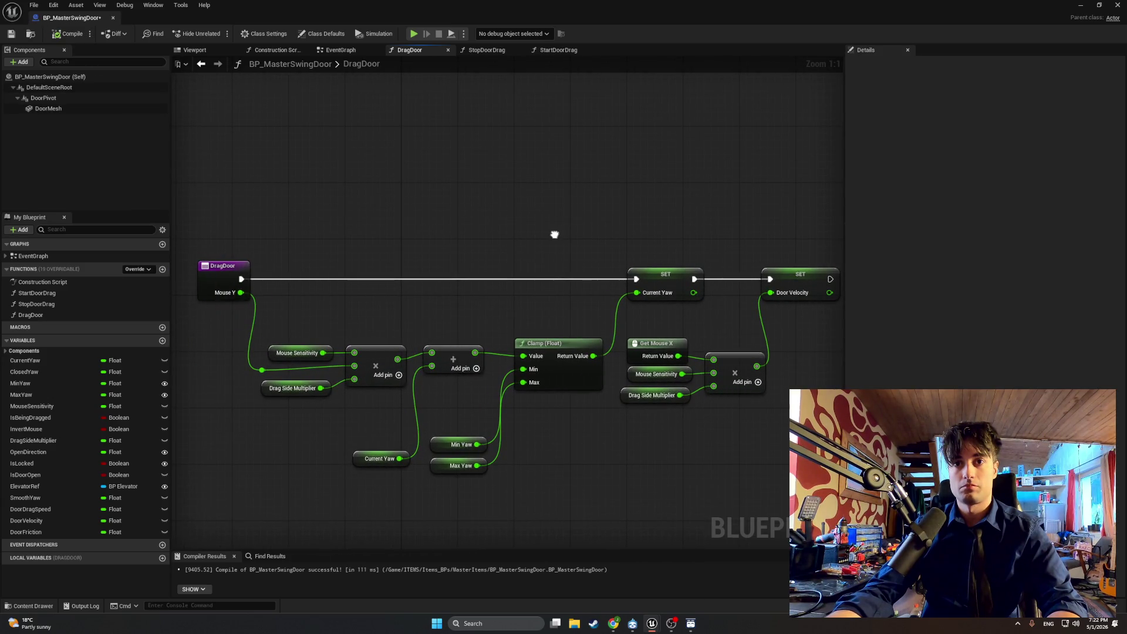
drag(554, 235, 478, 231)
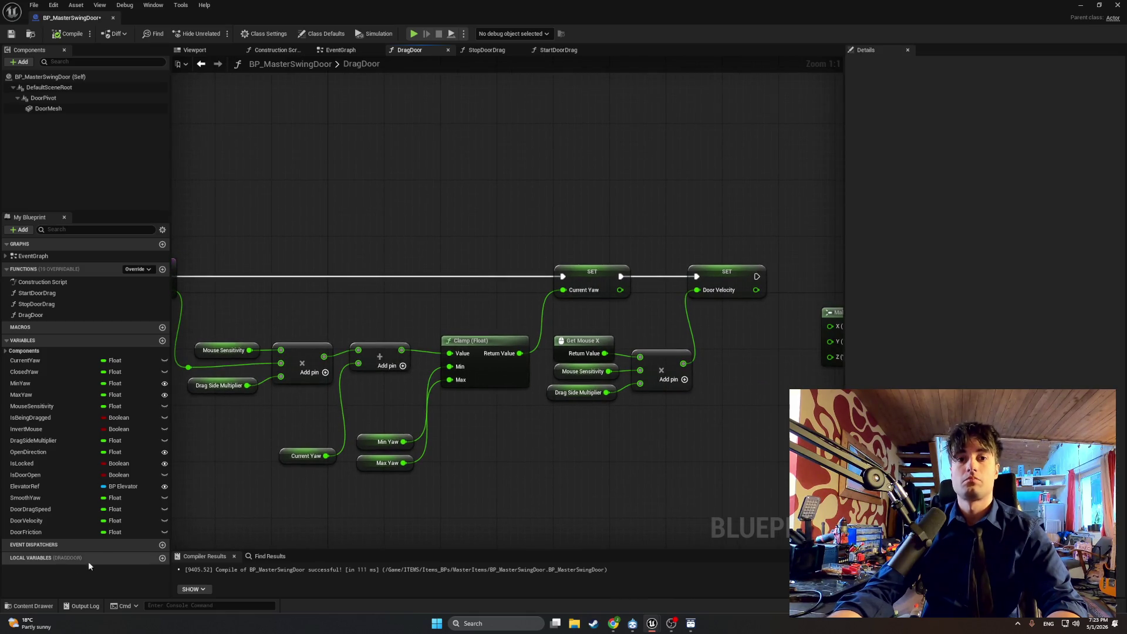
Step: Open the first-person character blueprint from FirstPerson > Blueprints and inspect its Swing Door nodes
key(ctrl+space)
click(52, 435)
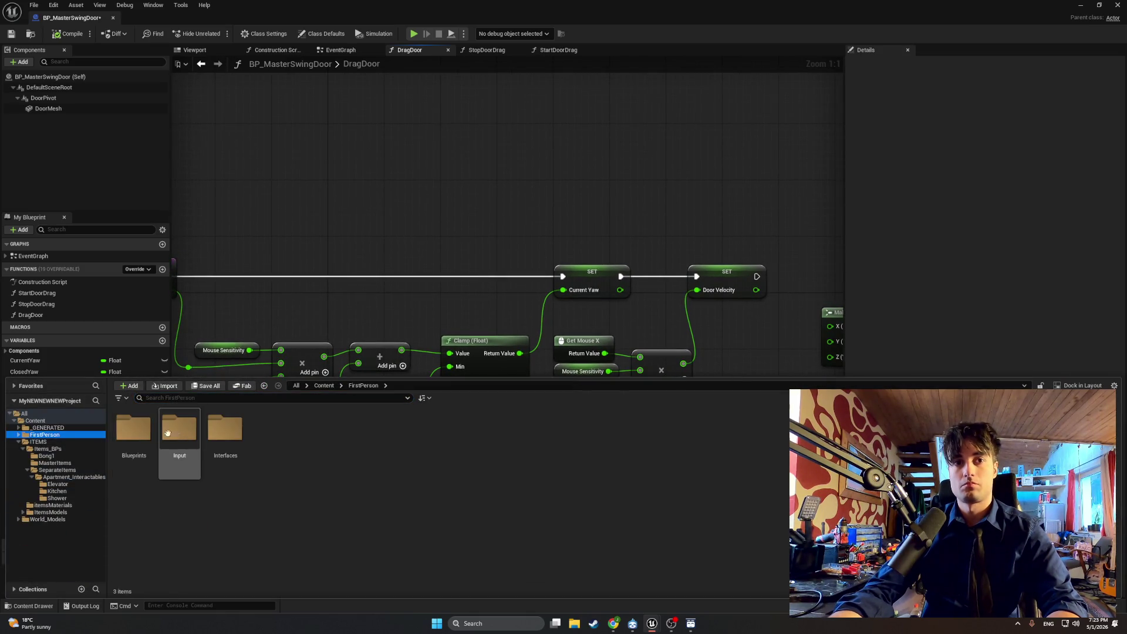
double_click(148, 432)
double_click(256, 434)
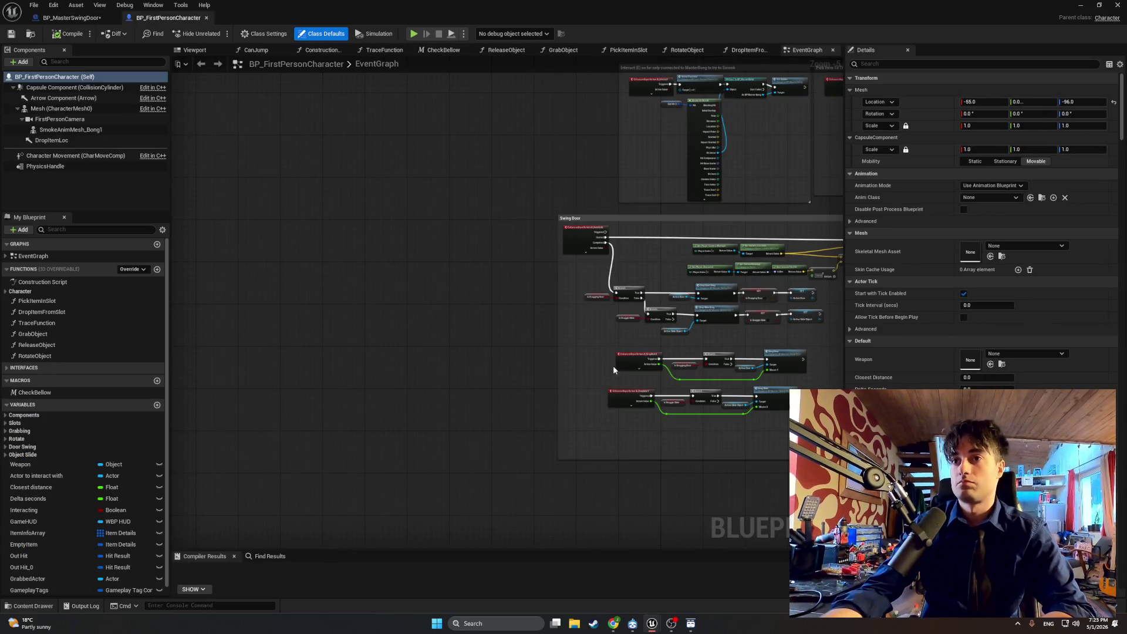
scroll(623, 359, up, 4)
mouse_move(568, 340)
mouse_down()
mouse_move(385, 424)
mouse_move(324, 399)
mouse_move(254, 392)
mouse_up()
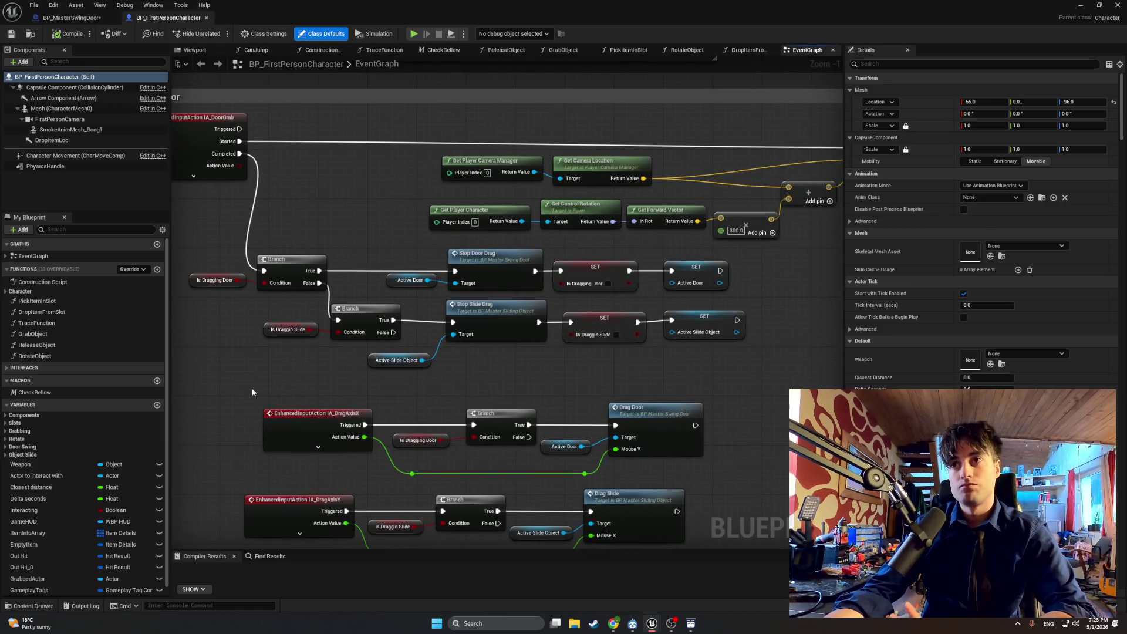
scroll(279, 385, down, 2)
scroll(277, 390, up, 3)
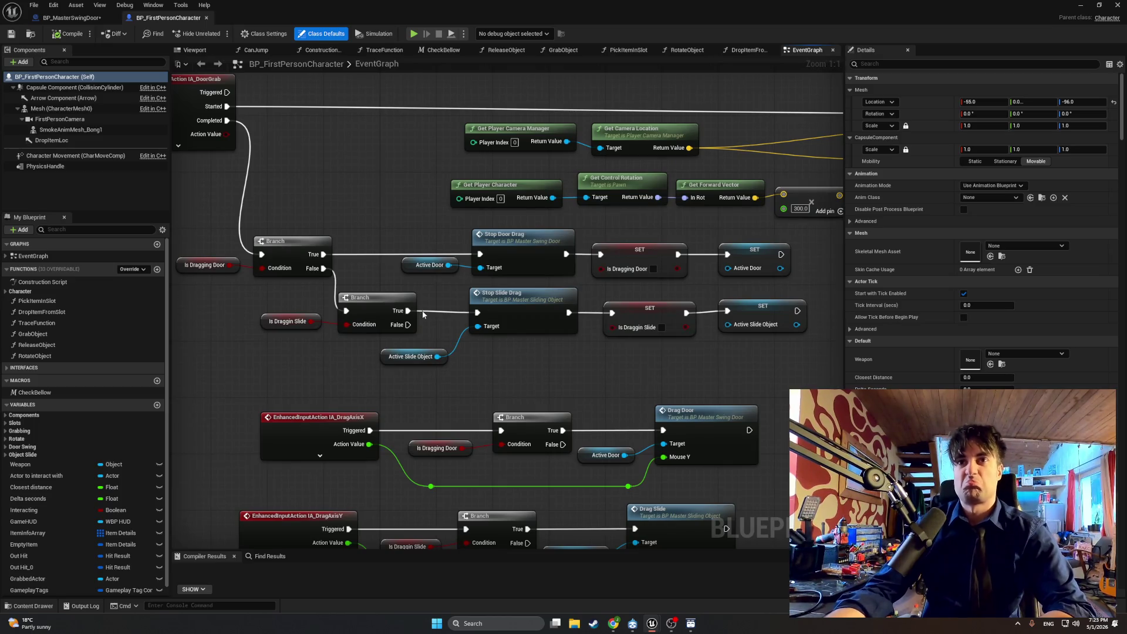
Step: Check the level, then bring up the BP_MasterSwingDoor editor on its DragDoor graph
click(1081, 4)
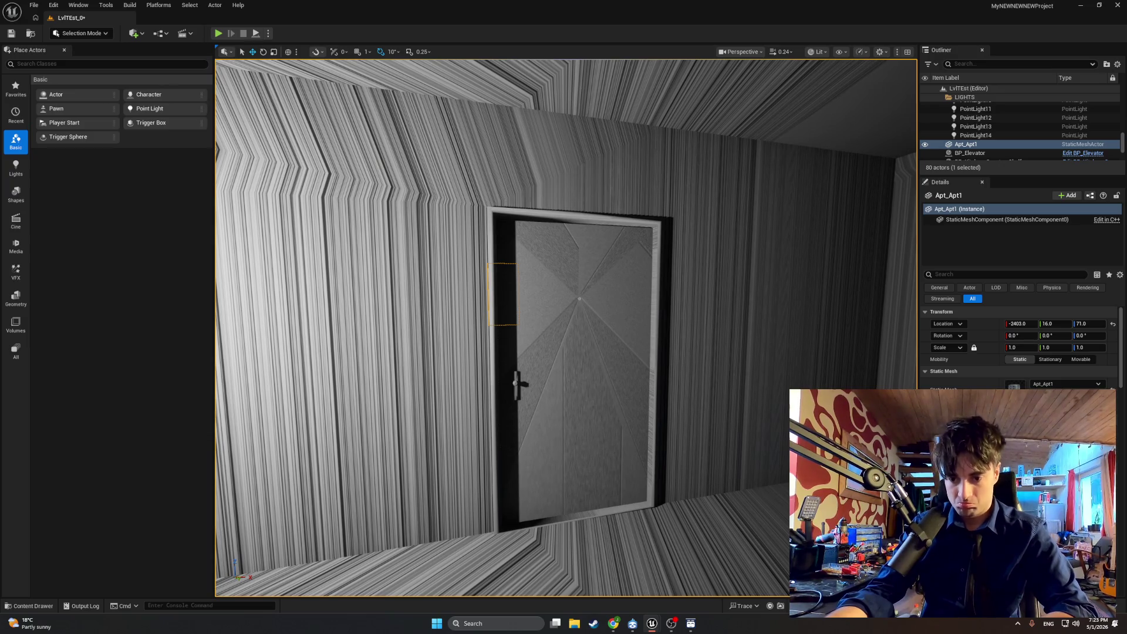
mouse_move(652, 622)
click(674, 580)
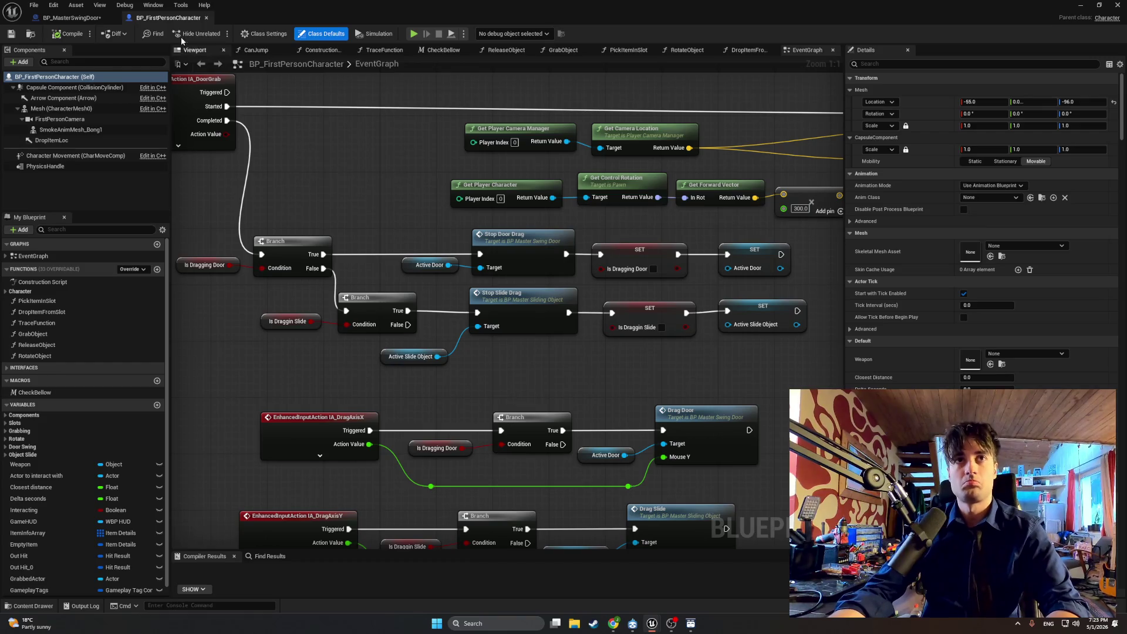
click(70, 18)
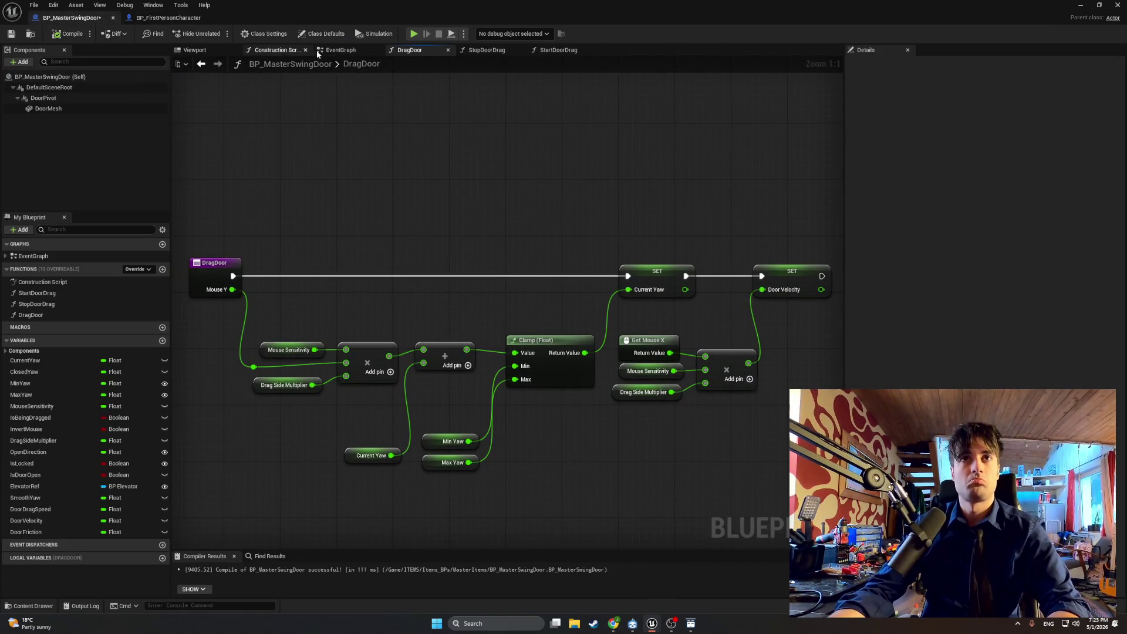
click(338, 50)
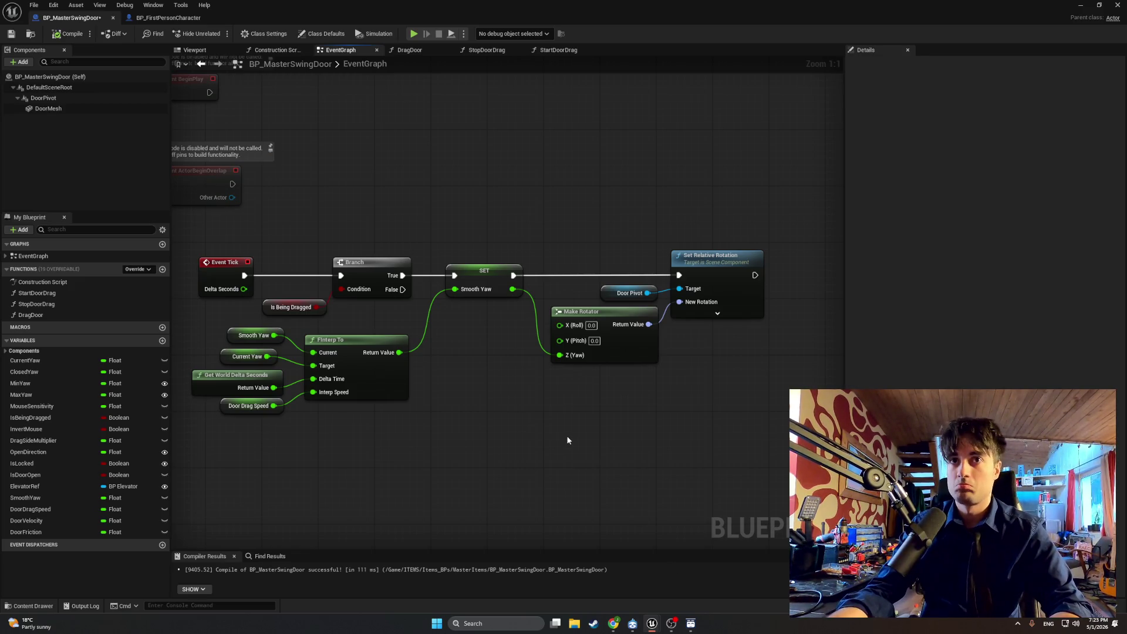
drag(540, 442, 506, 442)
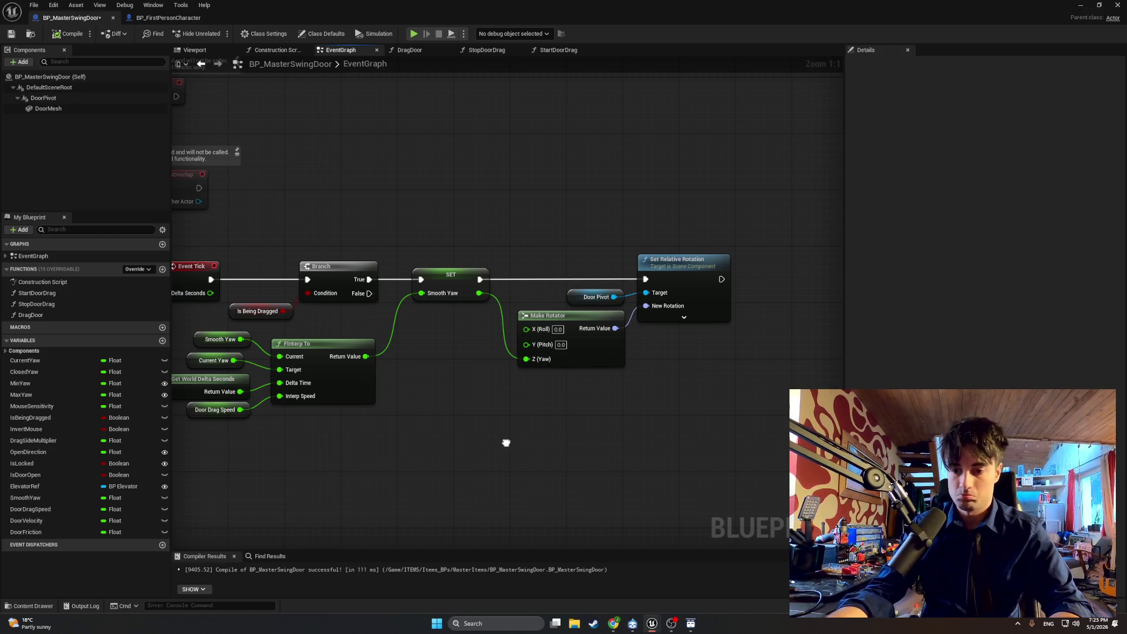
drag(506, 442, 588, 440)
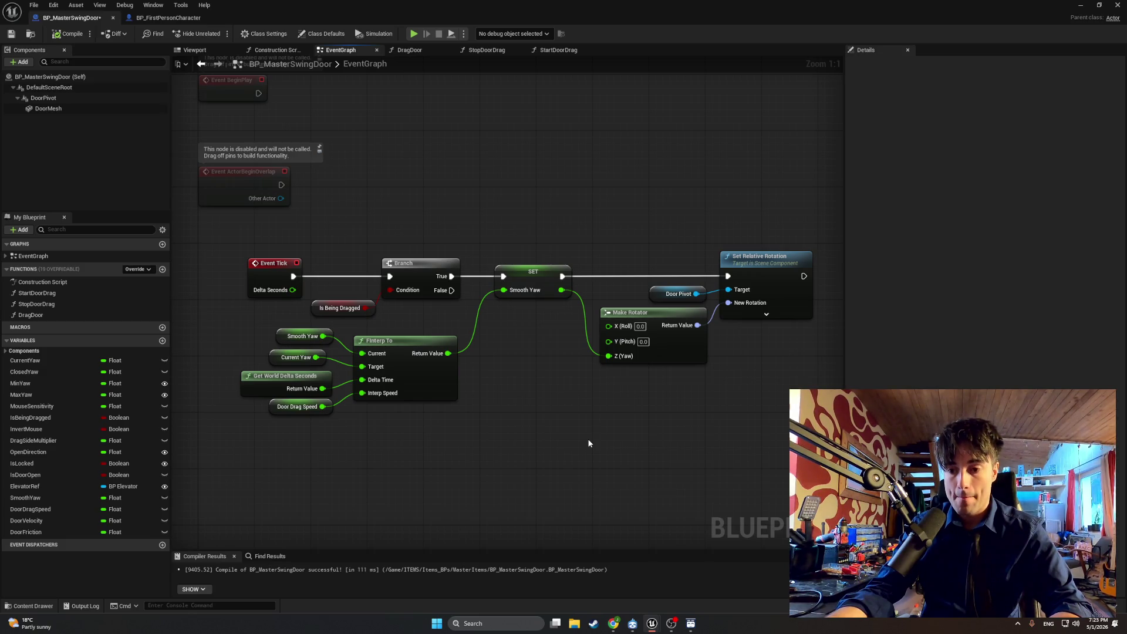
drag(590, 444, 467, 410)
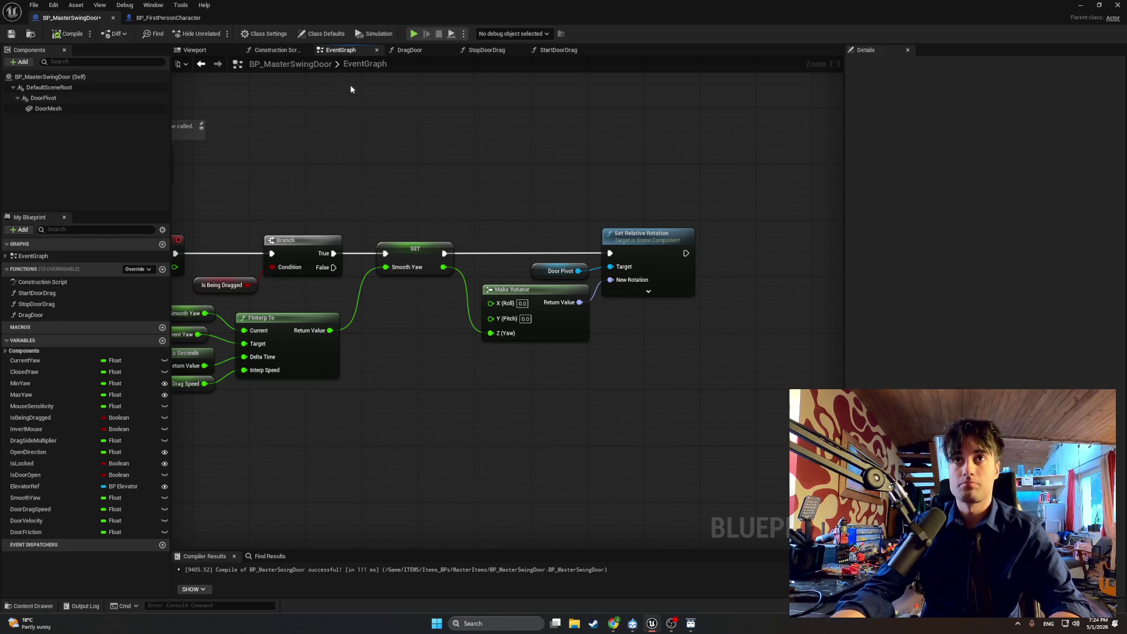
click(411, 51)
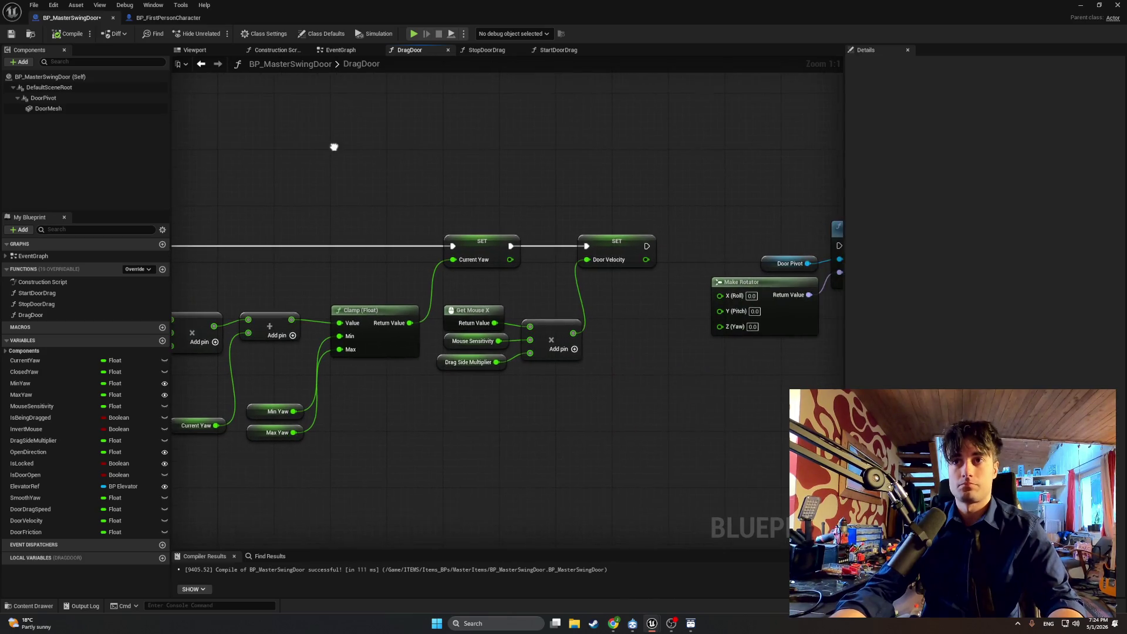
key(super+shift+s)
drag(657, 390, 403, 201)
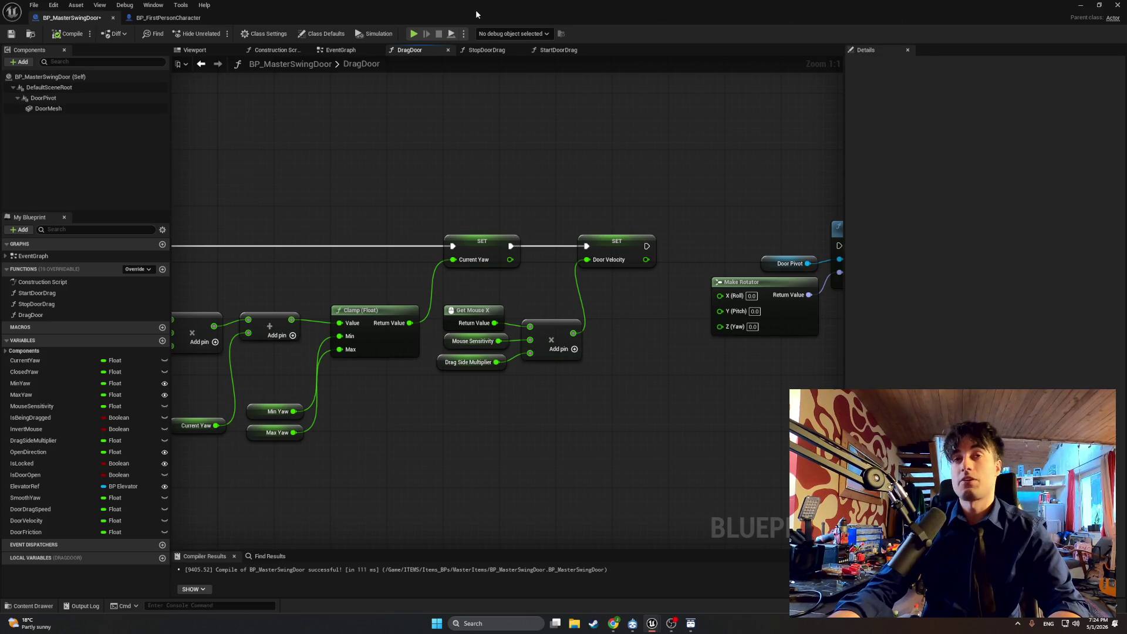
Step: Play the level, walk through the doorway, window room and hallway, then stop the session
click(1081, 5)
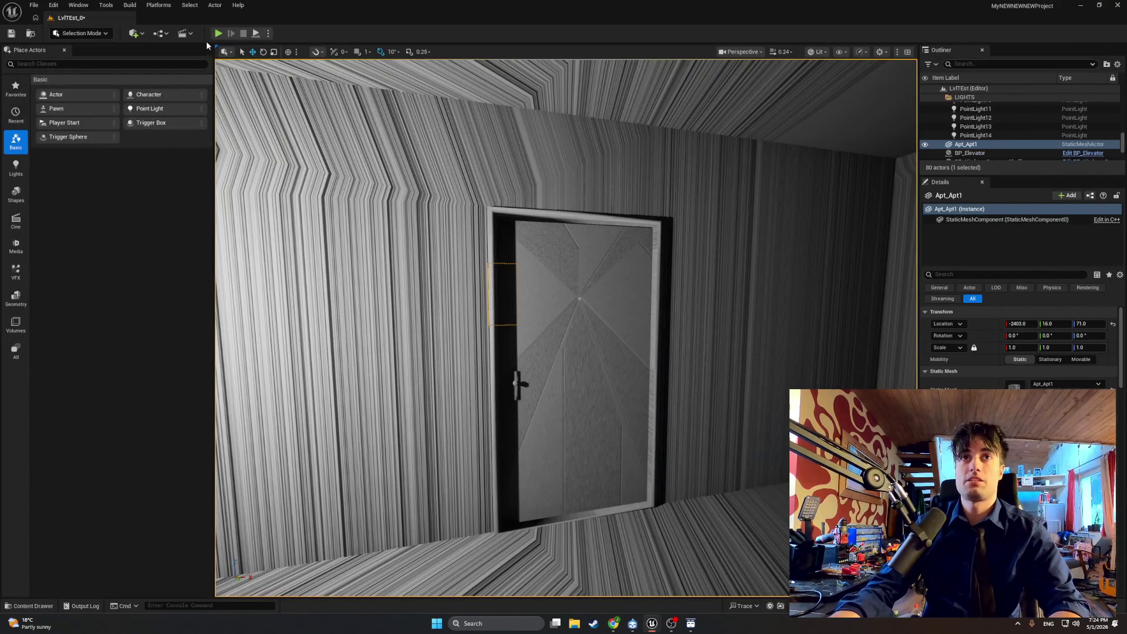
key(alt+p)
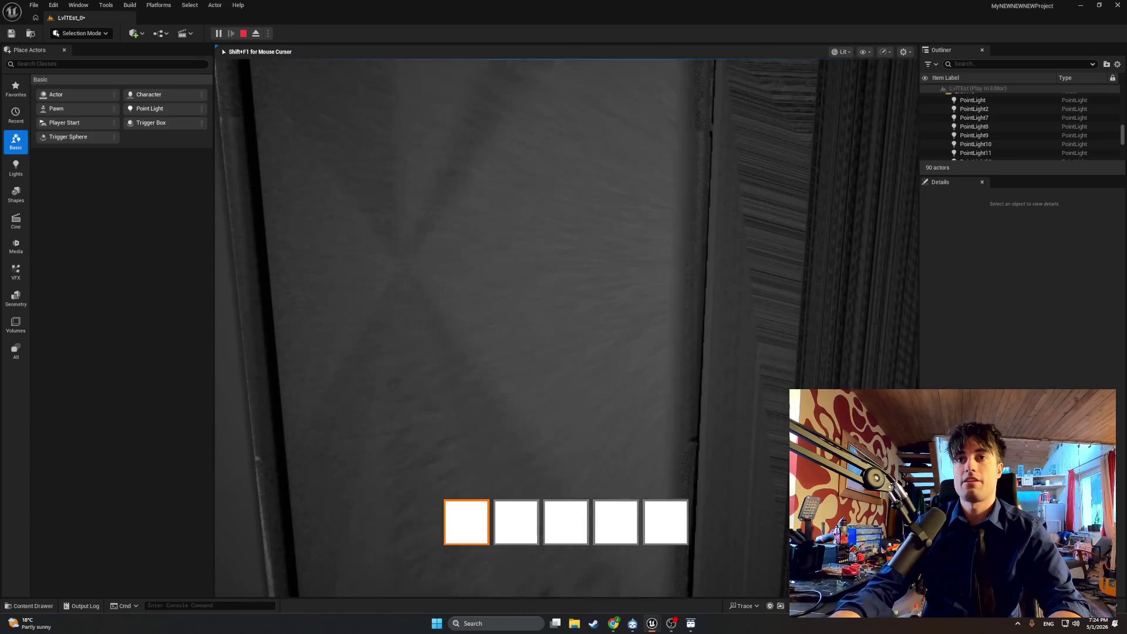
key(w)
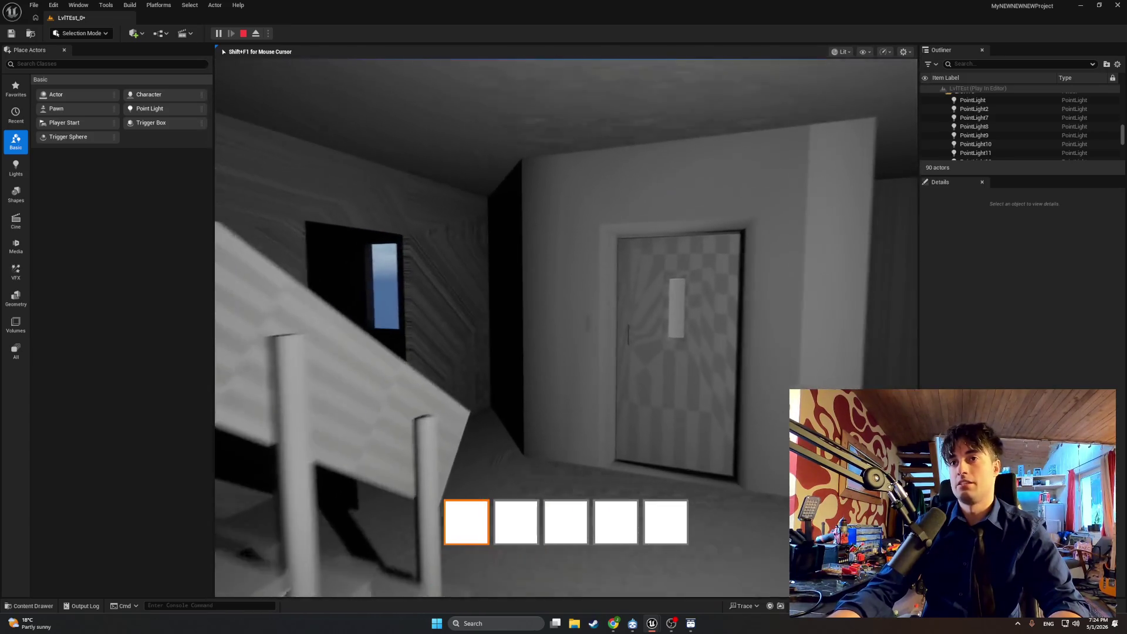
key(w)
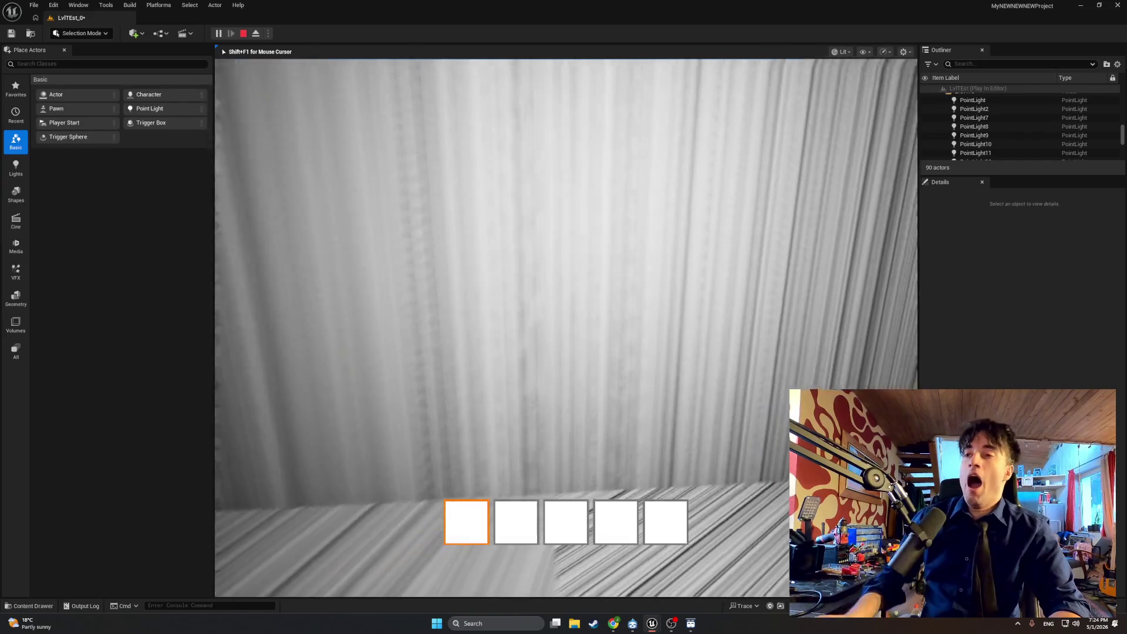
key(w)
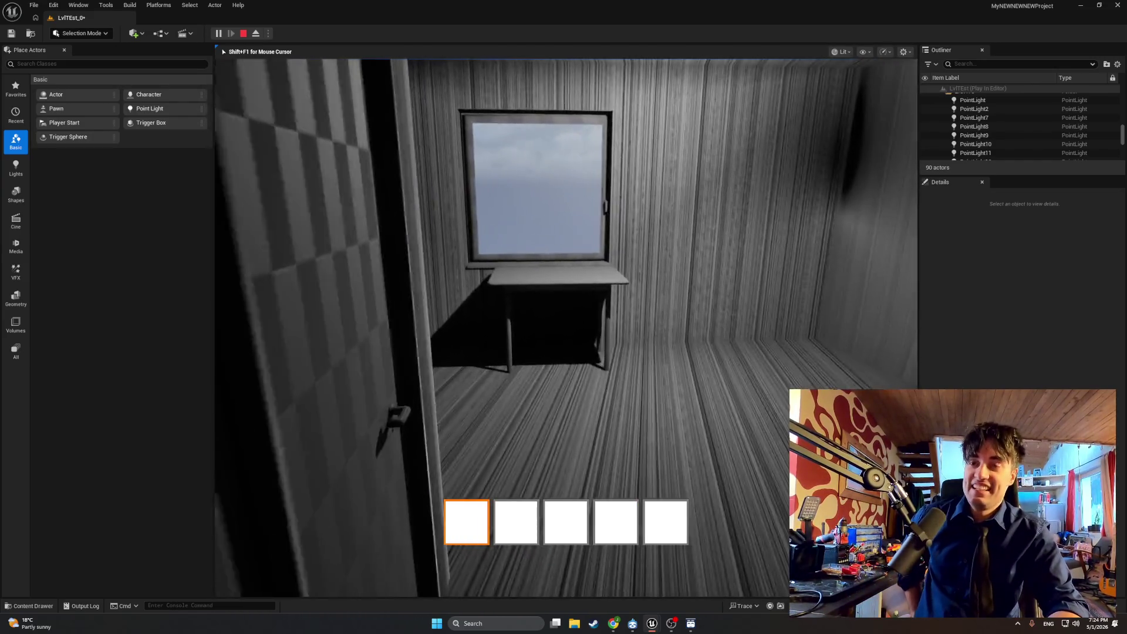
key(w)
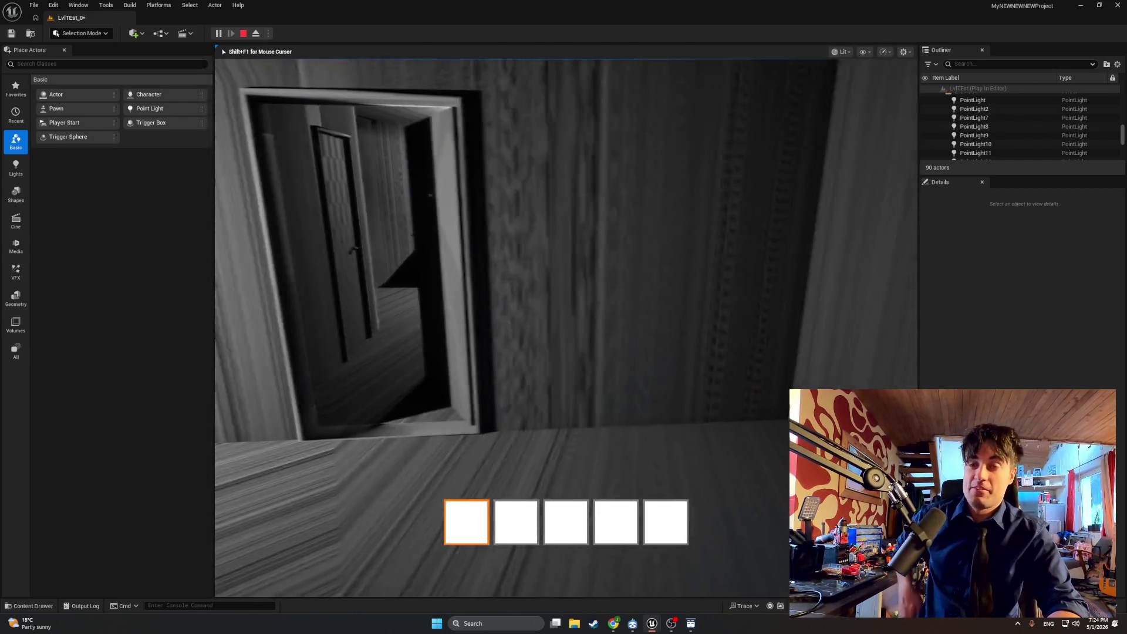
key(w)
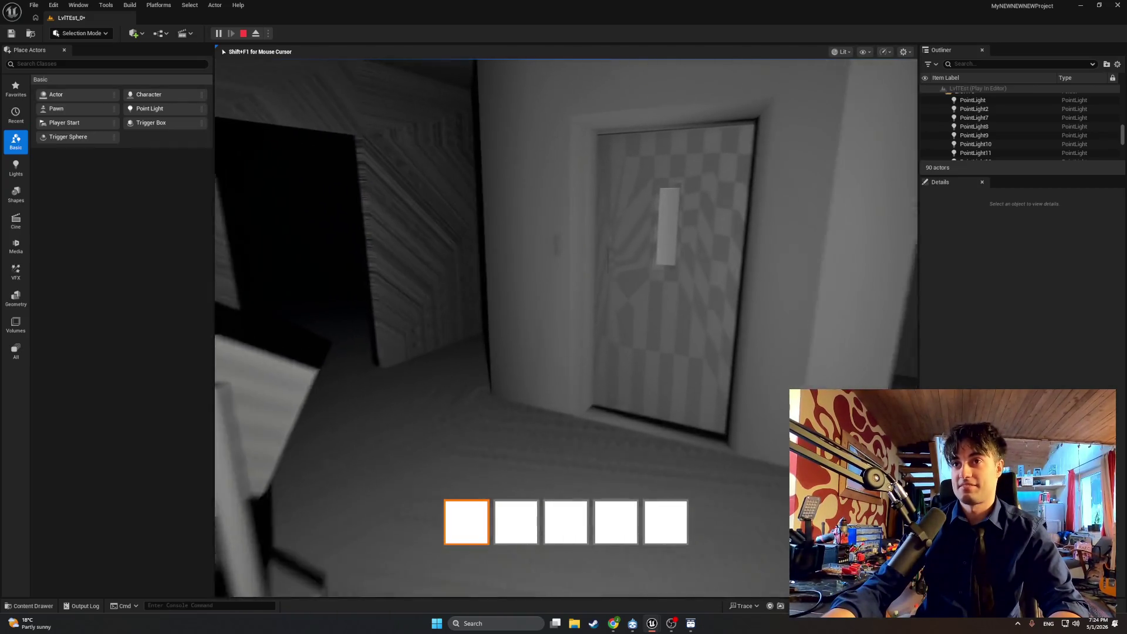
key(w)
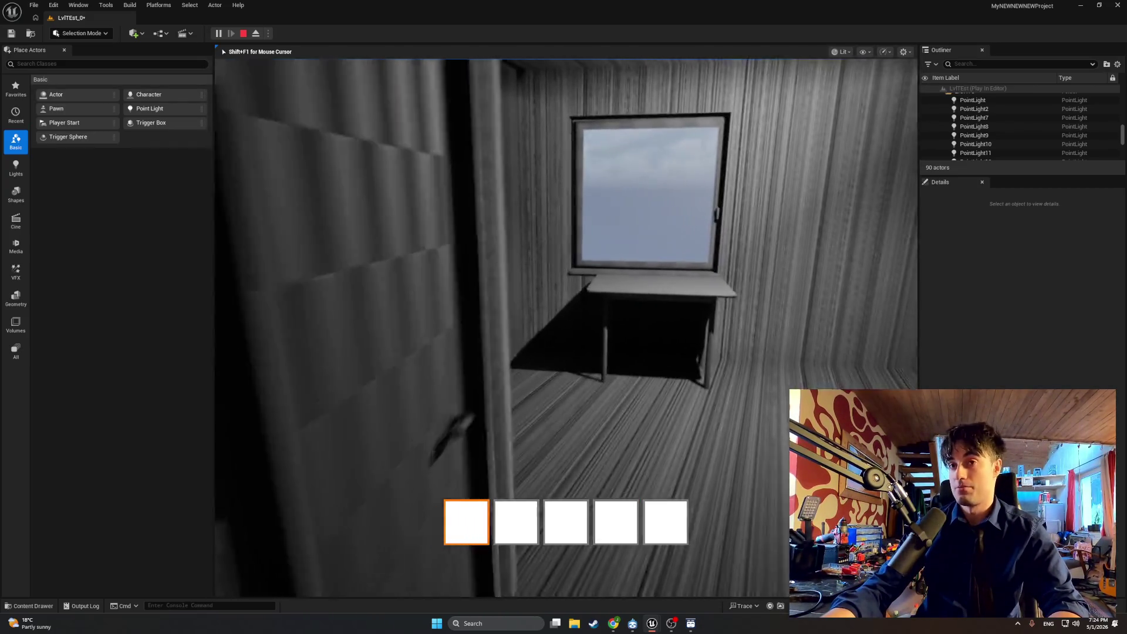
key(Escape)
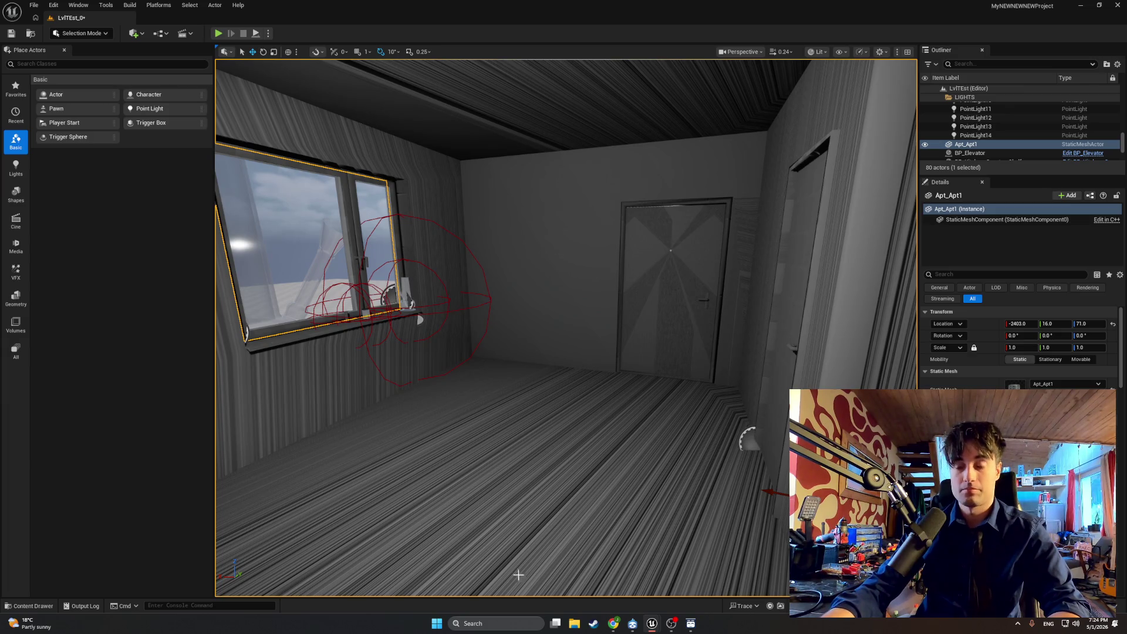
Step: Return to the BP_MasterSwingDoor blueprint editor
mouse_move(613, 624)
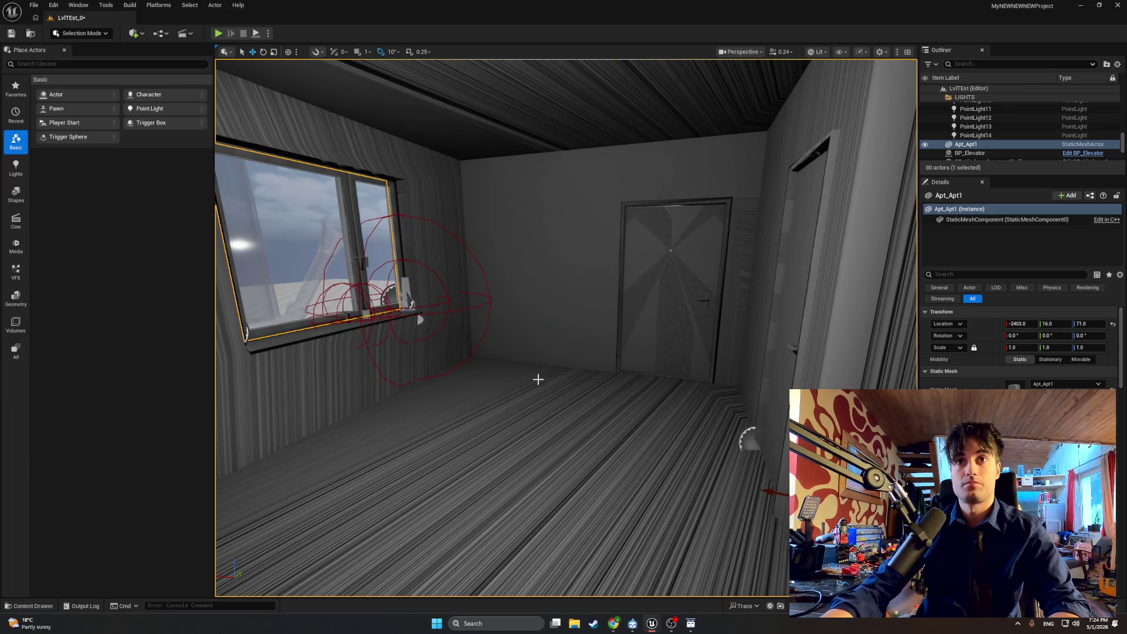
mouse_move(652, 623)
click(687, 581)
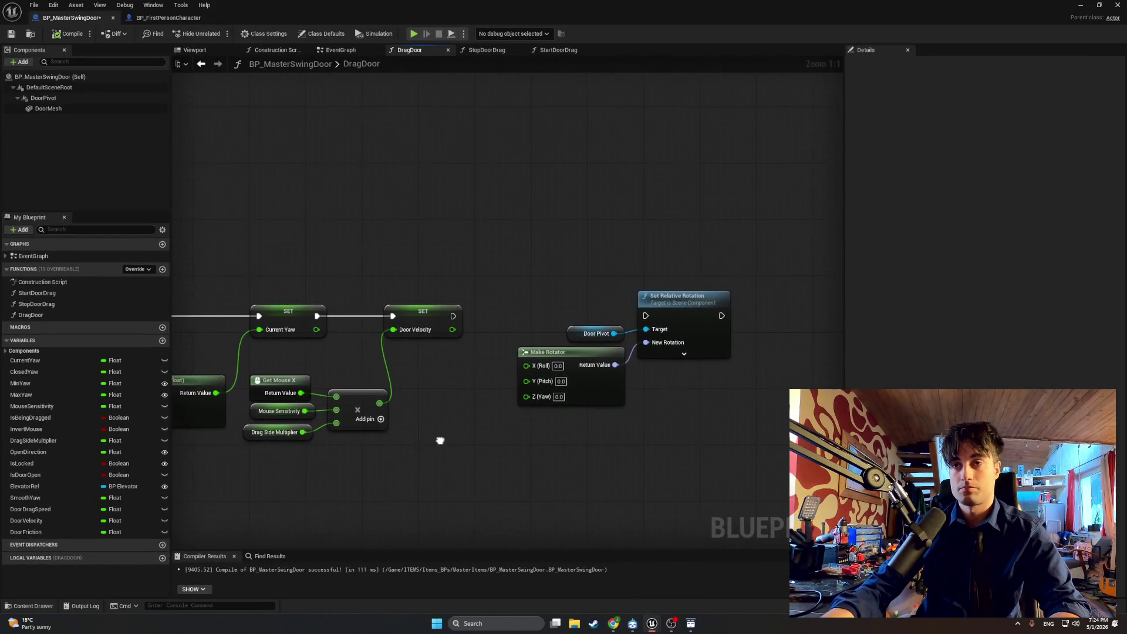
Step: Delete the Make Rotator, Door Pivot and Set Relative Rotation nodes from DragDoor and recompile
scroll(440, 440, down, 1)
drag(680, 440, 536, 273)
key(Delete)
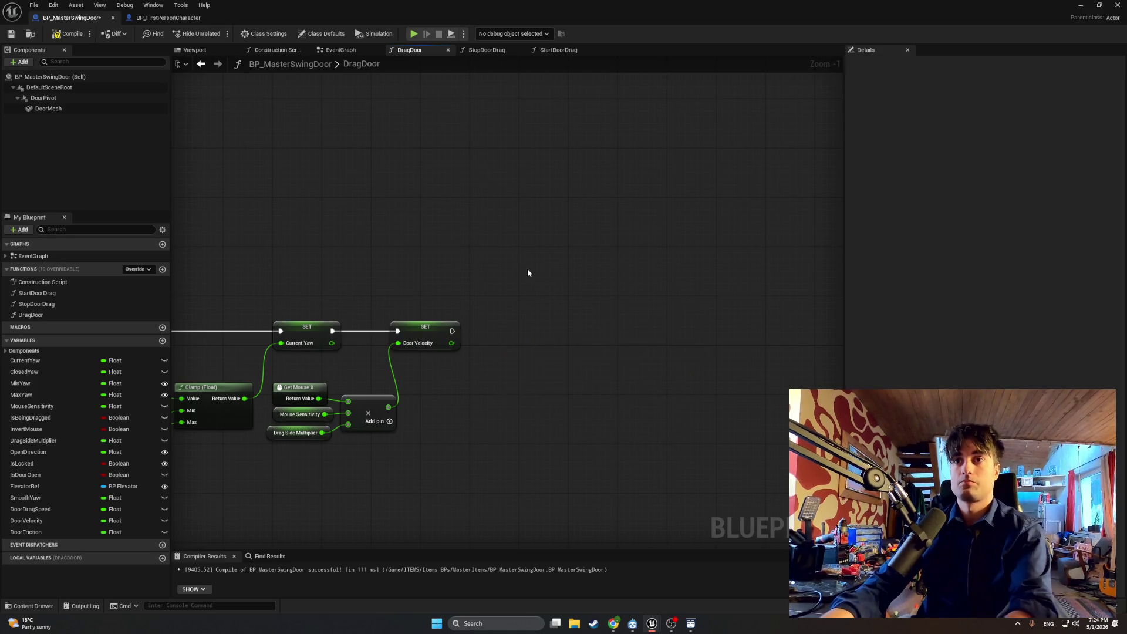
click(55, 35)
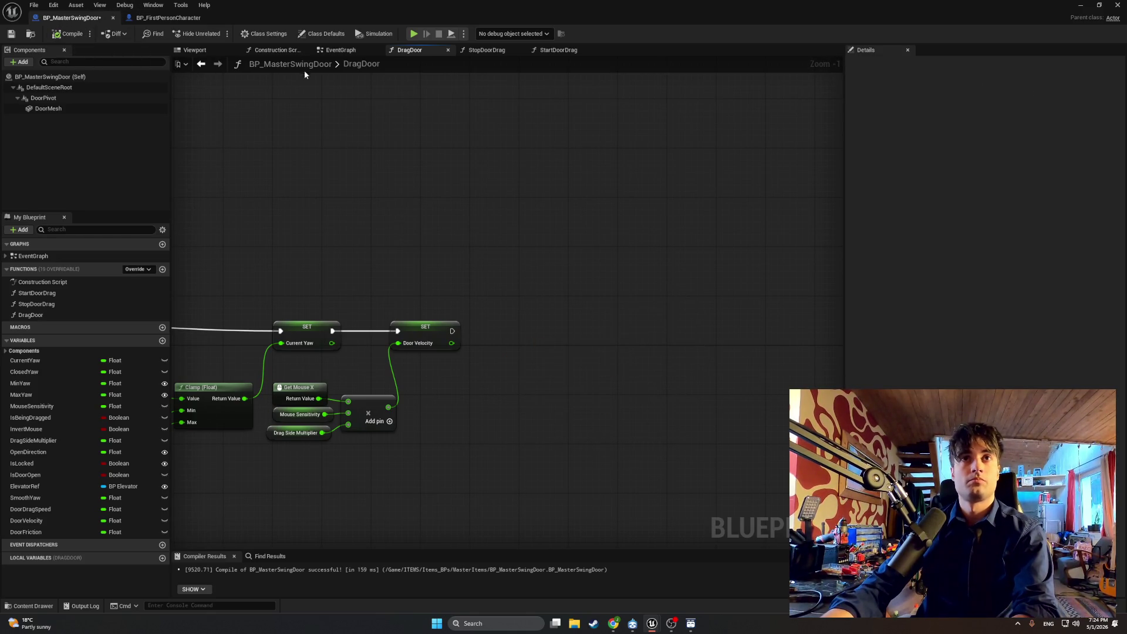
Step: View the door's EventGraph centered on the Event Tick logic
click(340, 50)
mouse_move(352, 179)
mouse_down()
mouse_move(347, 193)
mouse_move(322, 194)
mouse_move(351, 195)
mouse_up()
drag(367, 195, 377, 199)
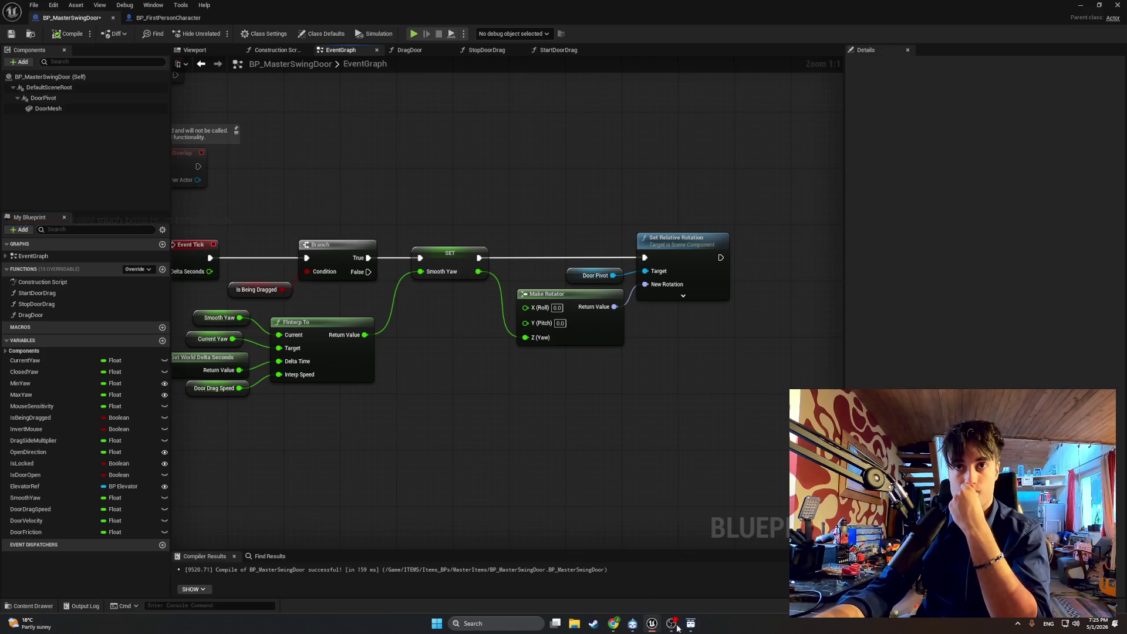
mouse_move(468, 438)
mouse_down()
mouse_move(608, 455)
mouse_move(545, 440)
mouse_move(550, 449)
mouse_up()
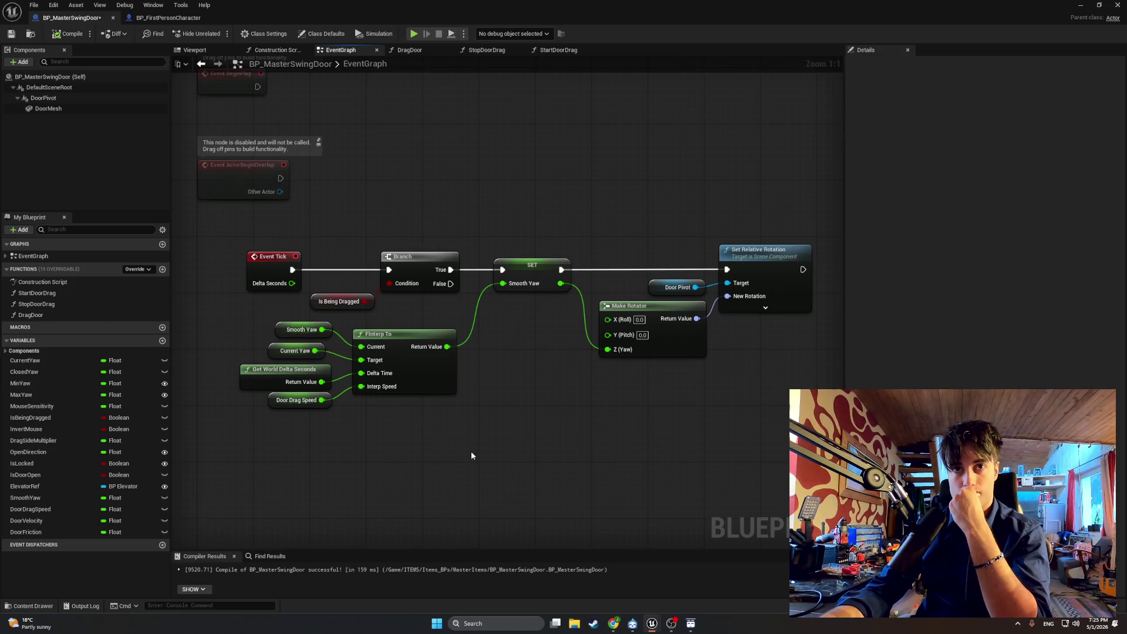
Step: Add a SET Current Yaw node to the EventGraph by searching 'set current'
right_click(561, 467)
text(set curent)
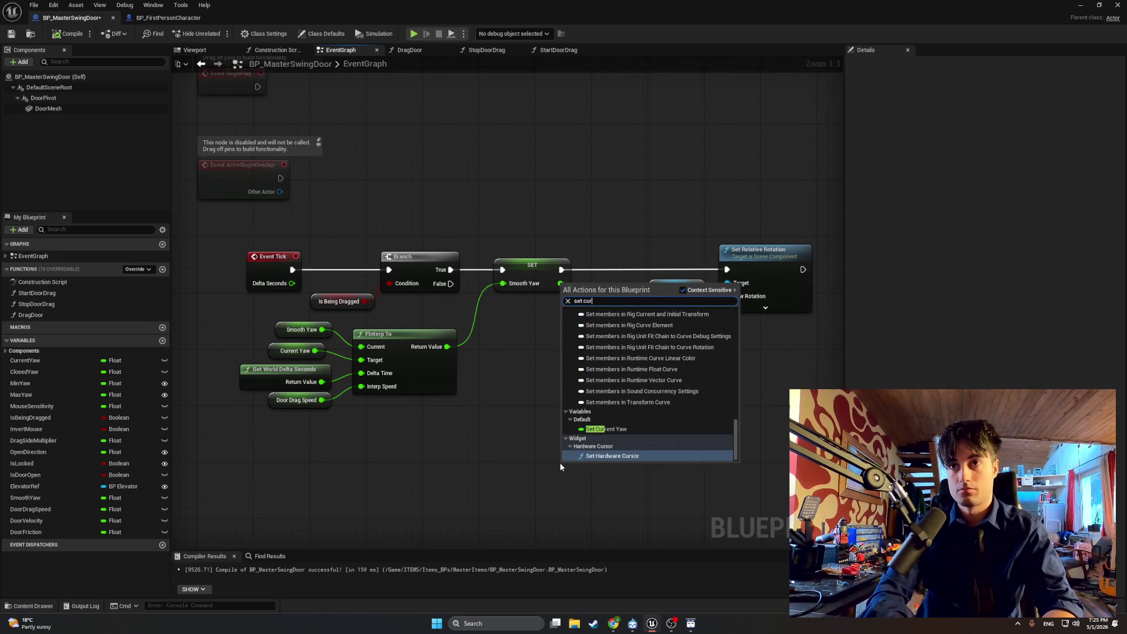
key(BackSpace)
key(BackSpace)
key(BackSpace)
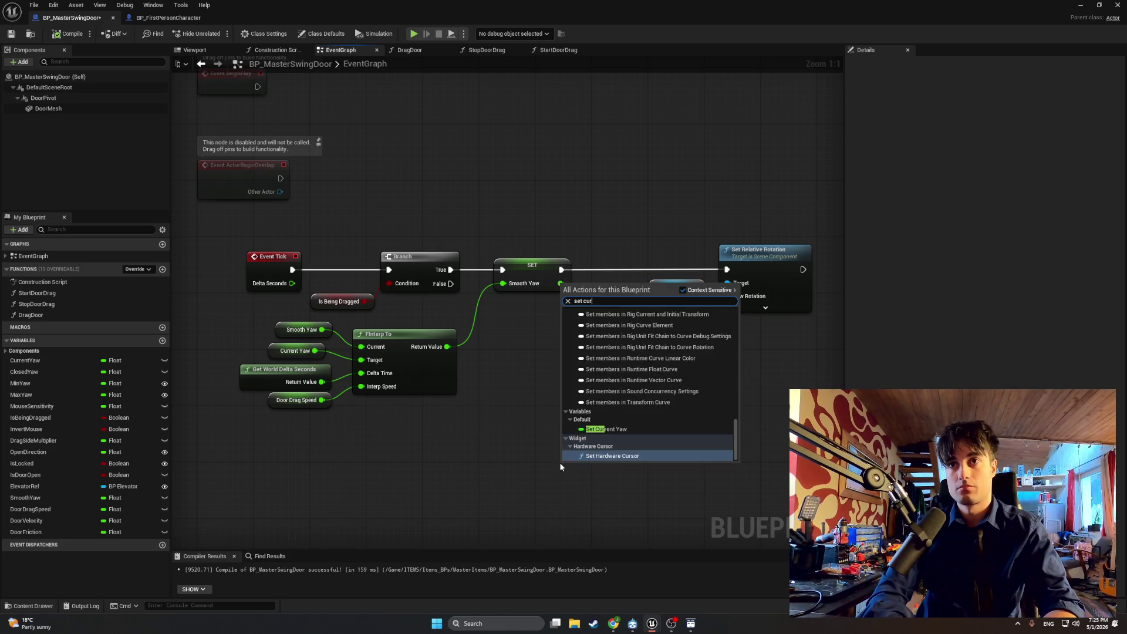
text(rent yaw)
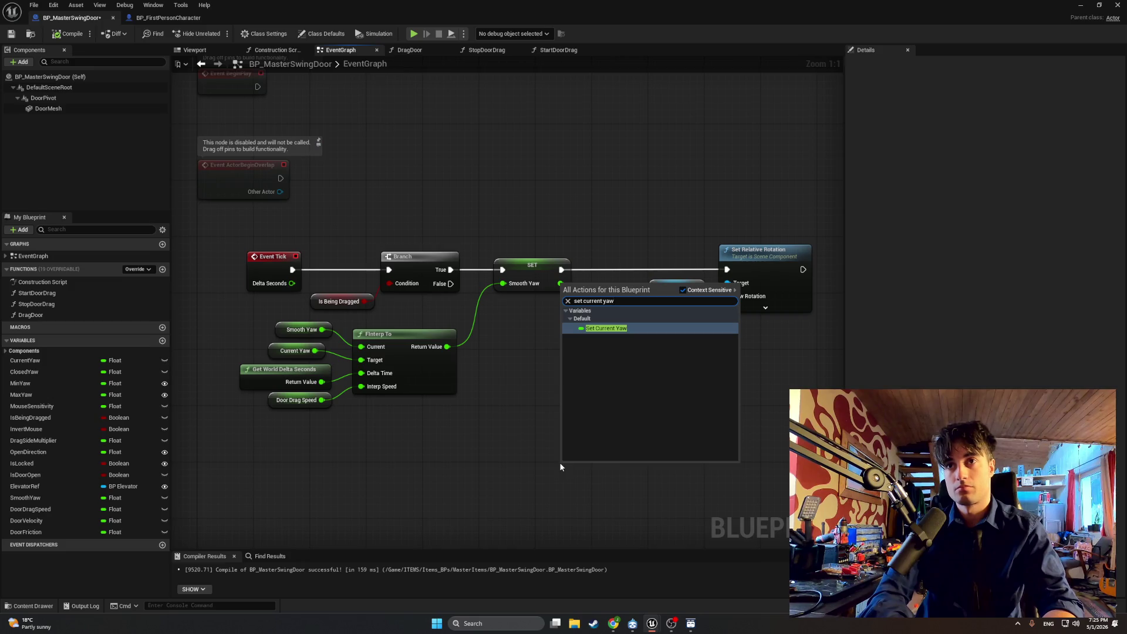
key(Return)
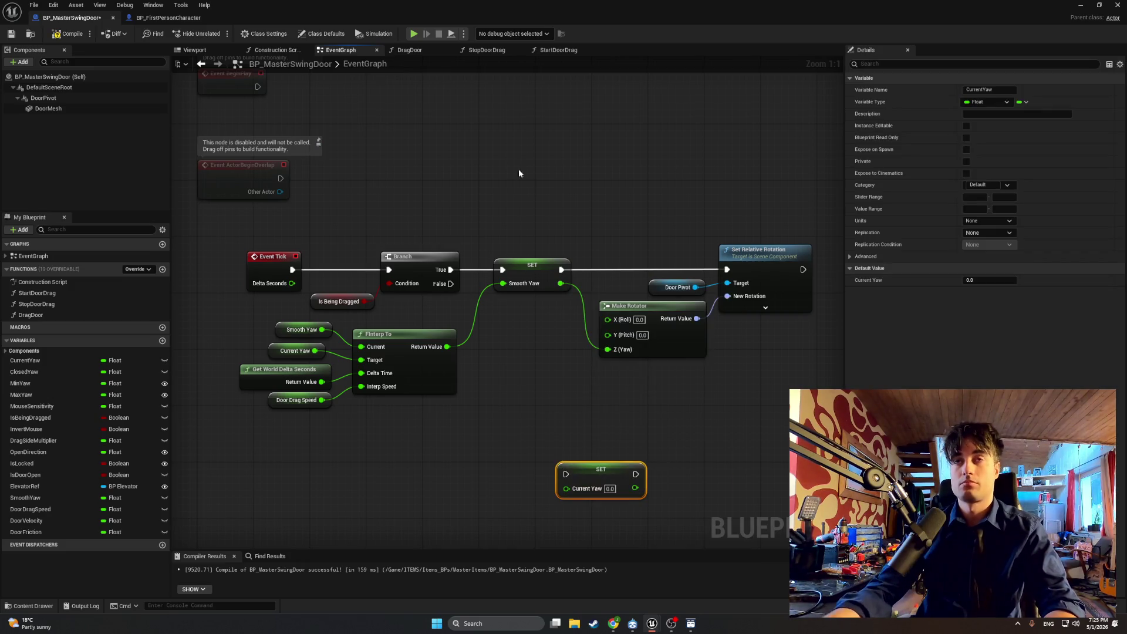
Step: Return to the DragDoor graph and capture a screenshot of it
click(409, 50)
mouse_move(407, 77)
mouse_down()
mouse_move(445, 163)
mouse_move(664, 141)
mouse_move(609, 181)
mouse_move(618, 178)
mouse_up()
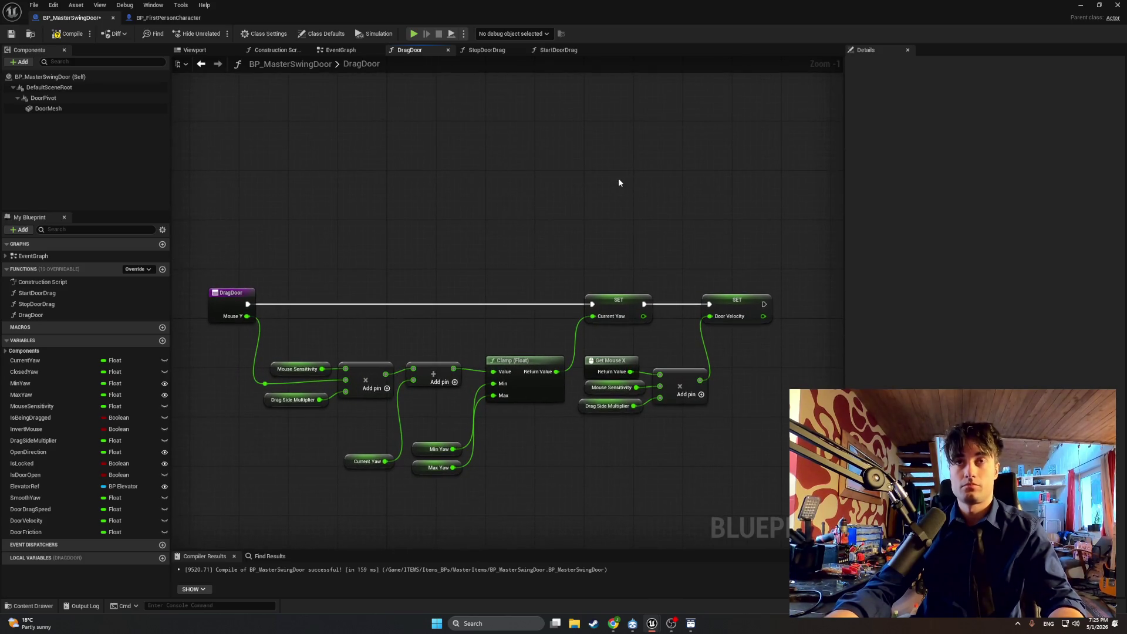
key(super+shift+s)
mouse_move(721, 477)
mouse_down()
mouse_move(385, 304)
mouse_move(196, 244)
mouse_up()
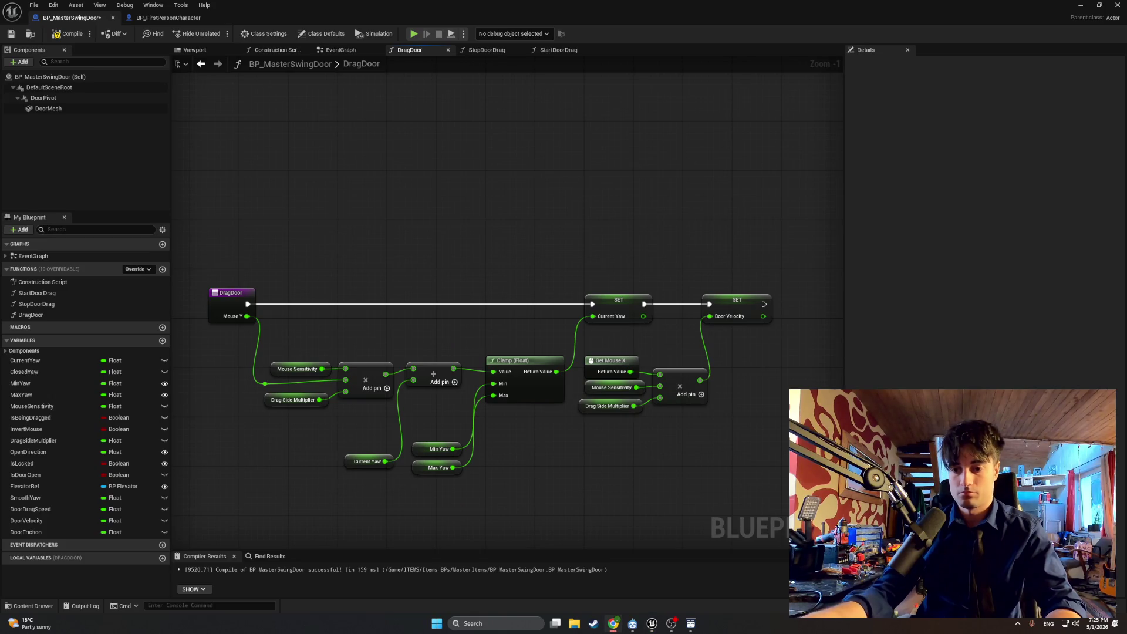
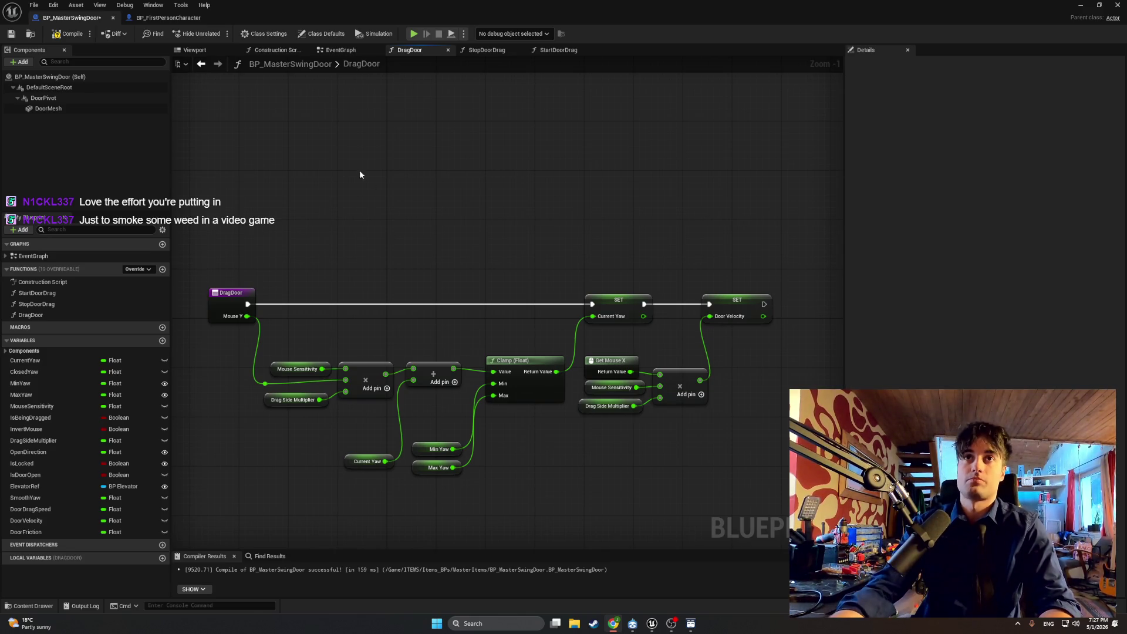
Step: Show BP_MasterSwingDoor's EventGraph and capture a screen snip of its Event Tick logic
click(344, 49)
mouse_move(445, 172)
mouse_down()
mouse_move(334, 179)
mouse_move(383, 177)
mouse_move(462, 269)
mouse_up()
key(super+shift+s)
drag(807, 192, 206, 418)
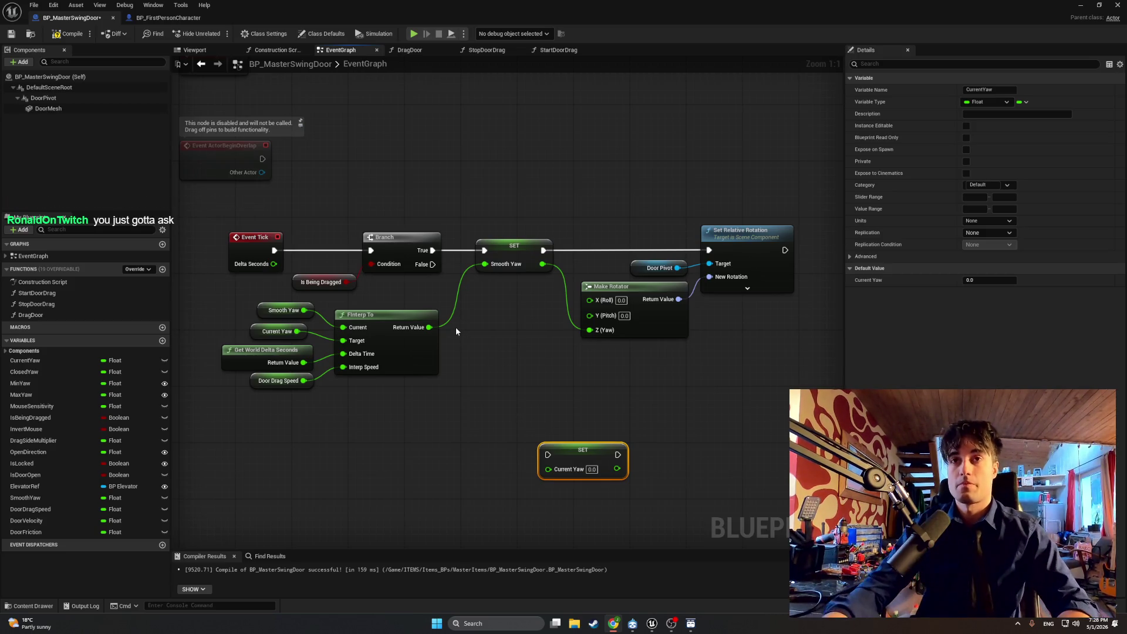
Step: Box-select Event Tick, Branch and Is Being Dragged and drag them further left
scroll(455, 326, down, 5)
drag(485, 268, 508, 216)
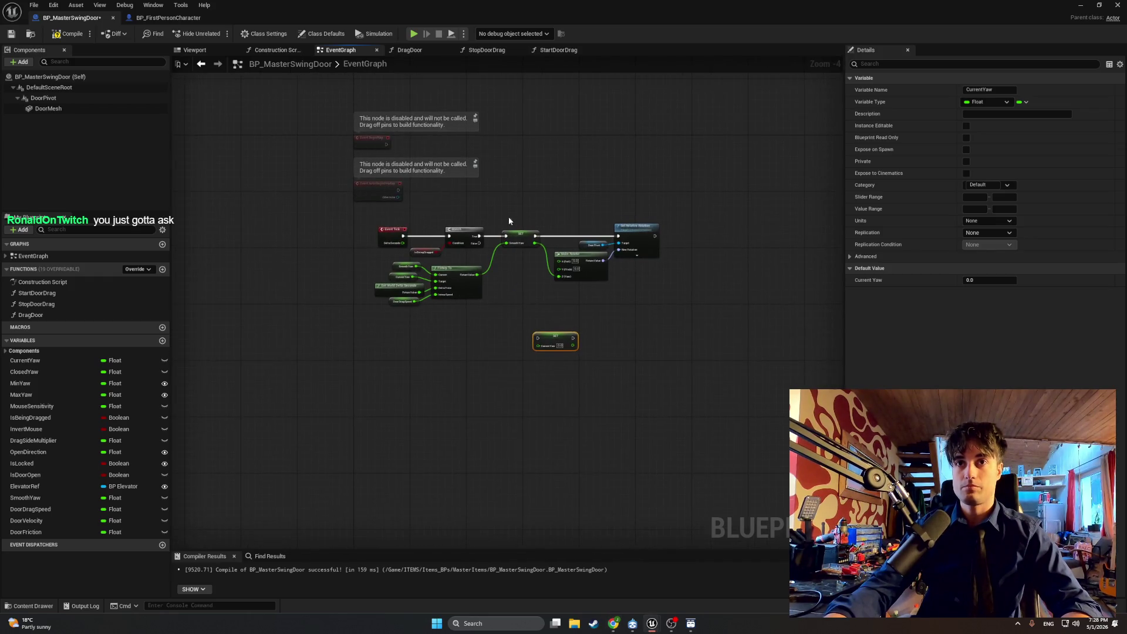
mouse_move(424, 221)
mouse_down()
mouse_move(405, 241)
mouse_move(308, 259)
mouse_up()
drag(371, 232, 250, 230)
drag(327, 205, 554, 204)
drag(480, 230, 441, 233)
drag(522, 226, 457, 231)
scroll(456, 230, up, 4)
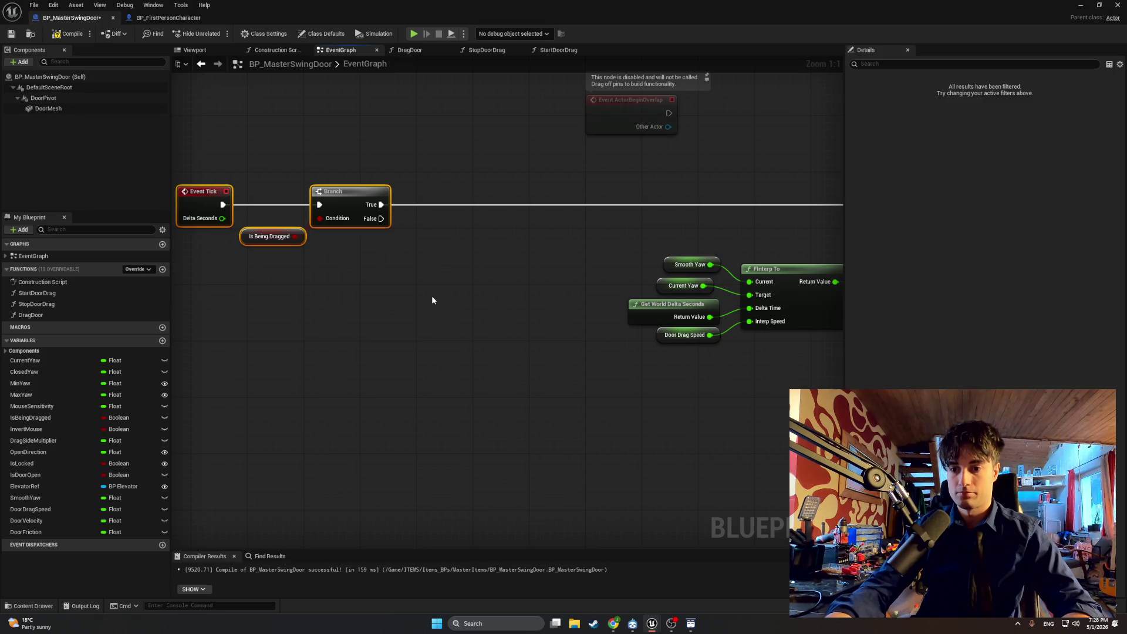
click(418, 321)
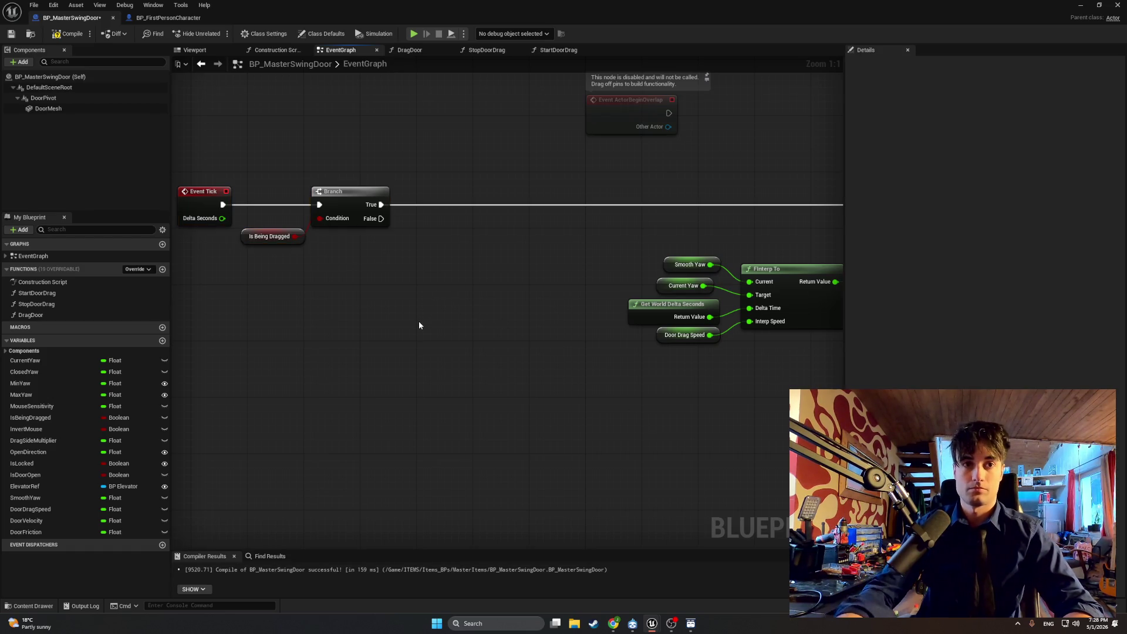
Step: Add a Multiply node fed by a Door Velocity getter on its first input
right_click(420, 306)
text(multip)
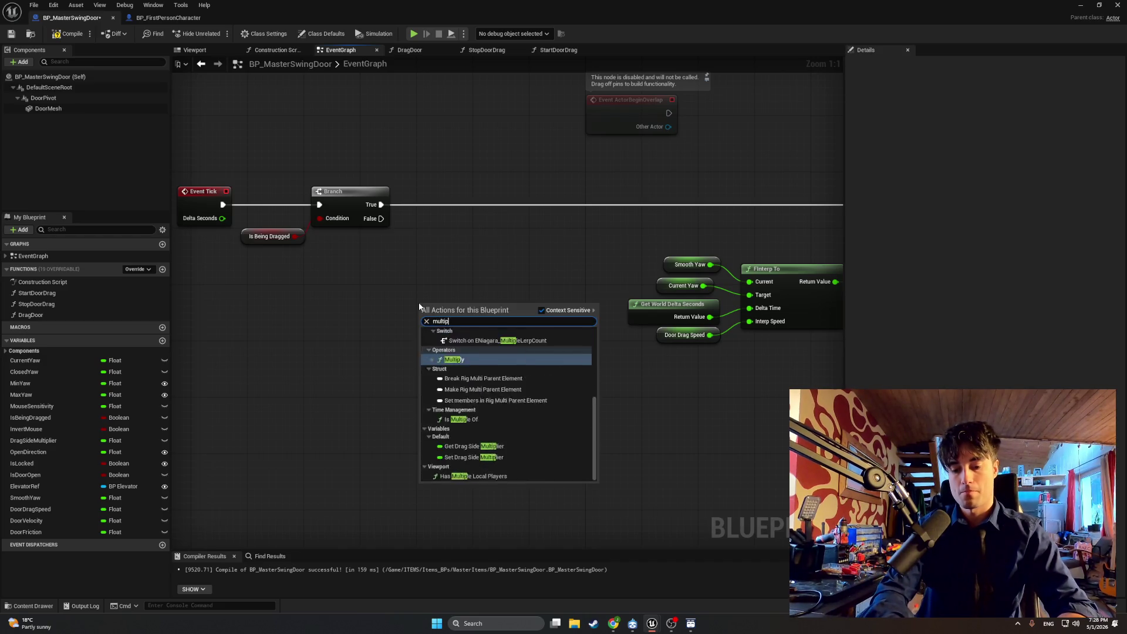
key(Return)
mouse_move(58, 520)
mouse_down()
mouse_move(273, 343)
mouse_move(425, 306)
mouse_up()
click(293, 351)
click(316, 421)
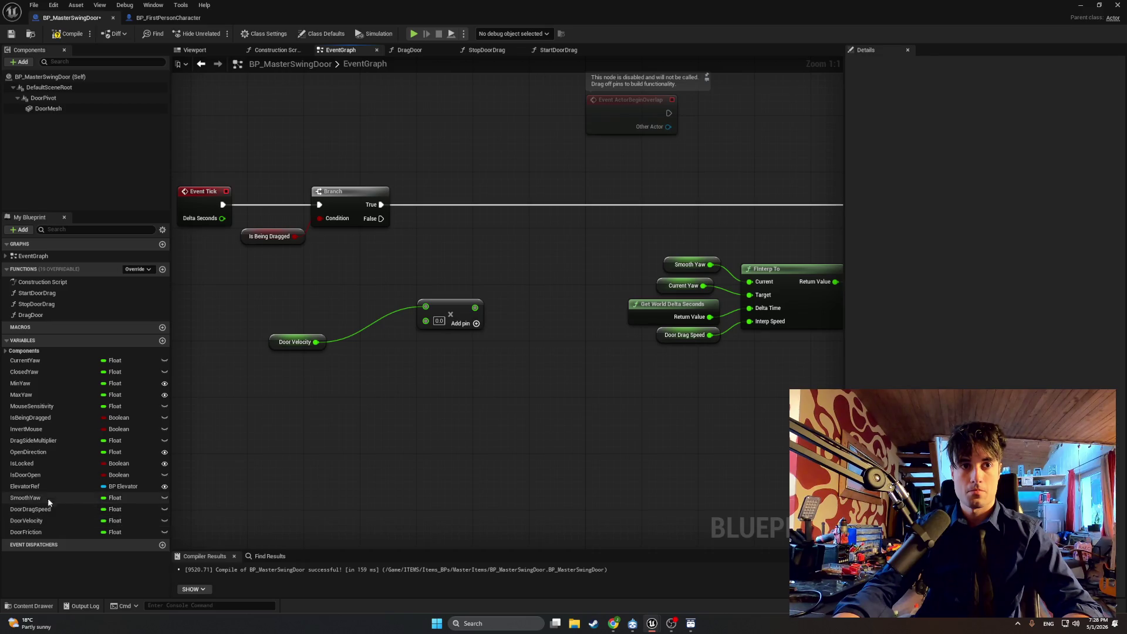
Step: Wire Get World Delta Seconds into Multiply's second input, placed beside Door Velocity
drag(425, 320, 330, 404)
text(delta se)
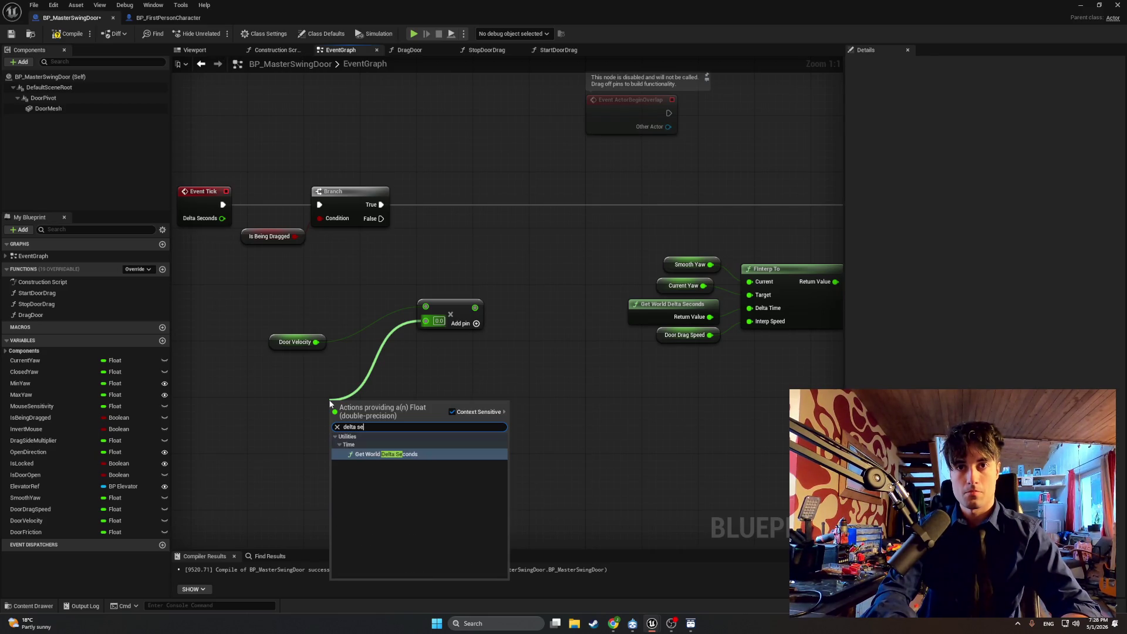
click(277, 433)
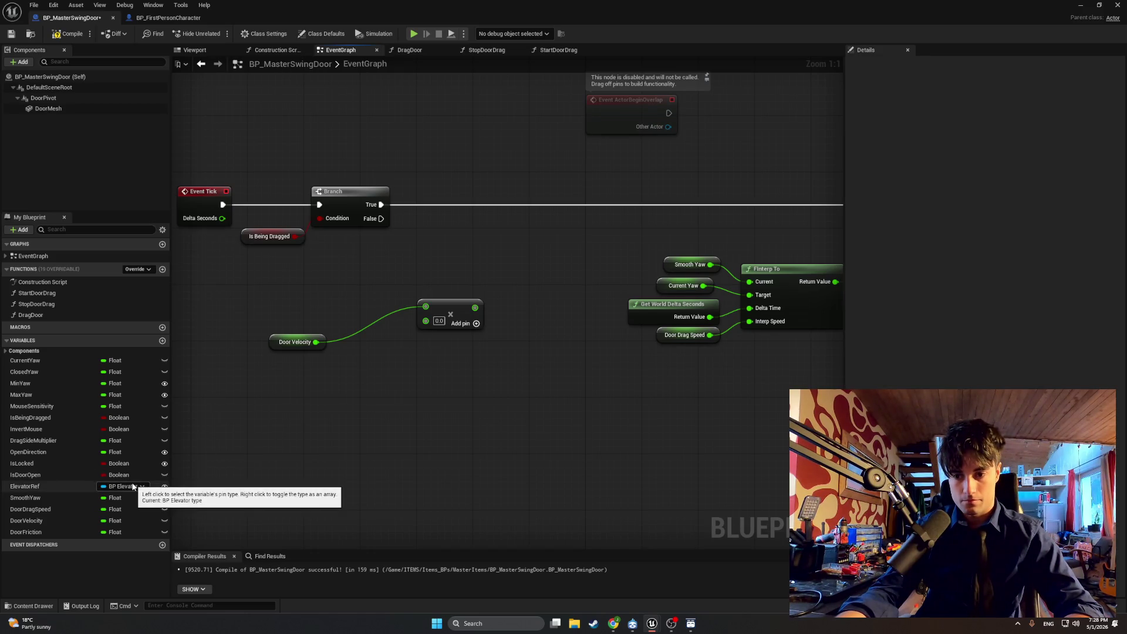
mouse_move(275, 344)
mouse_down()
mouse_move(295, 309)
mouse_move(325, 302)
mouse_up()
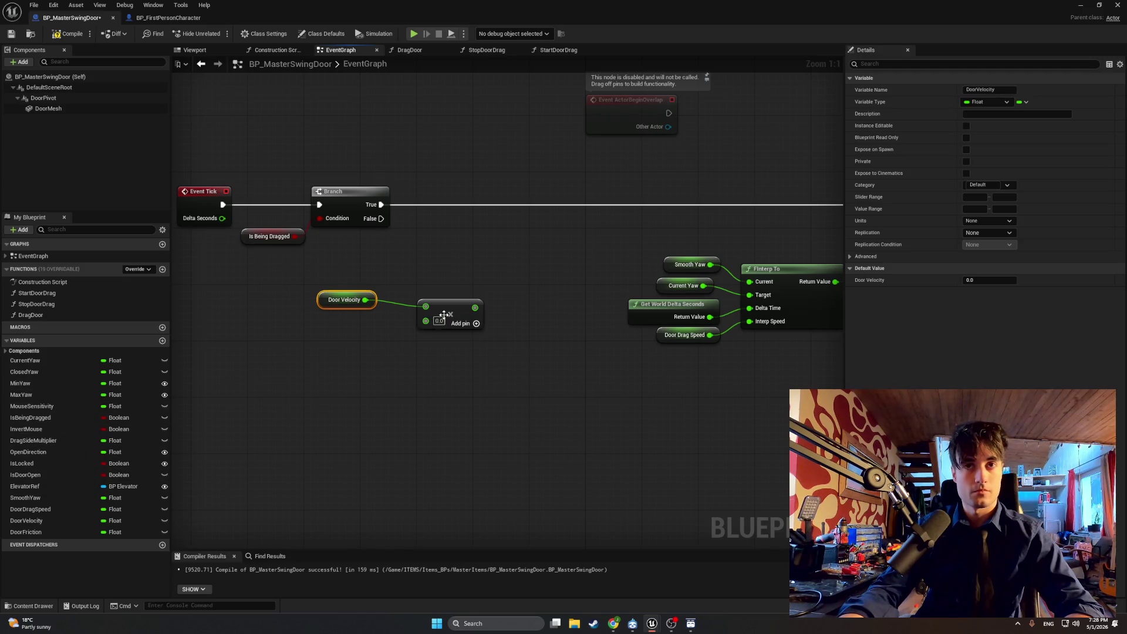
drag(425, 321, 333, 398)
text(get world del)
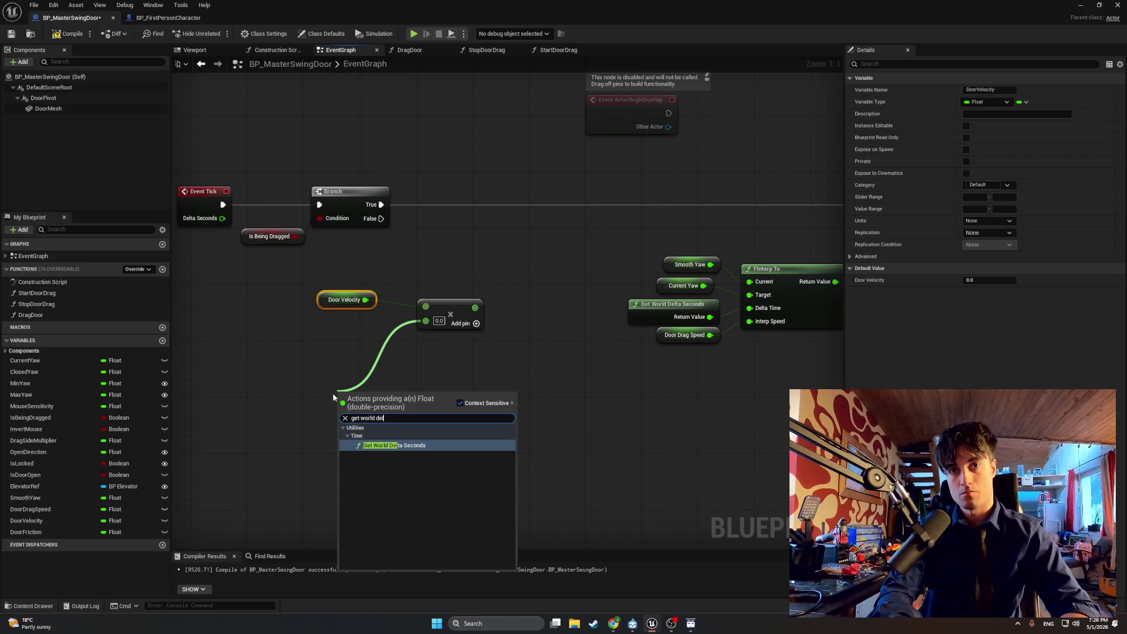
click(399, 445)
drag(361, 389, 315, 327)
drag(376, 396, 332, 318)
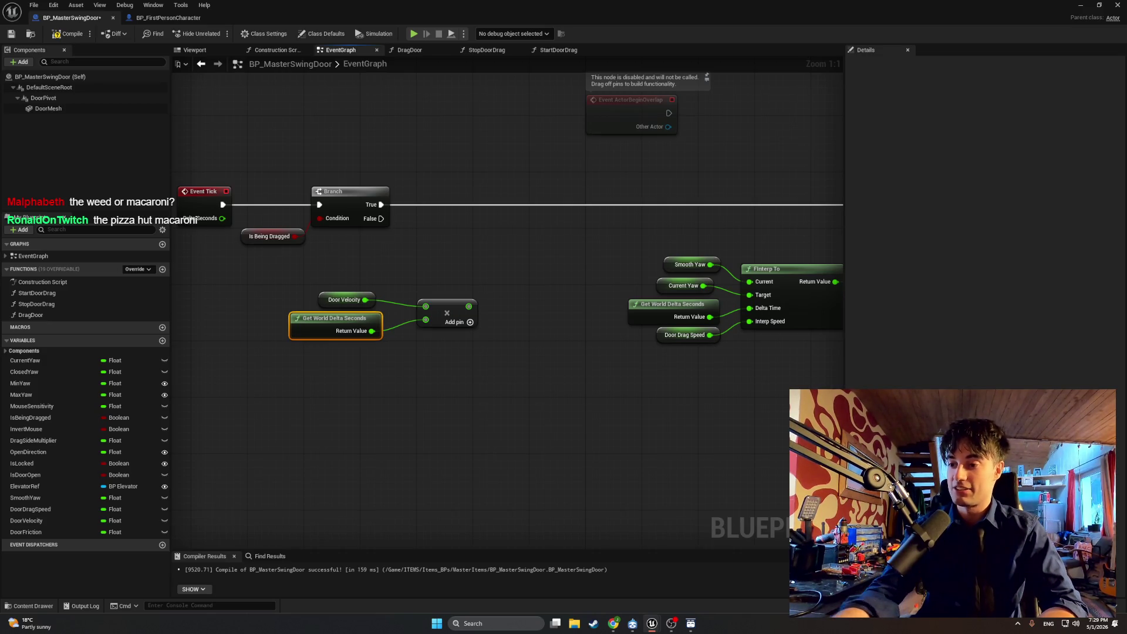
key(alt+Tab)
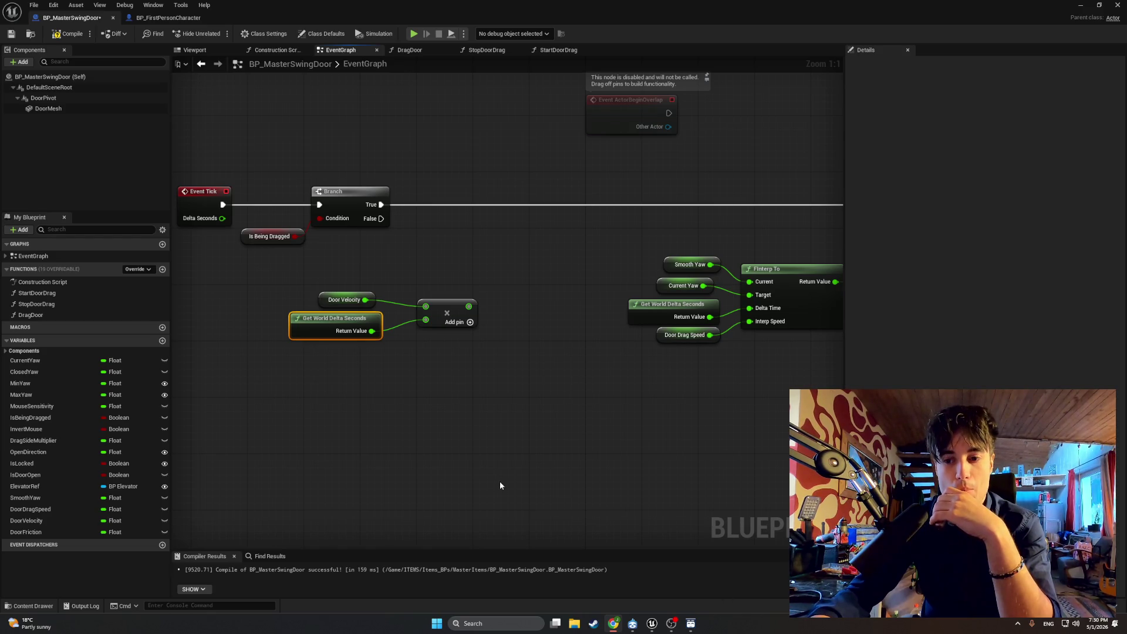
drag(461, 351, 521, 335)
Step: Add a Clamp (Float) node fed by the Multiply result
text(clamp)
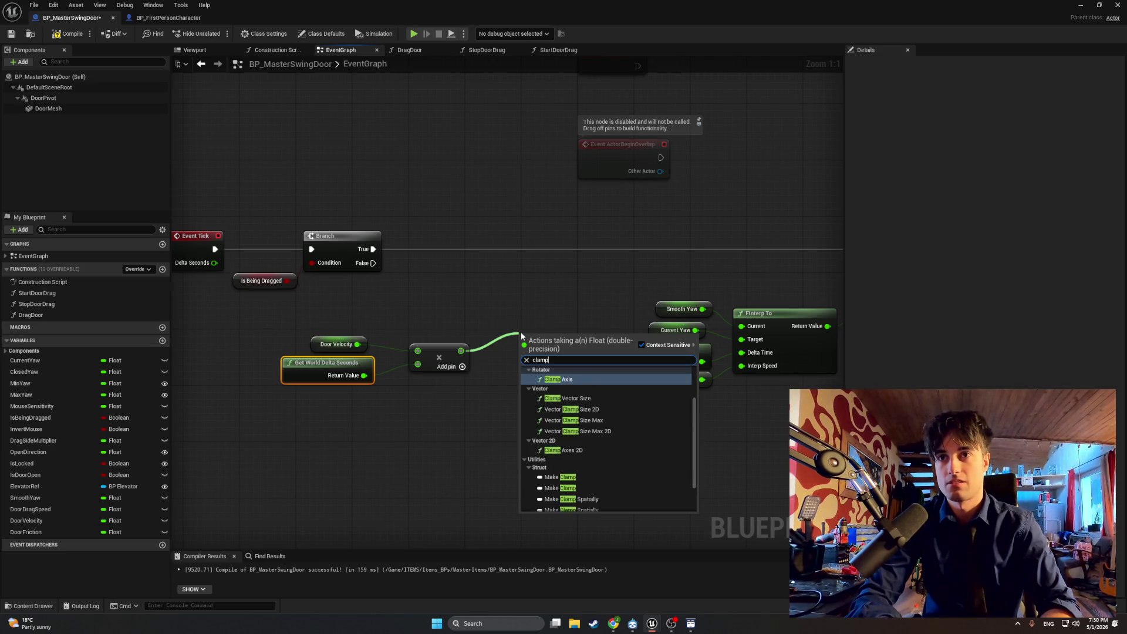
text( float)
key(Return)
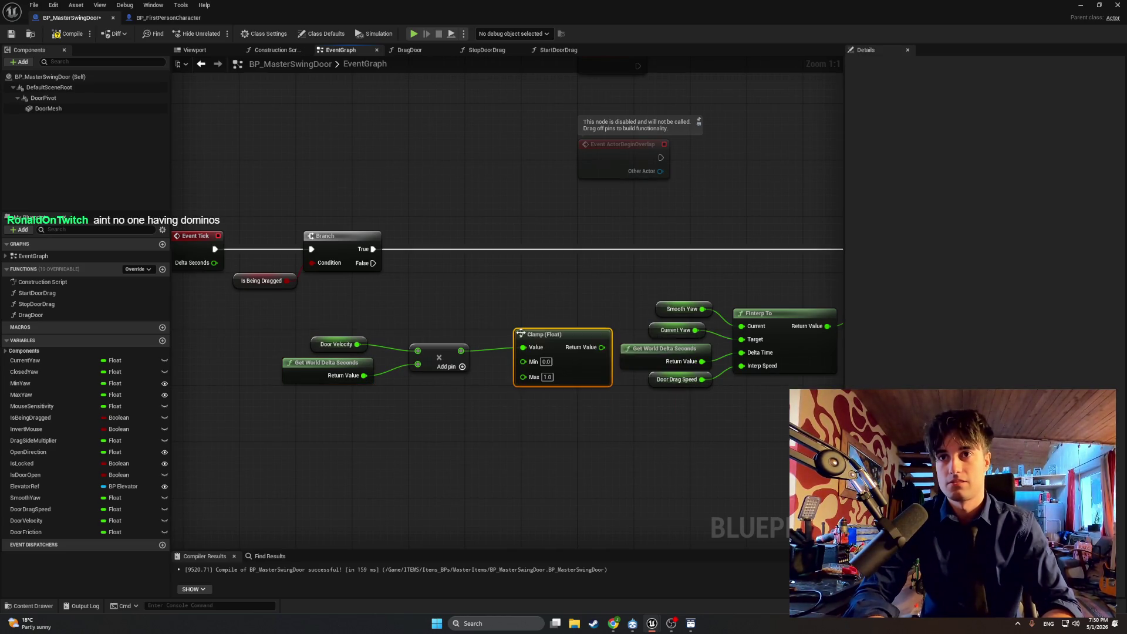
drag(548, 340, 527, 298)
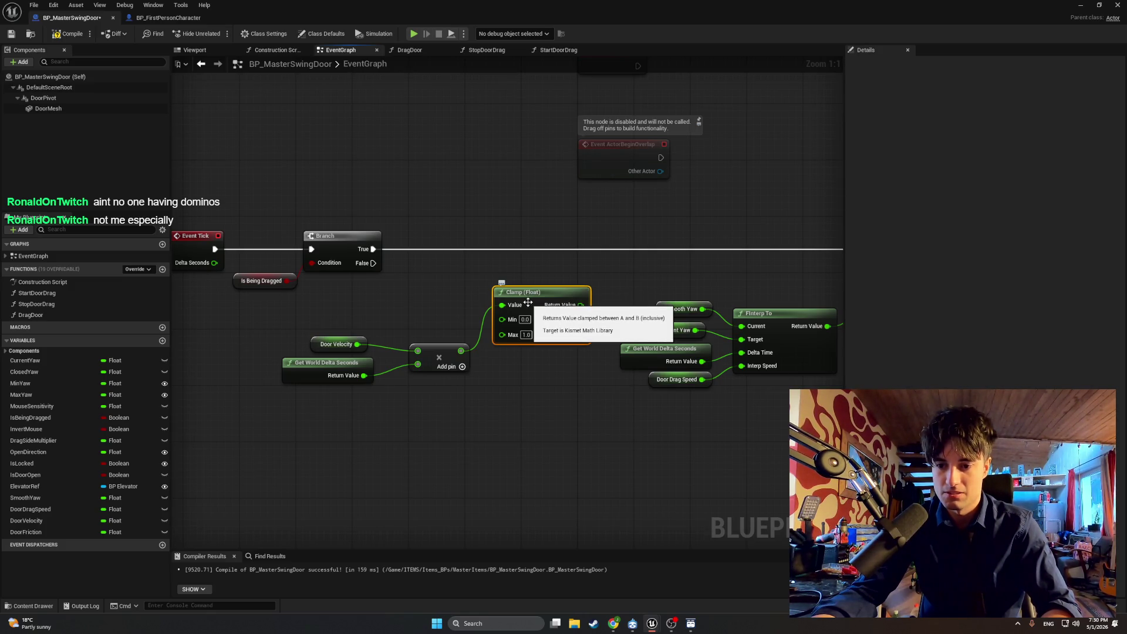
drag(400, 283, 393, 314)
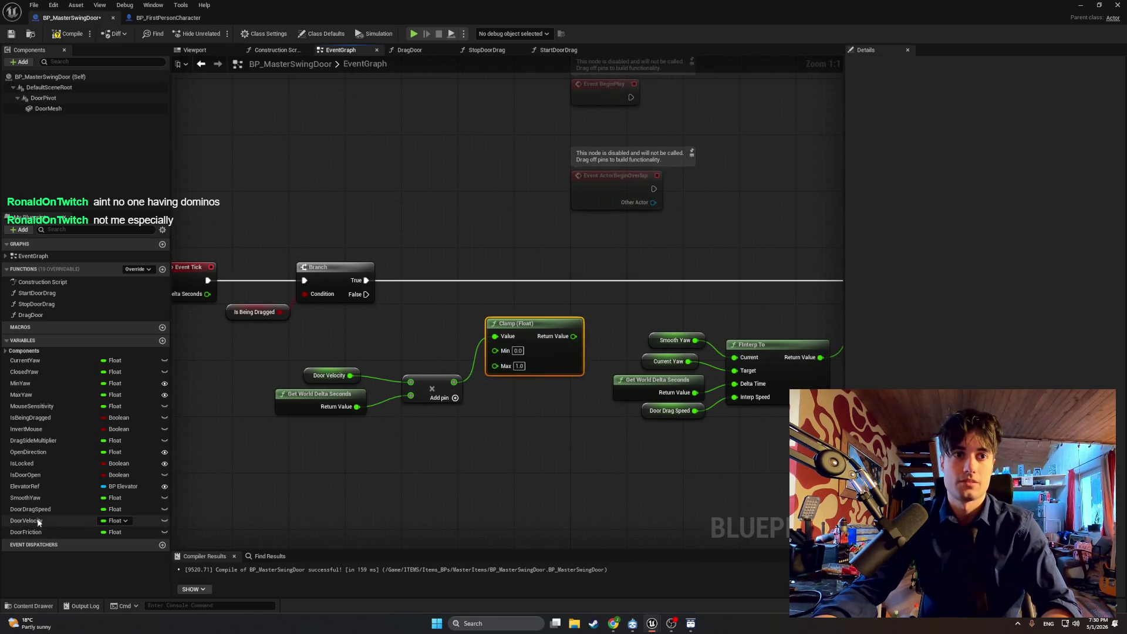
Step: Drag CurrentYaw into the graph as a Set Current Yaw node
click(74, 371)
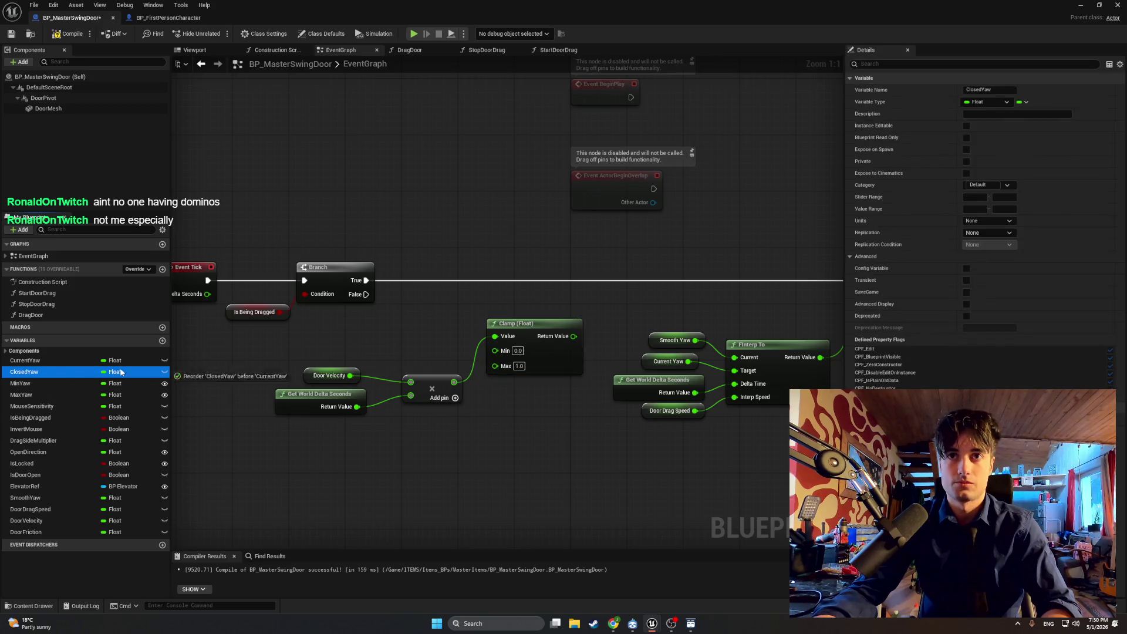
mouse_move(35, 361)
mouse_down()
mouse_move(434, 323)
mouse_move(457, 298)
mouse_move(418, 301)
mouse_up()
click(464, 341)
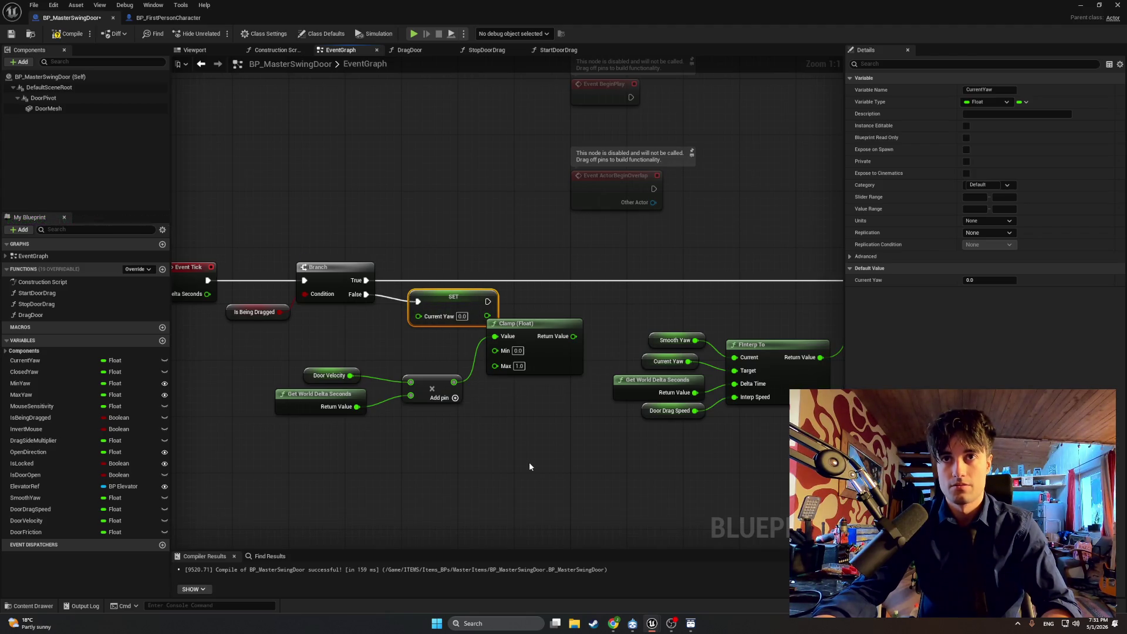
Step: Move the clamp and velocity nodes down-left and wire Clamp's result into Set Current Yaw
drag(529, 465, 352, 352)
mouse_move(511, 328)
mouse_down()
mouse_move(362, 370)
mouse_move(497, 358)
mouse_move(553, 305)
mouse_up()
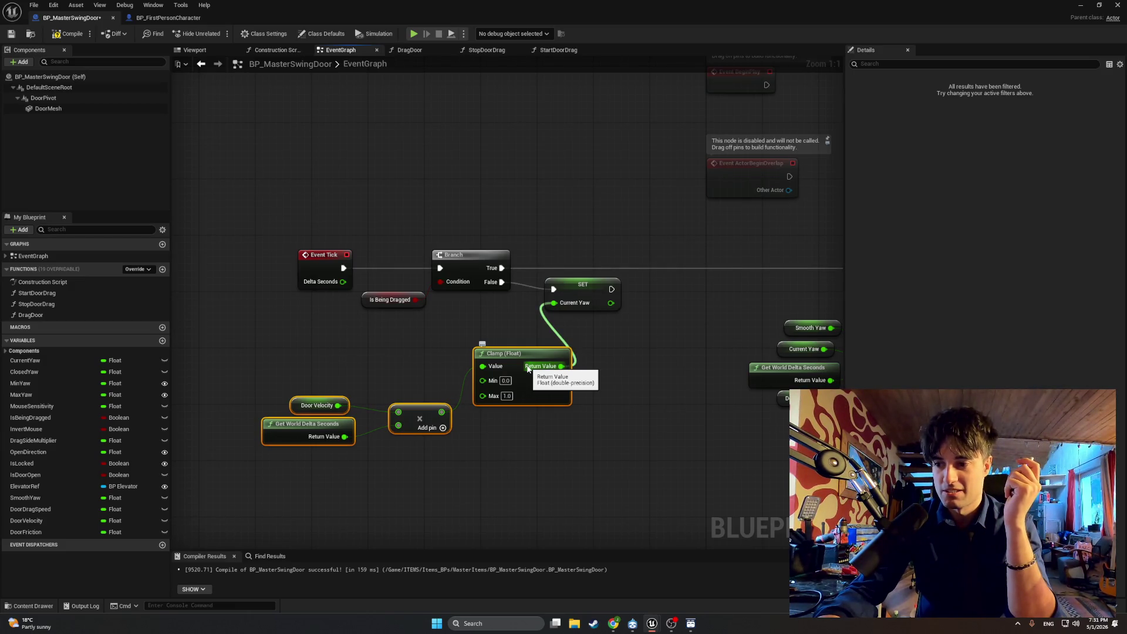
mouse_move(528, 368)
mouse_down()
mouse_move(499, 456)
mouse_move(522, 499)
mouse_move(322, 326)
mouse_move(463, 357)
mouse_move(441, 412)
mouse_move(370, 383)
mouse_up()
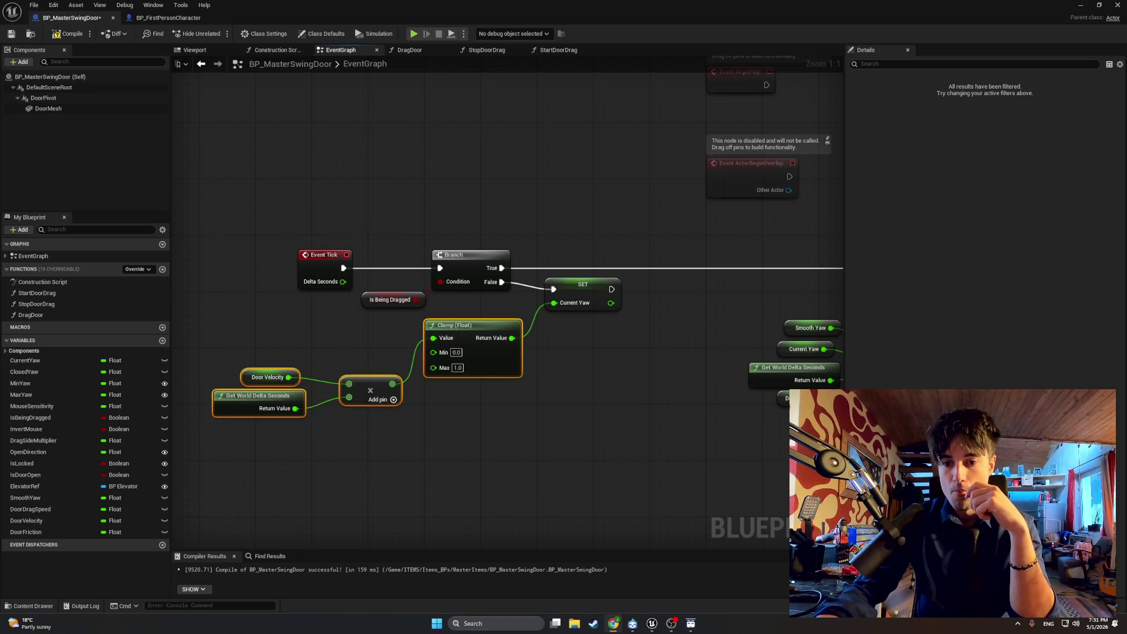
click(613, 623)
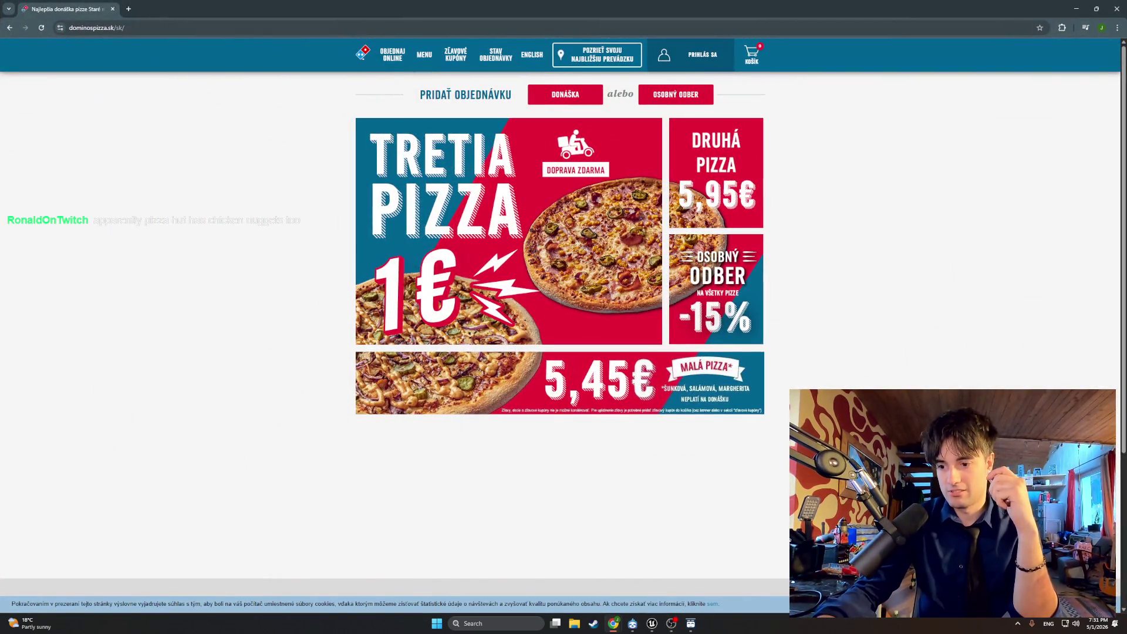
Step: Move the Pizza Hut browser window aside toward the left edge
mouse_move(963, 435)
mouse_down()
mouse_move(927, 270)
mouse_move(459, 191)
mouse_move(393, 191)
mouse_up()
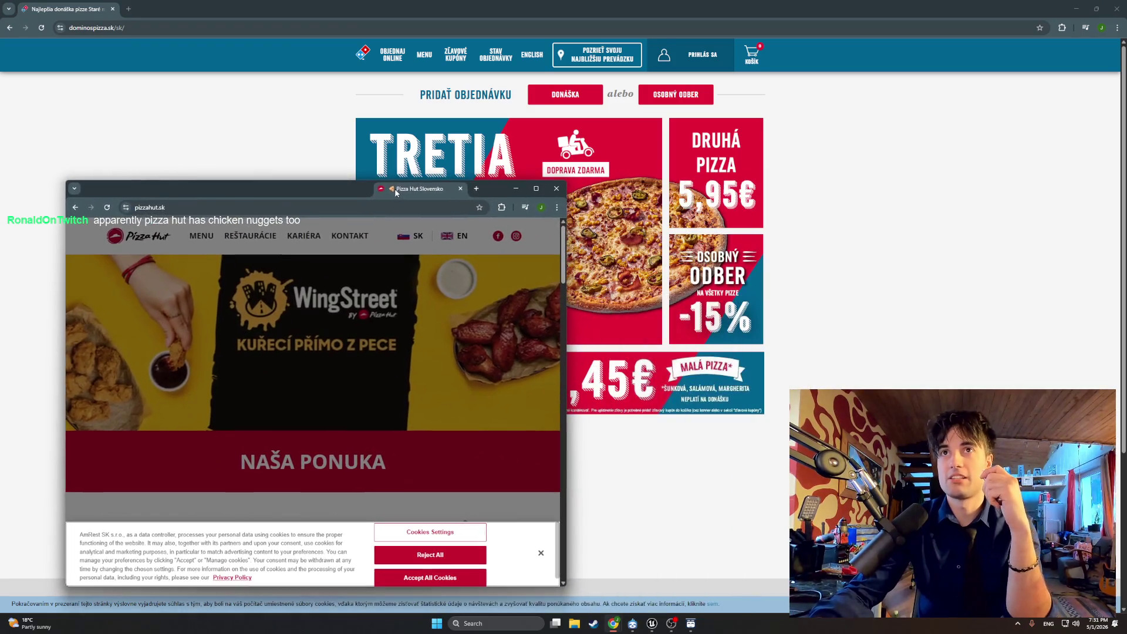
click(222, 208)
key(Right)
drag(435, 192, 318, 213)
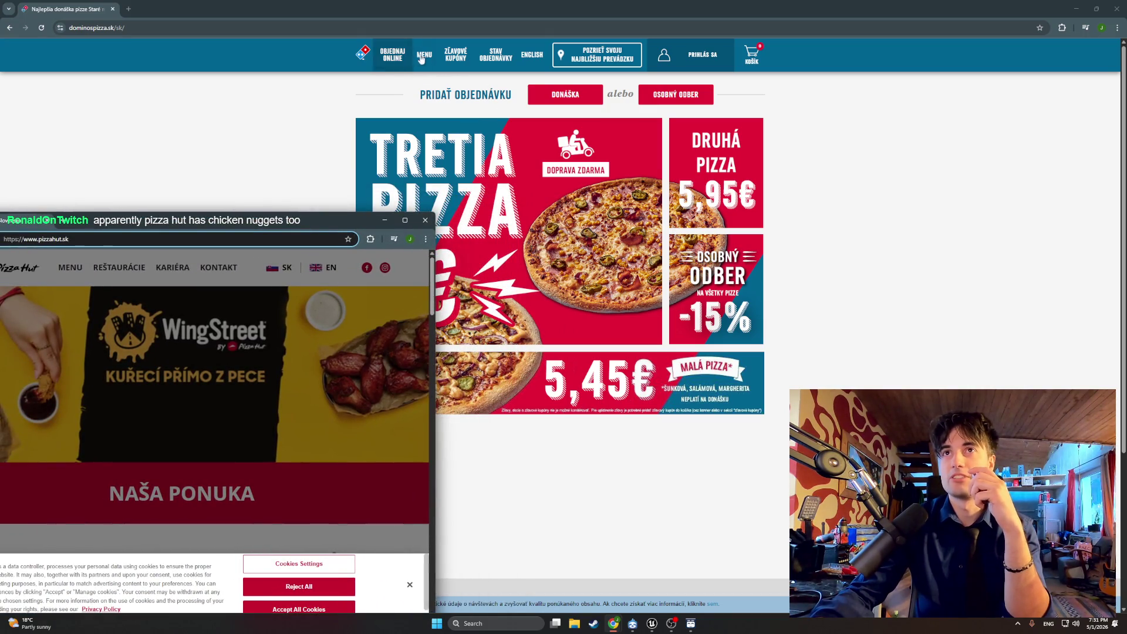
Step: Switch dominospizza.sk to English and browse the menu's Specialty Pizza selection
click(531, 66)
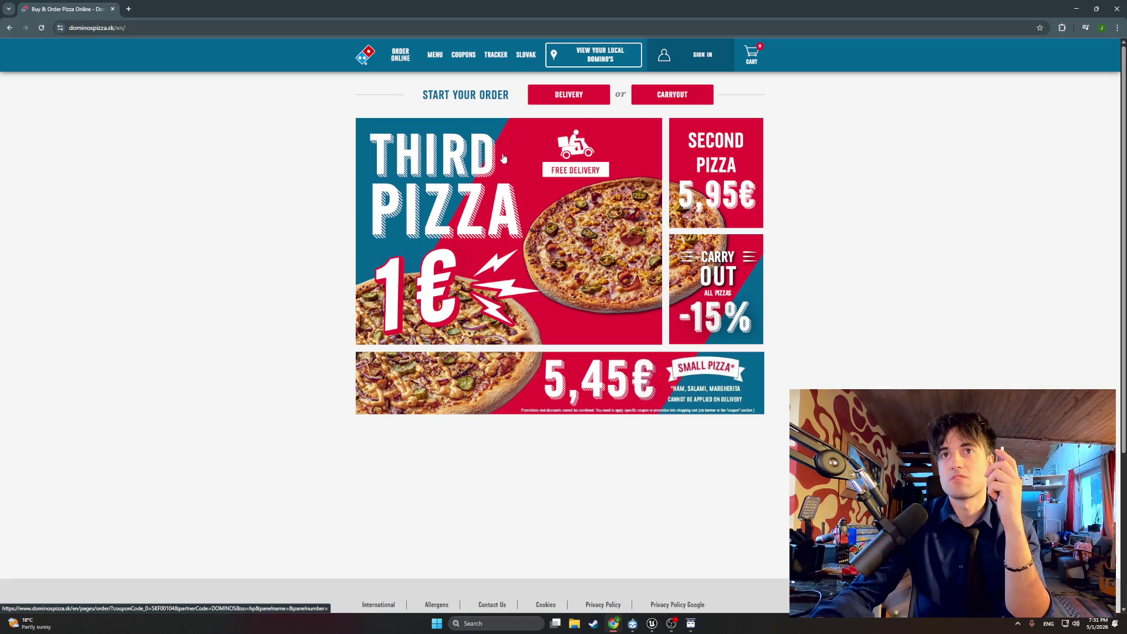
click(436, 62)
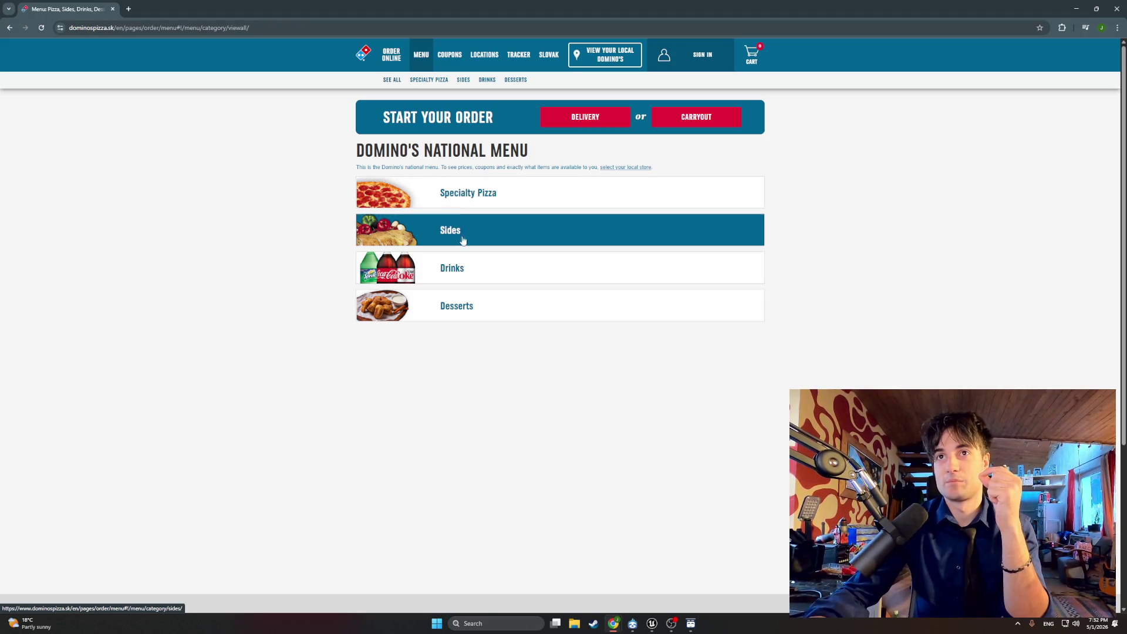
click(477, 201)
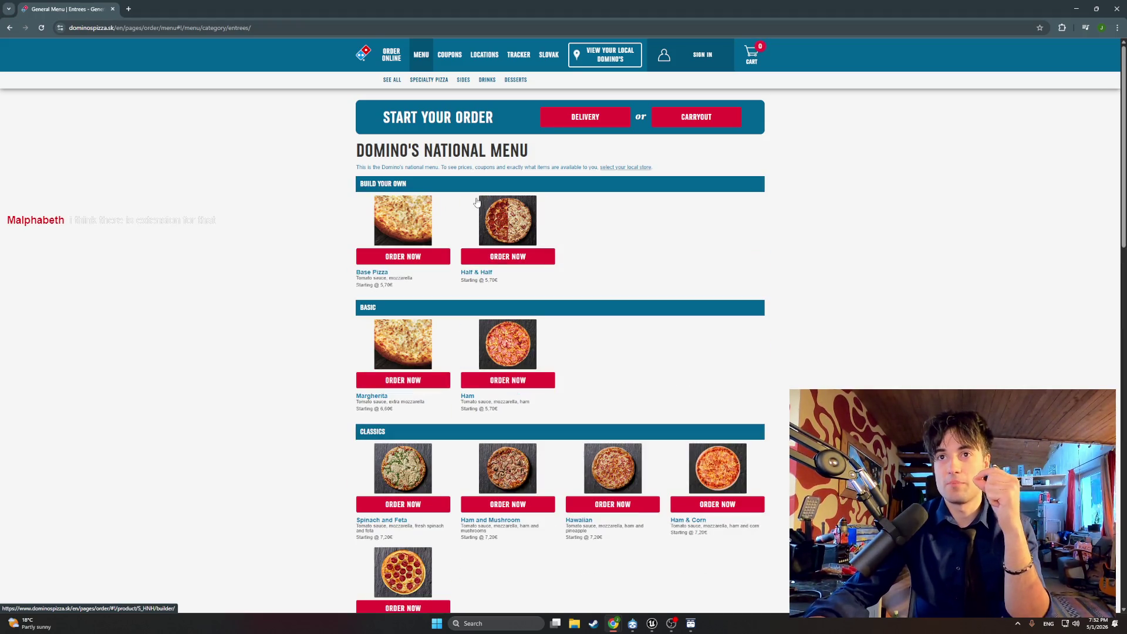
scroll(487, 236, down, 2)
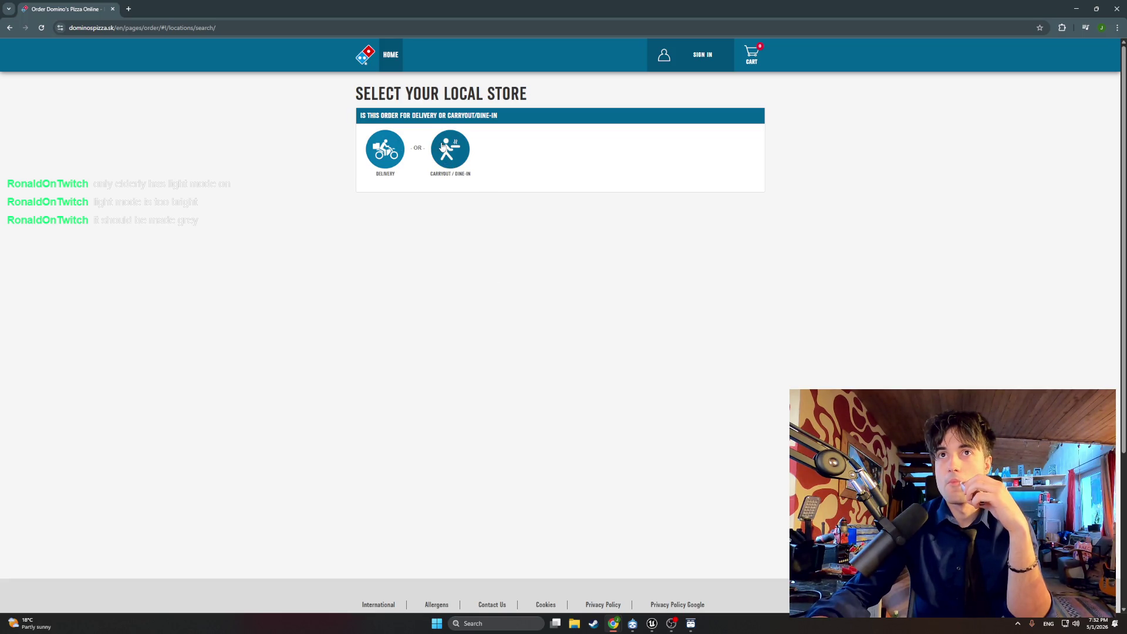
click(444, 147)
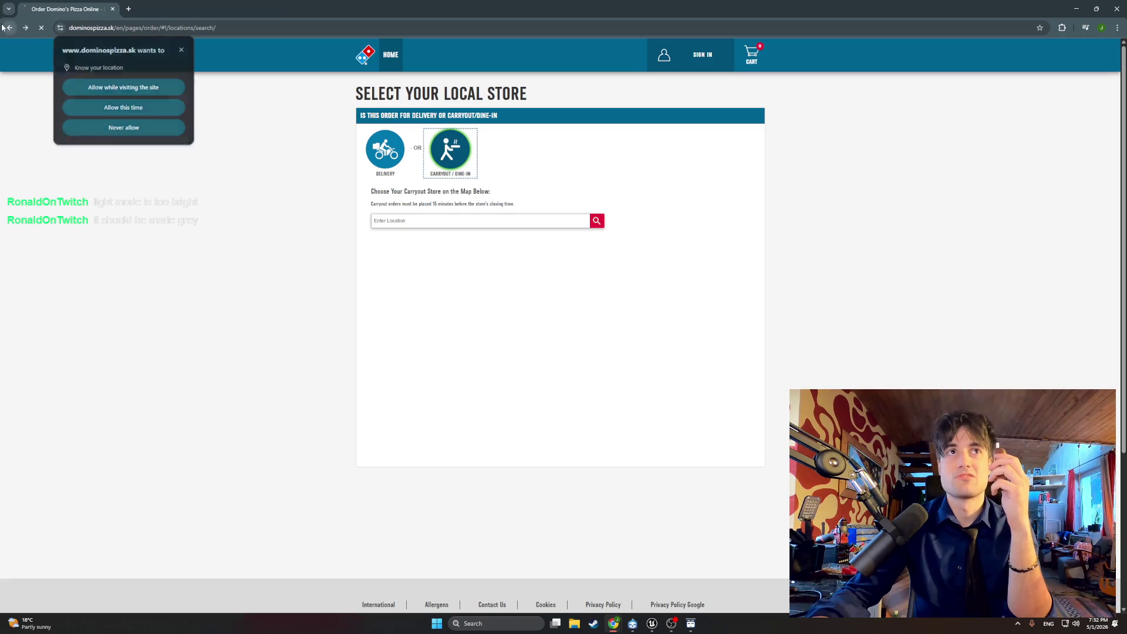
click(9, 28)
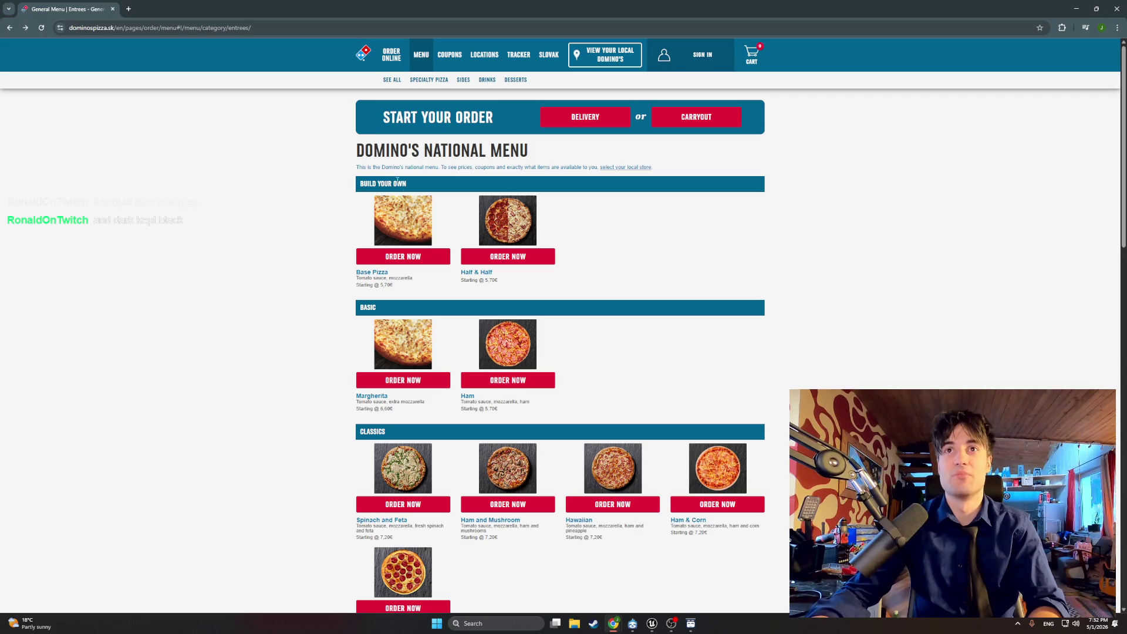
scroll(484, 216, up, 6)
scroll(484, 216, down, 5)
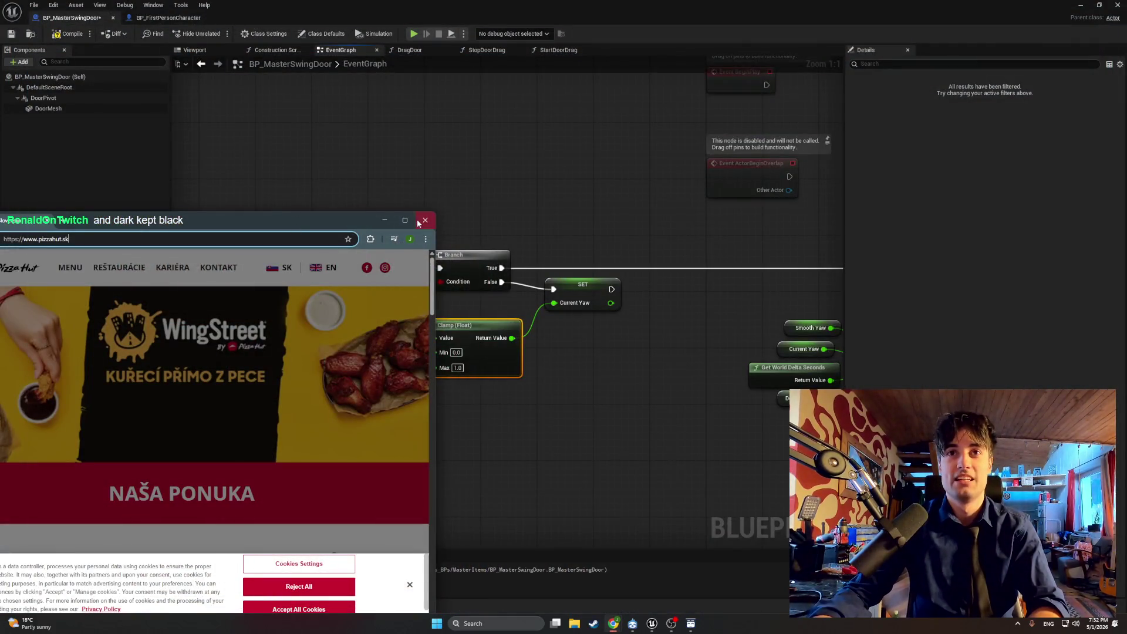
Step: Load pizzahut.sk, switch it to English and scroll through the homepage
click(404, 220)
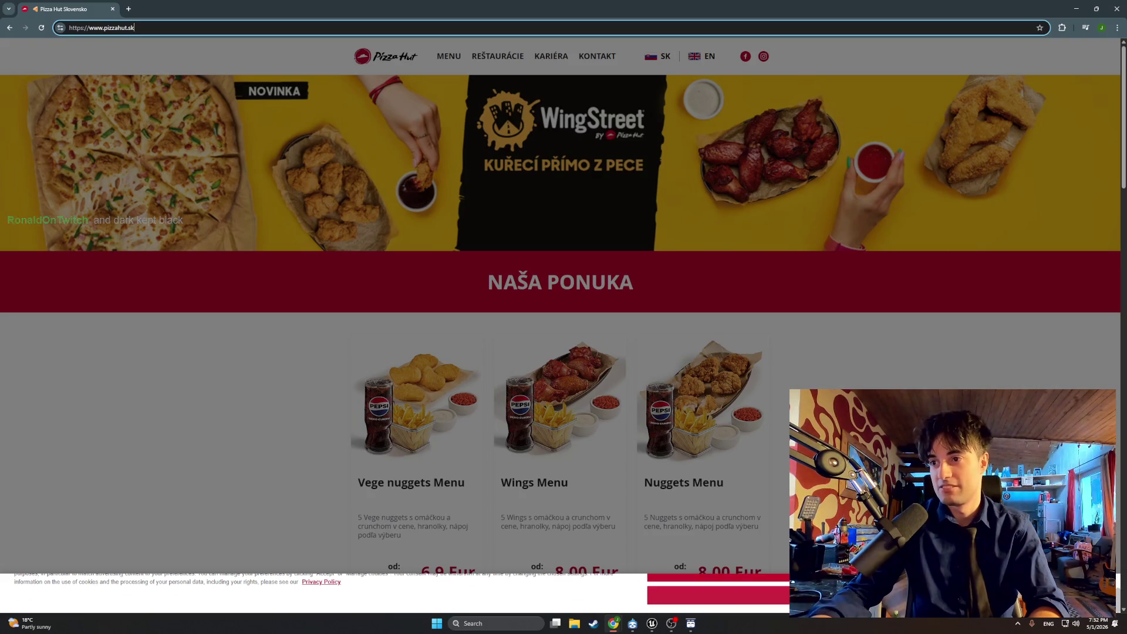
key(Return)
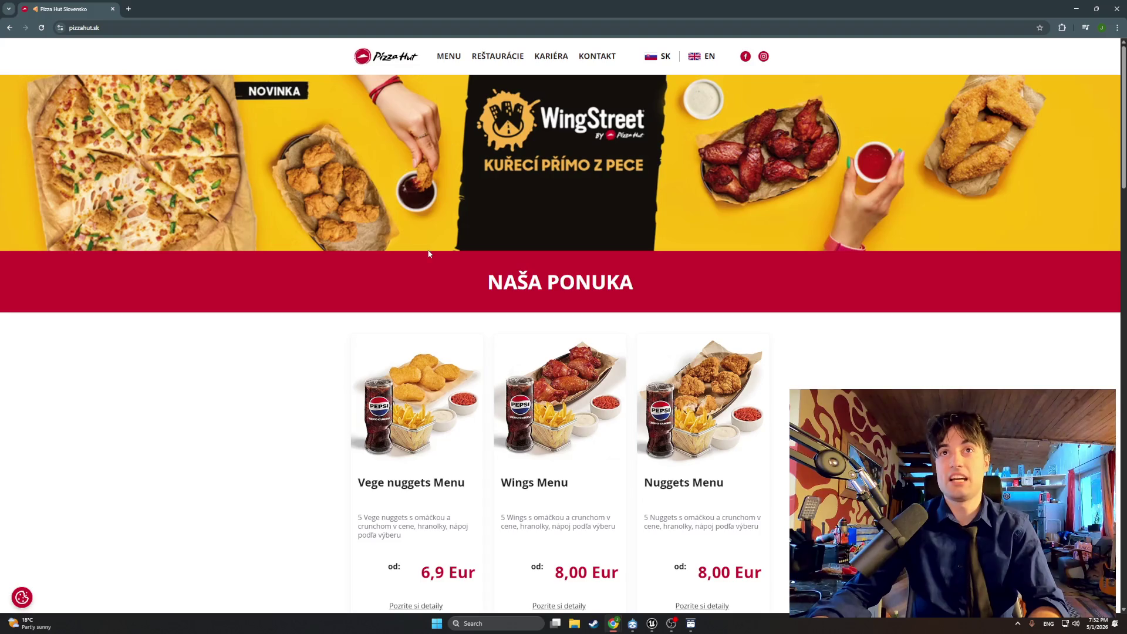
click(710, 59)
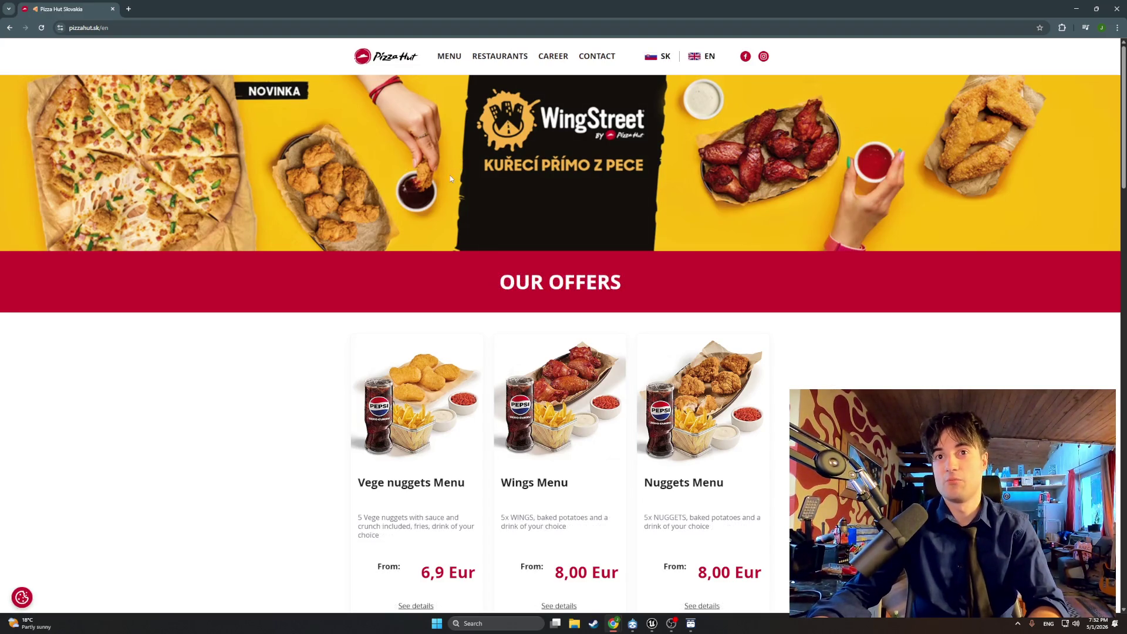
scroll(367, 240, down, 5)
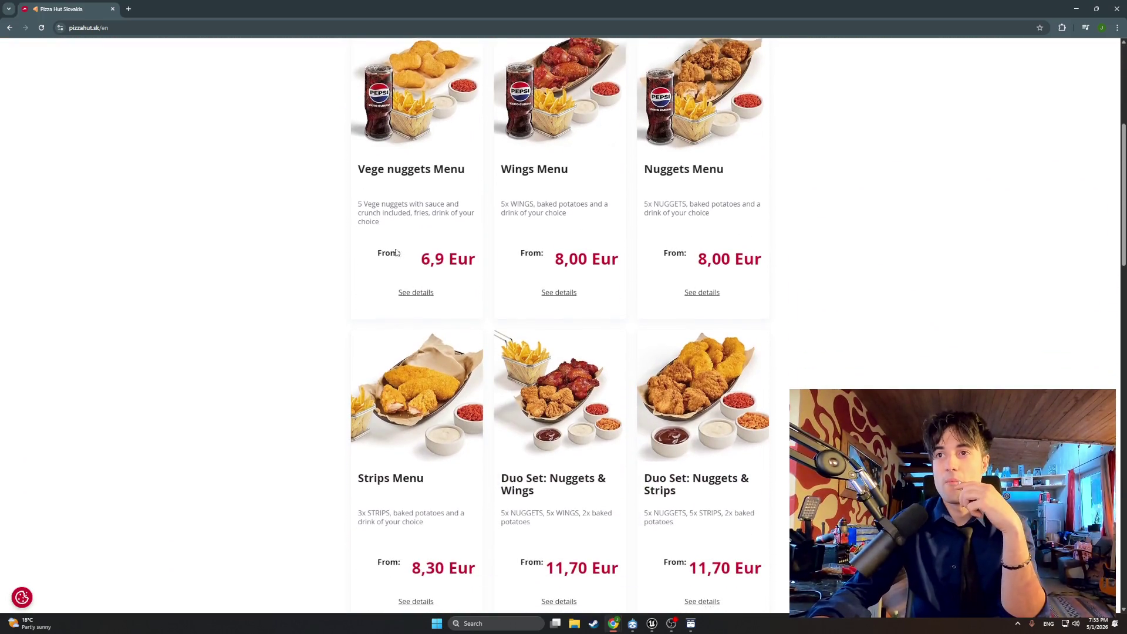
scroll(381, 247, down, 5)
scroll(396, 252, down, 6)
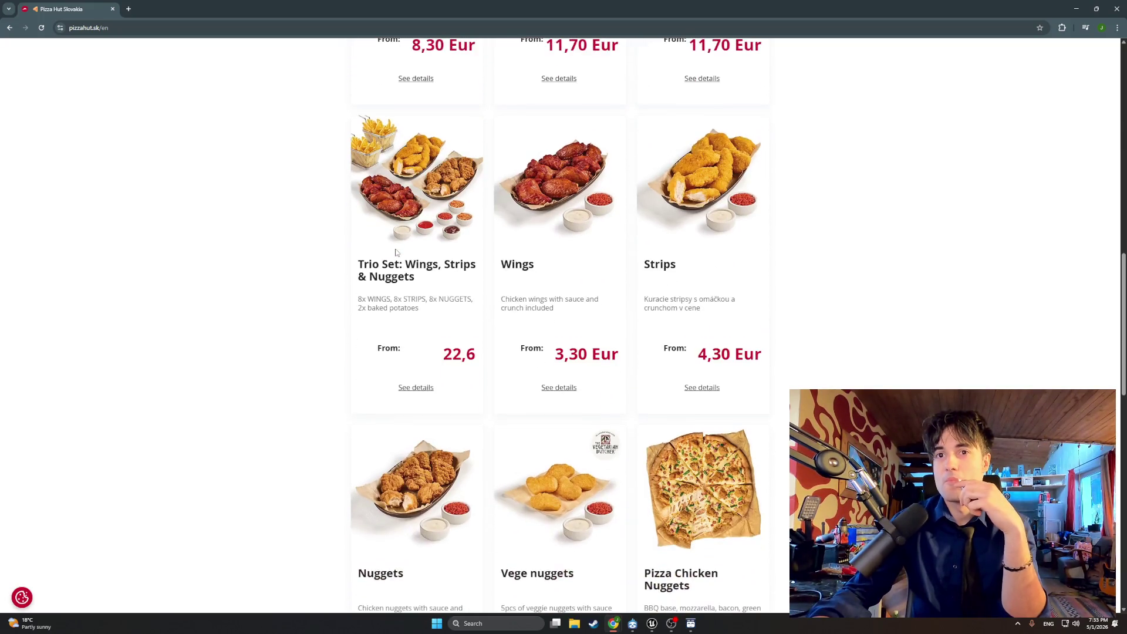
scroll(397, 253, down, 2)
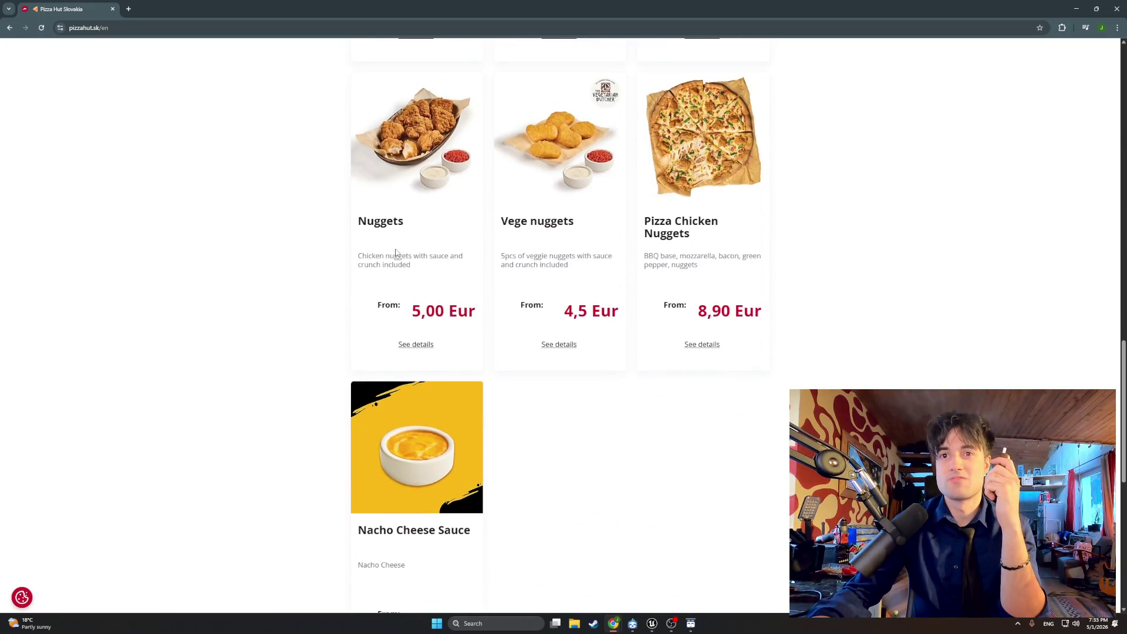
scroll(396, 252, up, 14)
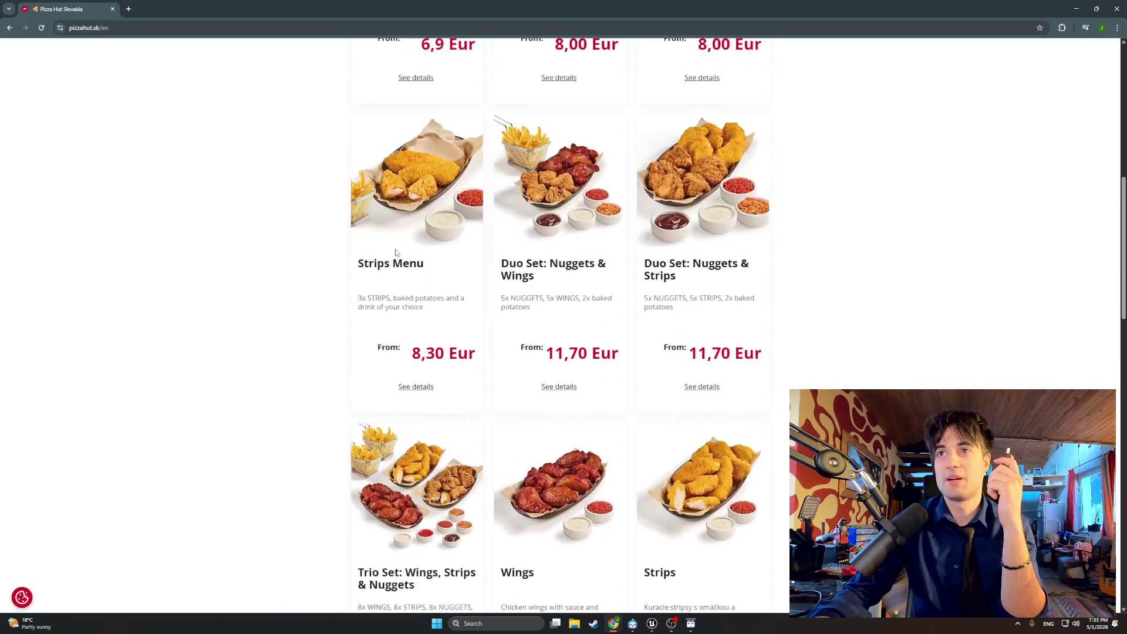
scroll(396, 253, up, 5)
Step: Browse Pizza Hut's menu of pizzas and wraps, then return to Unreal Engine
click(450, 51)
scroll(459, 179, down, 2)
scroll(458, 182, down, 15)
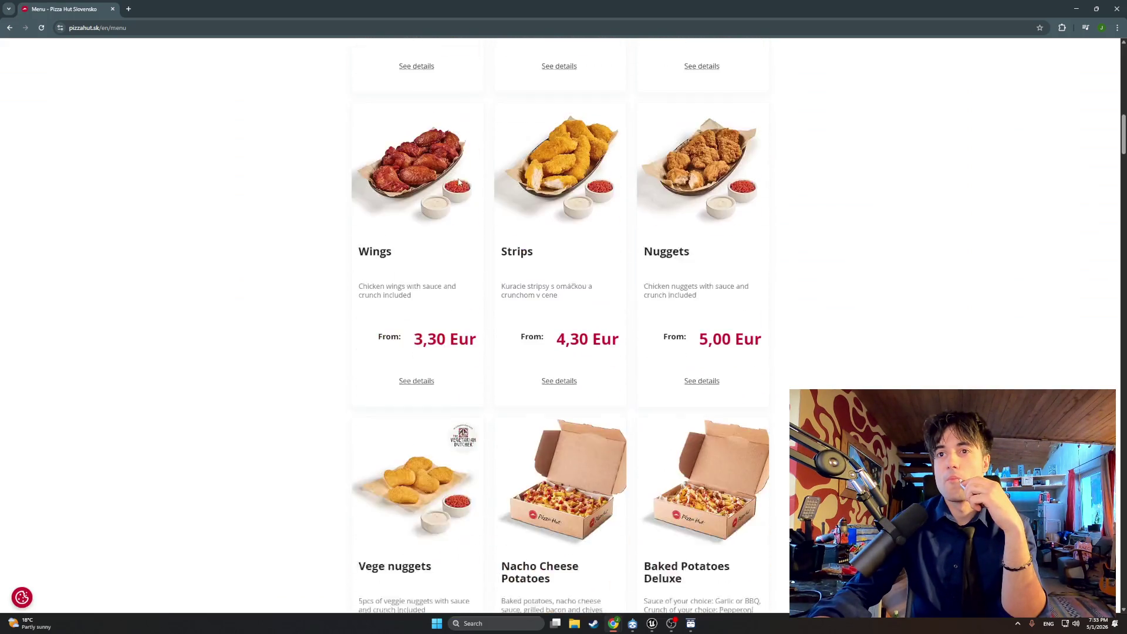
scroll(459, 182, down, 4)
scroll(458, 182, down, 3)
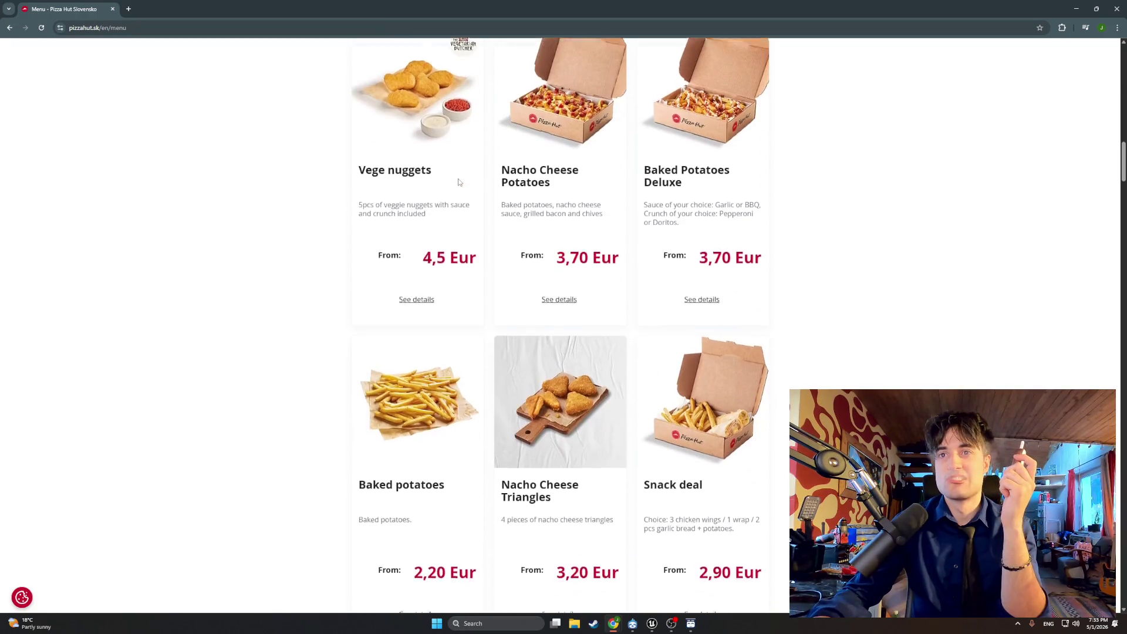
scroll(459, 182, down, 5)
scroll(459, 182, down, 4)
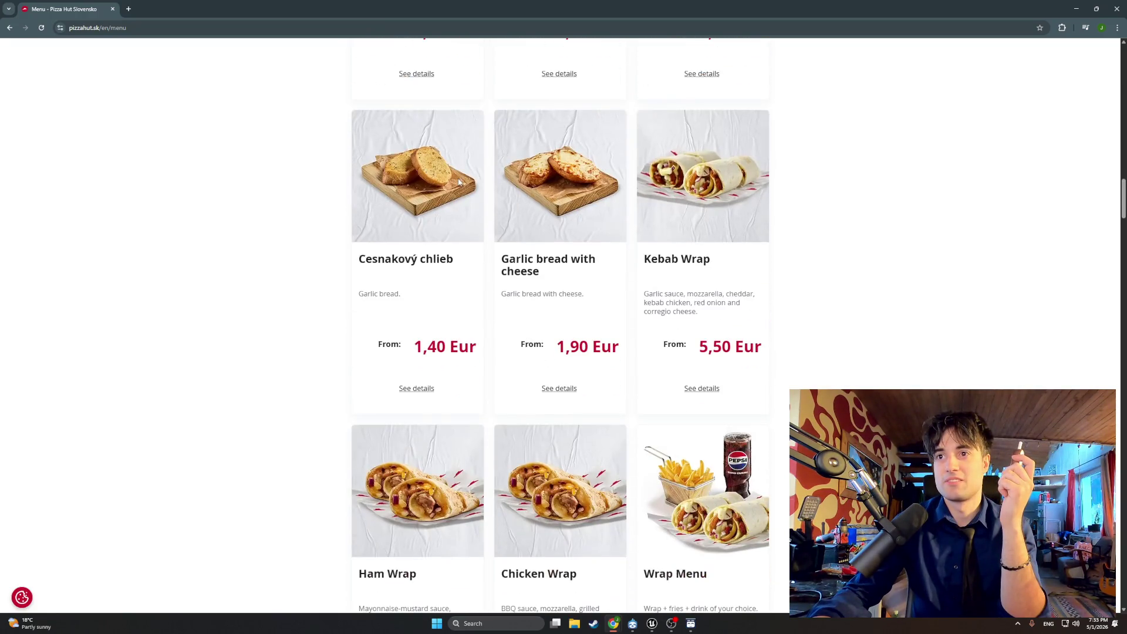
scroll(458, 182, down, 18)
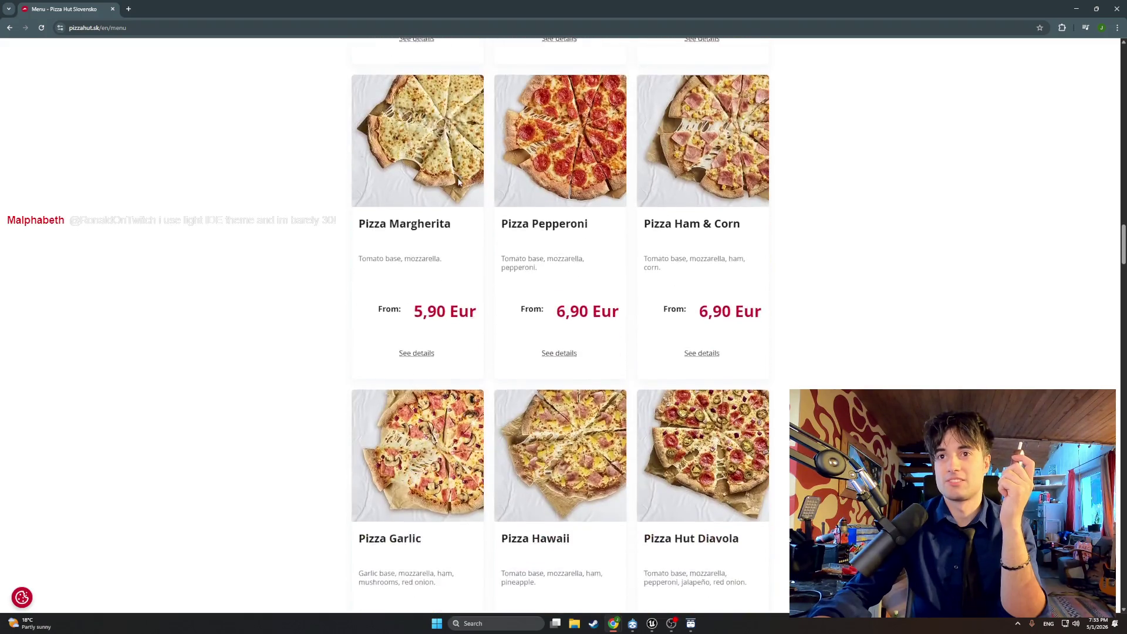
scroll(458, 182, down, 20)
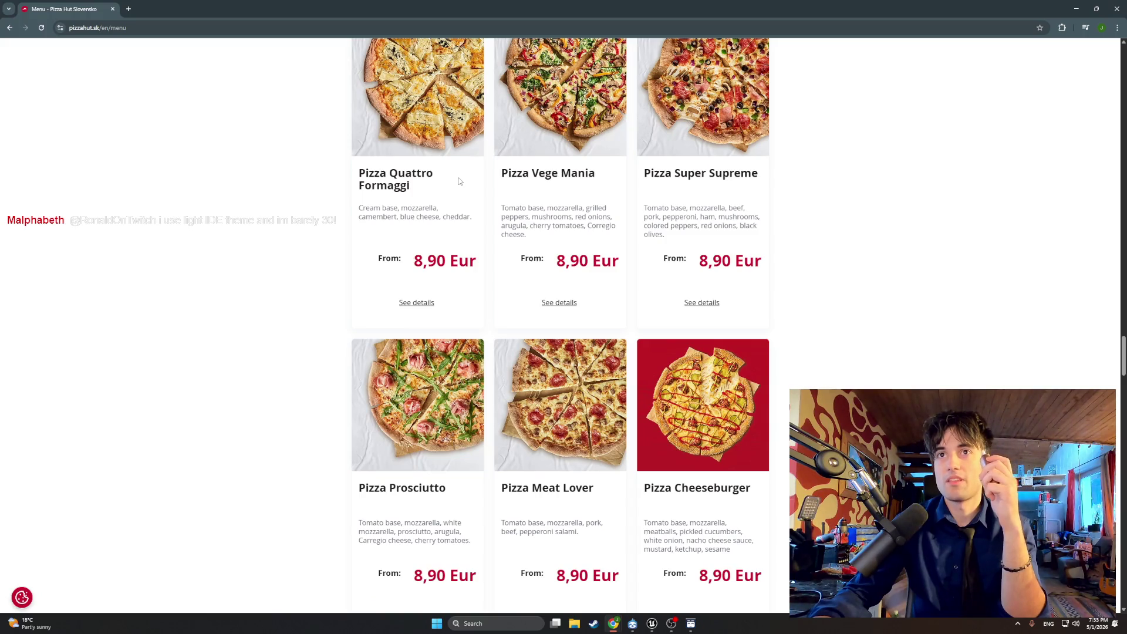
scroll(460, 181, down, 2)
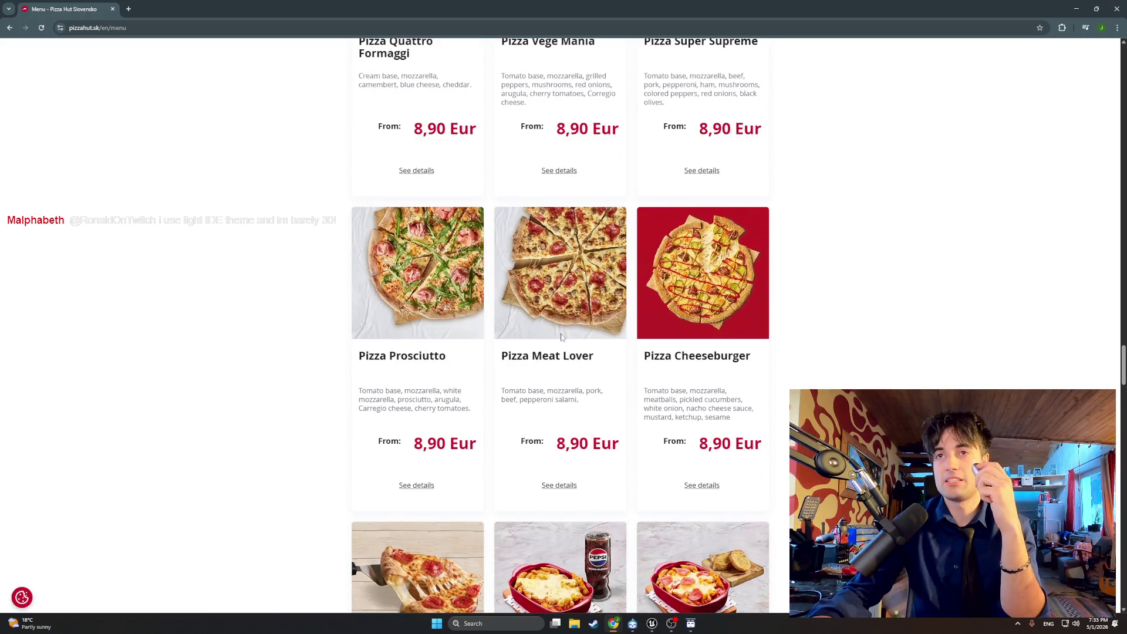
scroll(560, 333, down, 5)
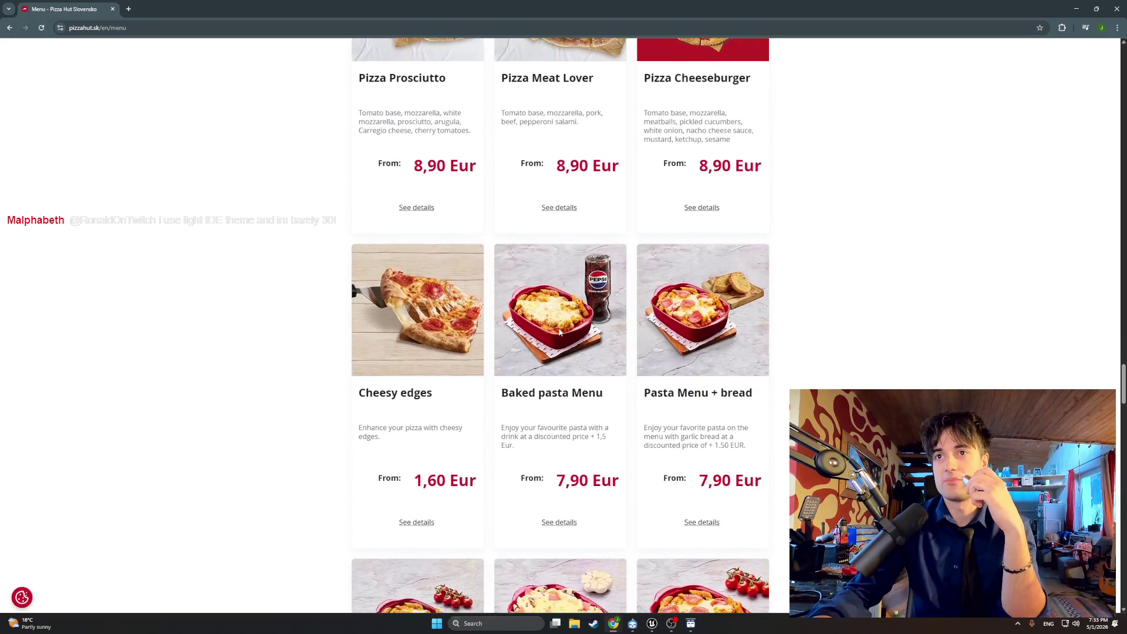
scroll(548, 359, down, 2)
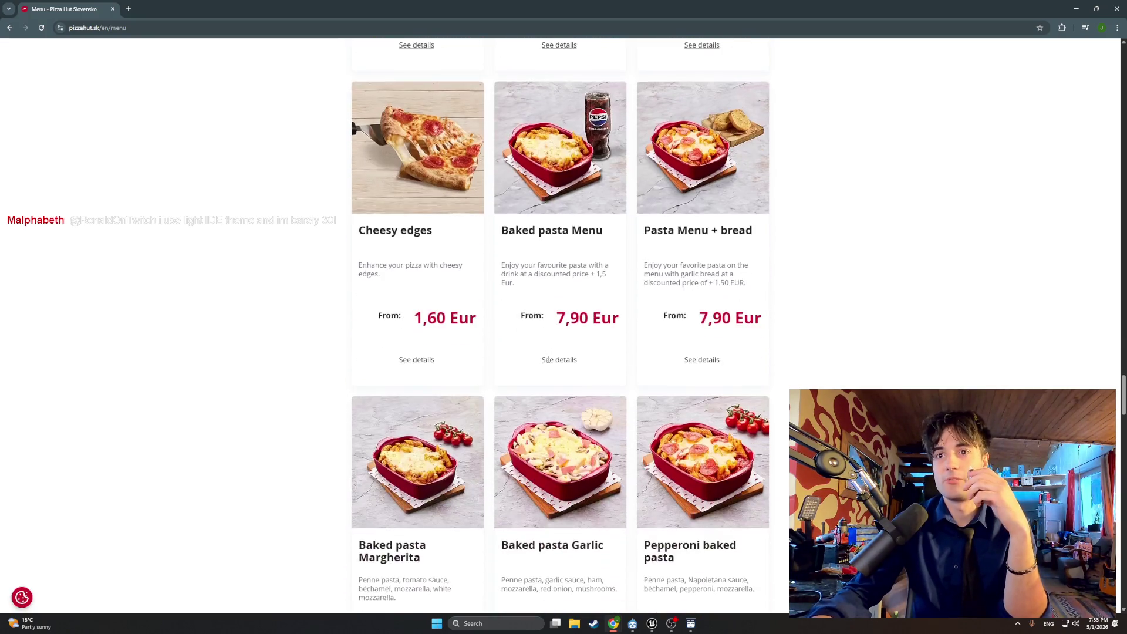
scroll(548, 361, down, 2)
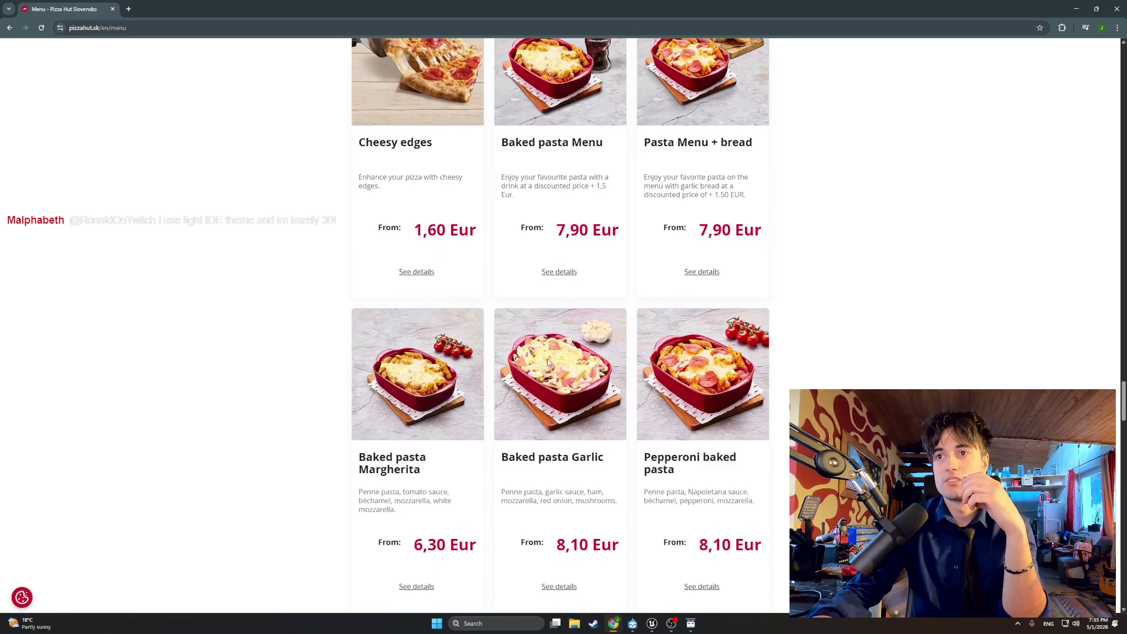
scroll(548, 361, down, 4)
scroll(547, 363, down, 2)
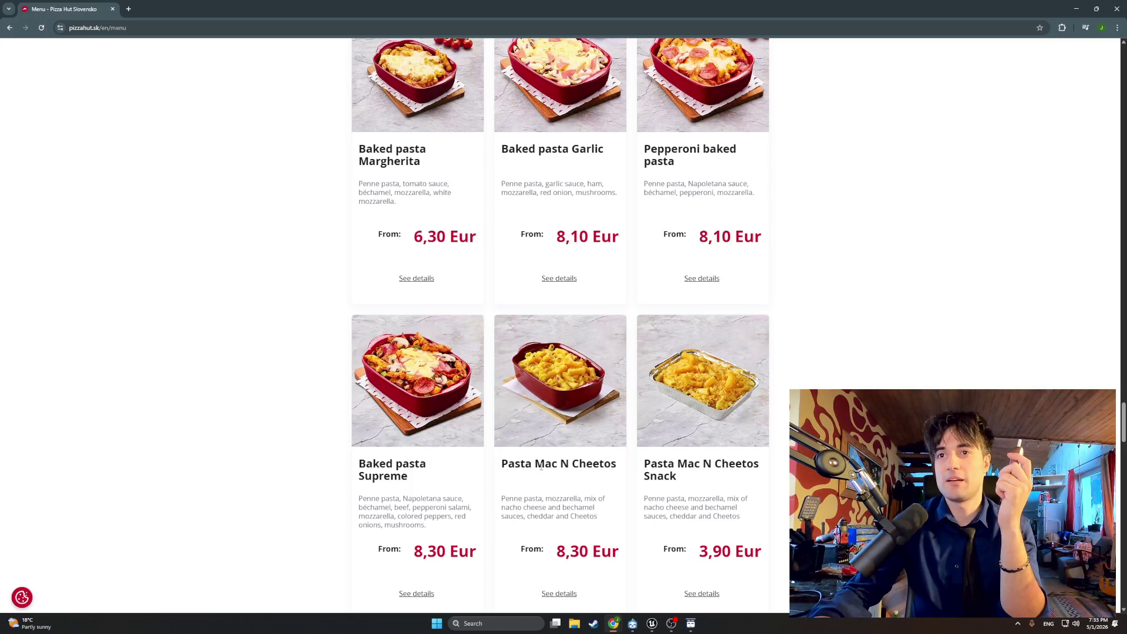
drag(541, 465, 599, 465)
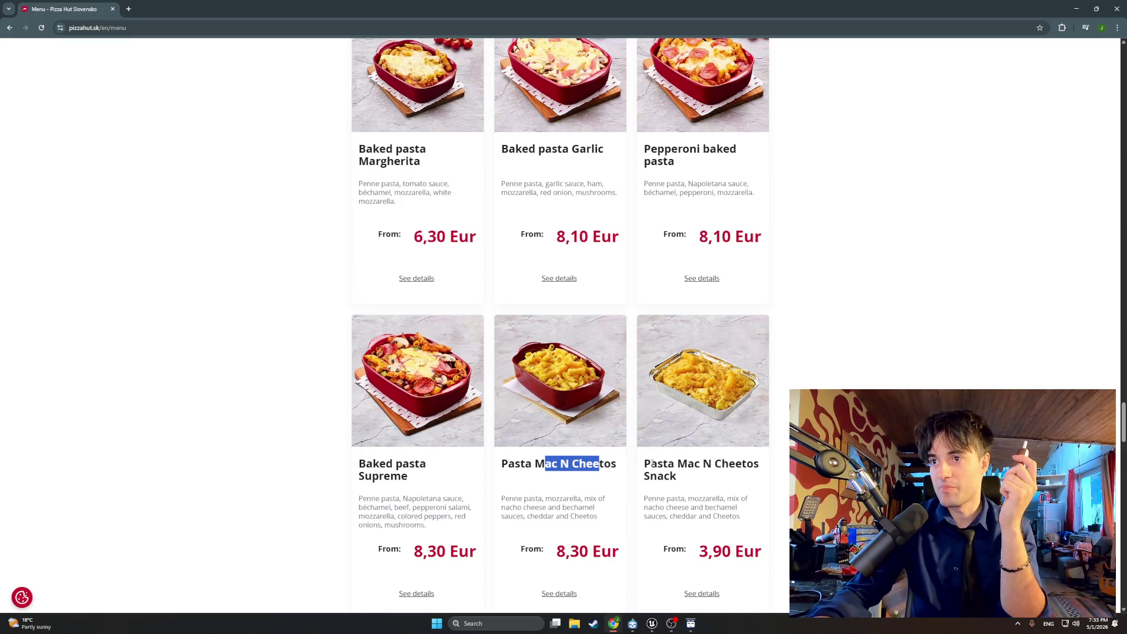
scroll(652, 464, down, 2)
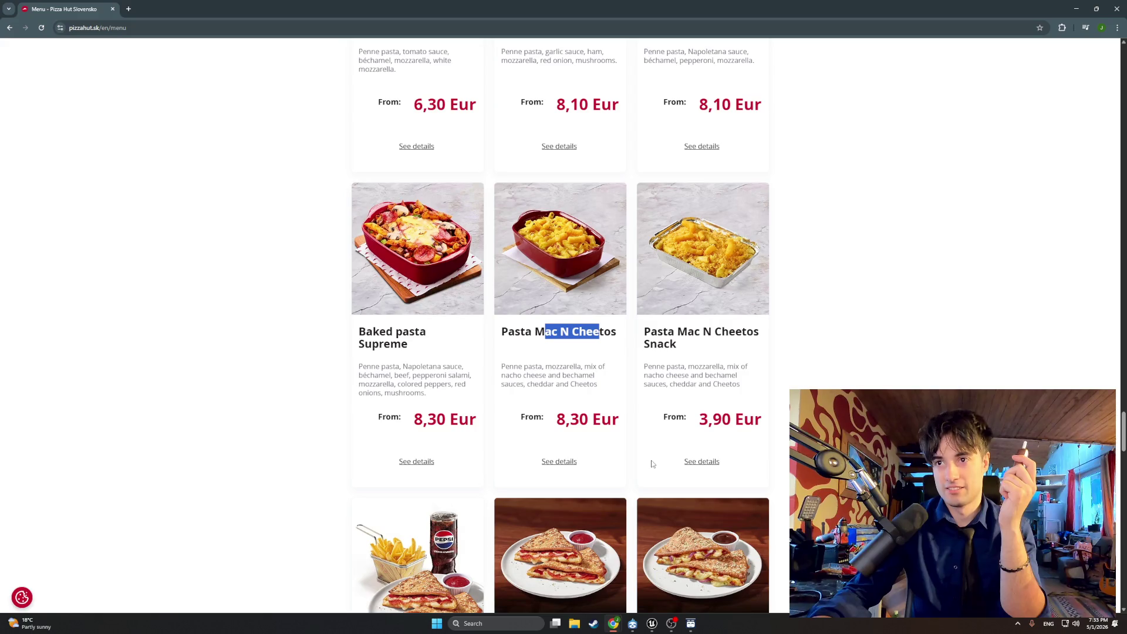
scroll(652, 464, down, 8)
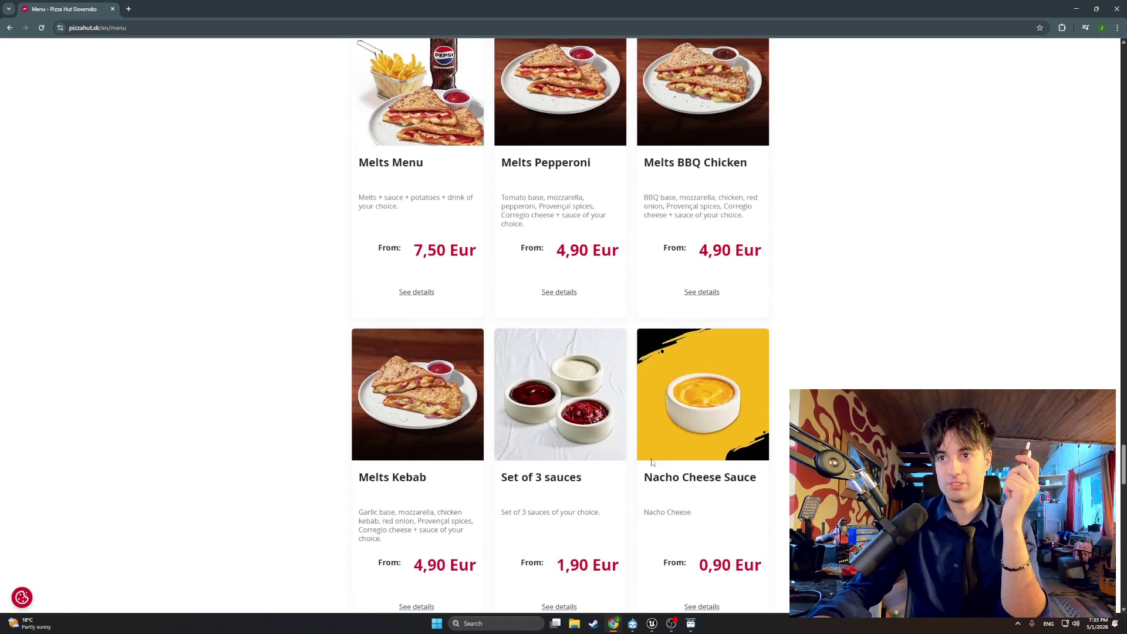
scroll(651, 462, up, 5)
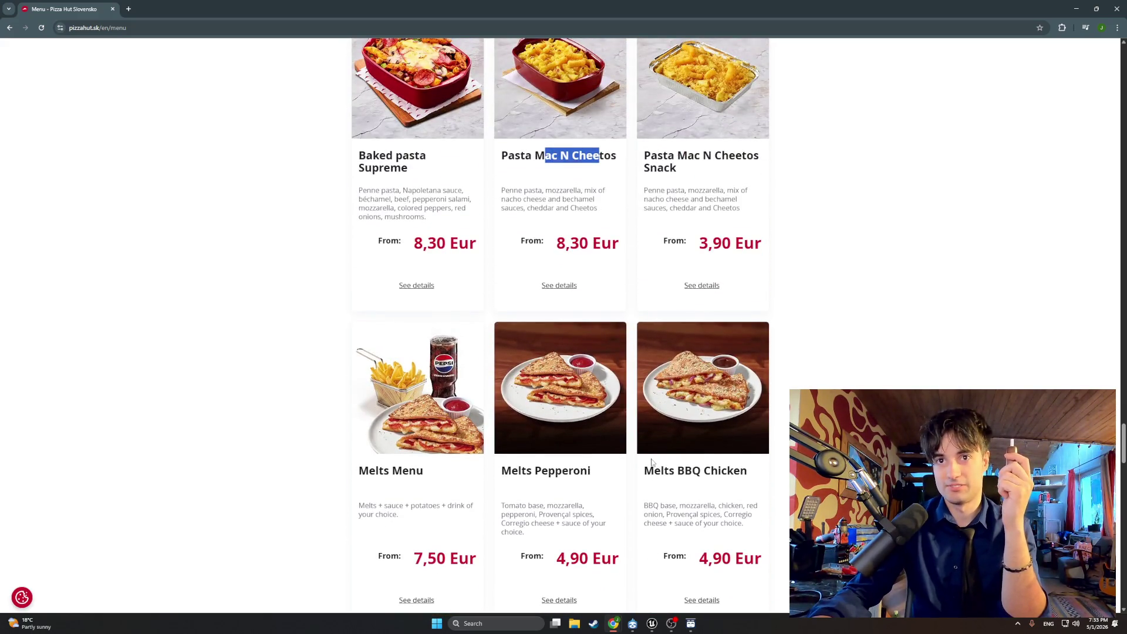
scroll(652, 463, up, 2)
scroll(579, 360, up, 5)
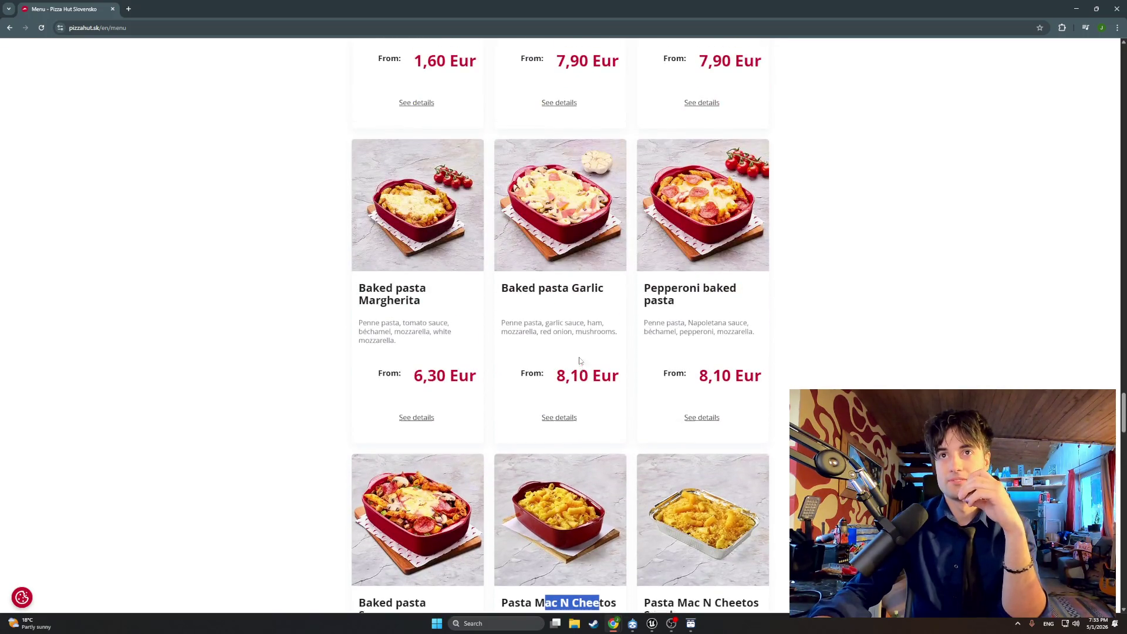
scroll(579, 360, up, 5)
scroll(580, 358, up, 7)
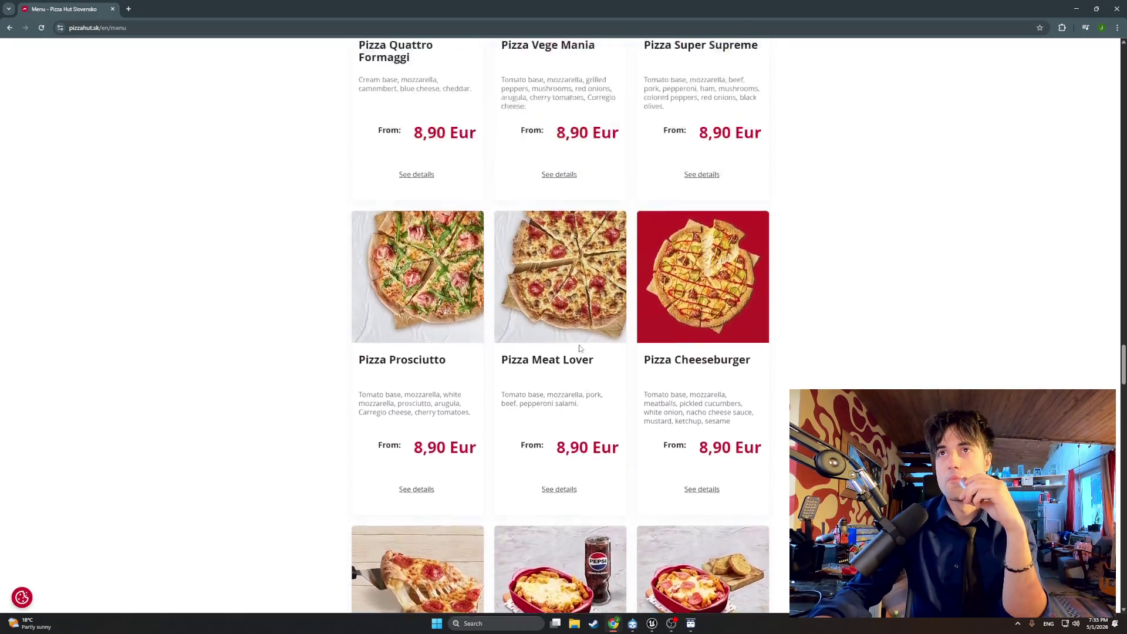
scroll(580, 348, up, 1)
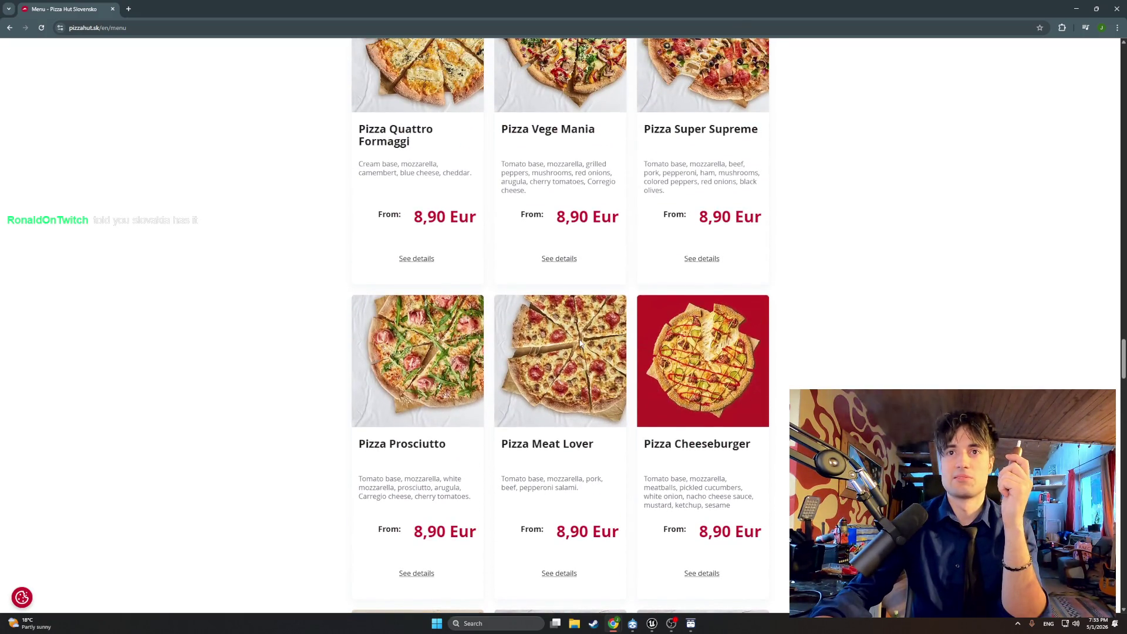
scroll(580, 343, up, 5)
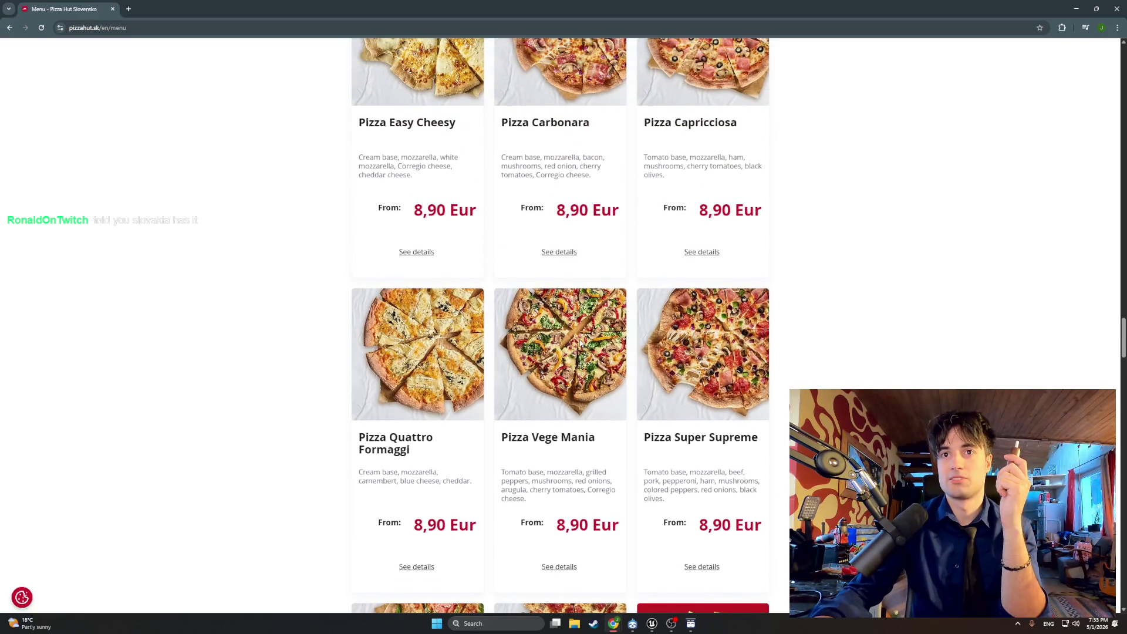
scroll(580, 344, up, 6)
scroll(580, 344, up, 12)
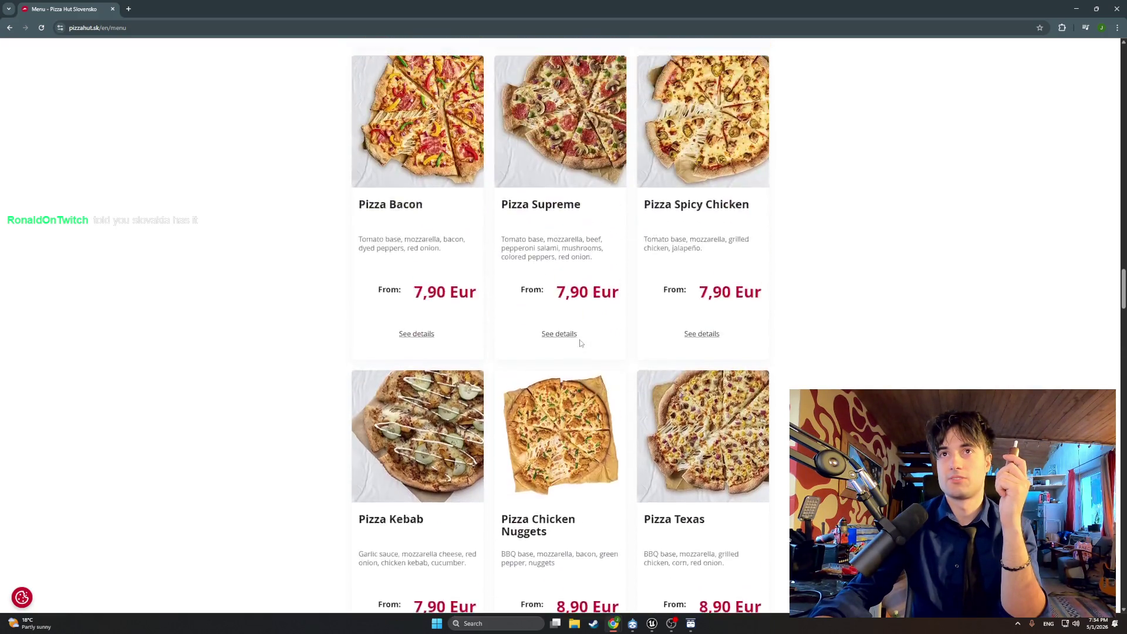
scroll(580, 343, up, 10)
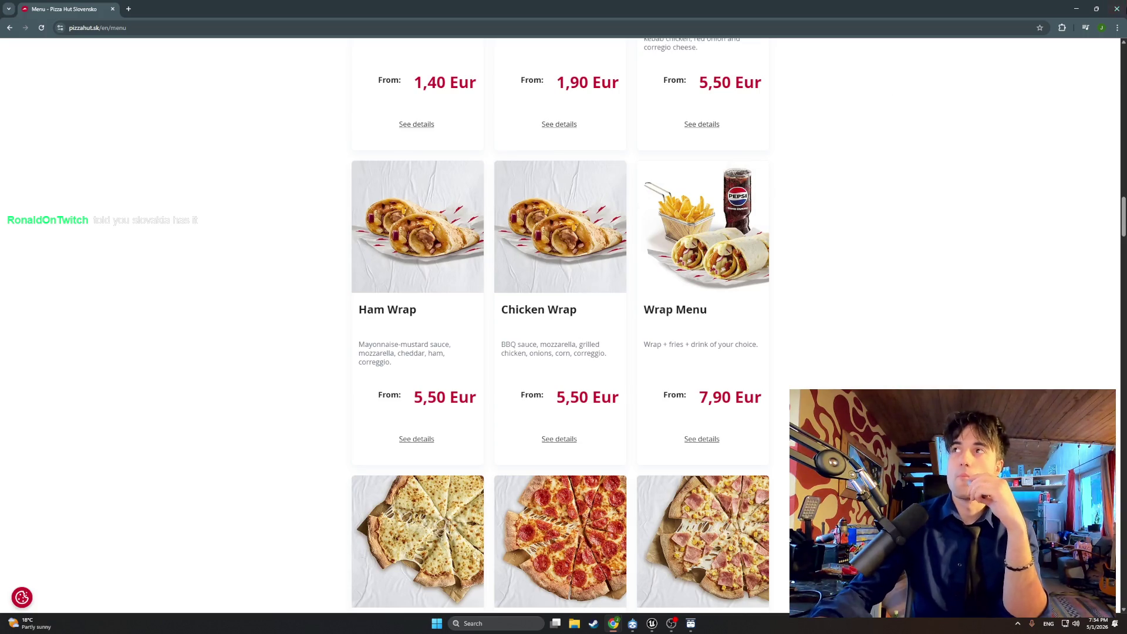
key(alt+Tab)
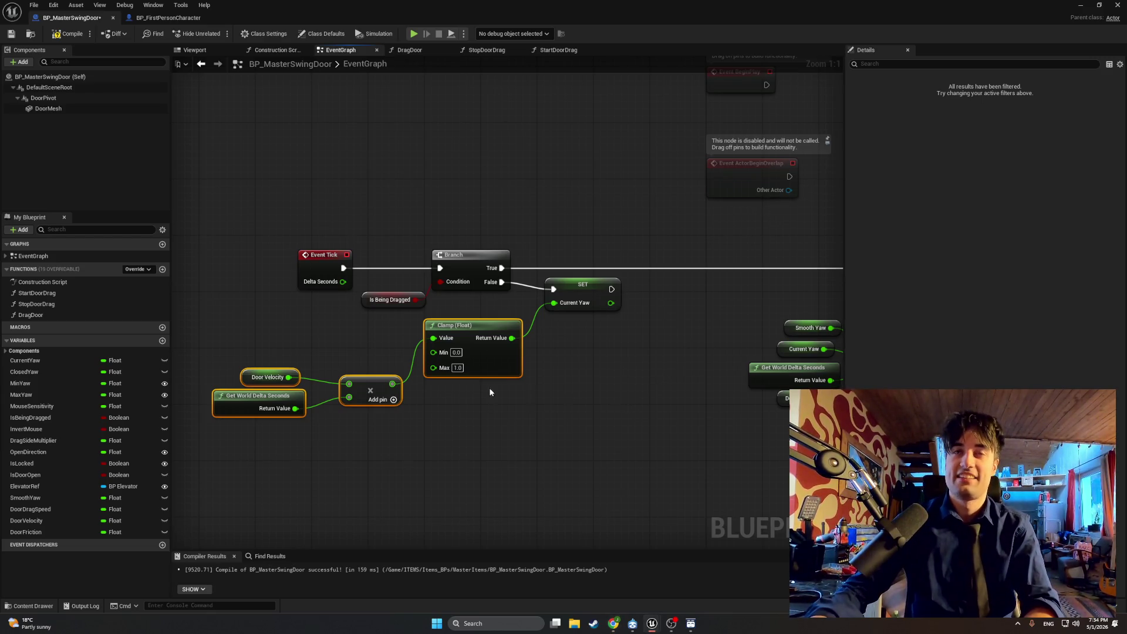
Step: Pan the EventGraph over FInterp To, SET Smooth Yaw and Event Tick nodes
drag(491, 392, 359, 381)
drag(421, 210, 381, 213)
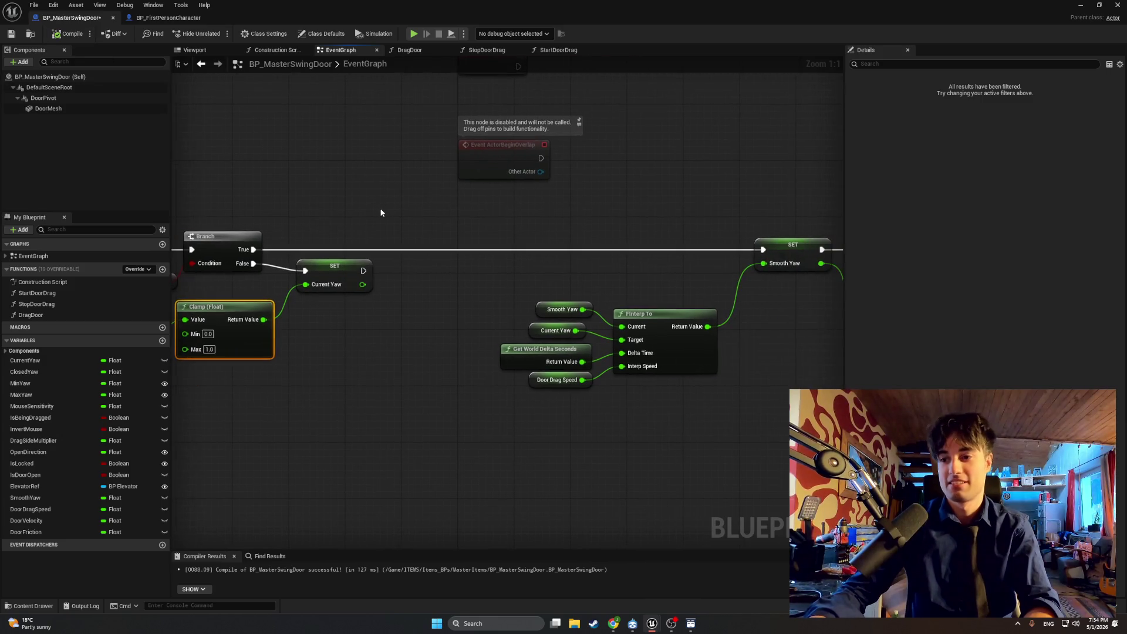
mouse_move(463, 250)
mouse_down()
mouse_move(484, 295)
mouse_move(618, 295)
mouse_up()
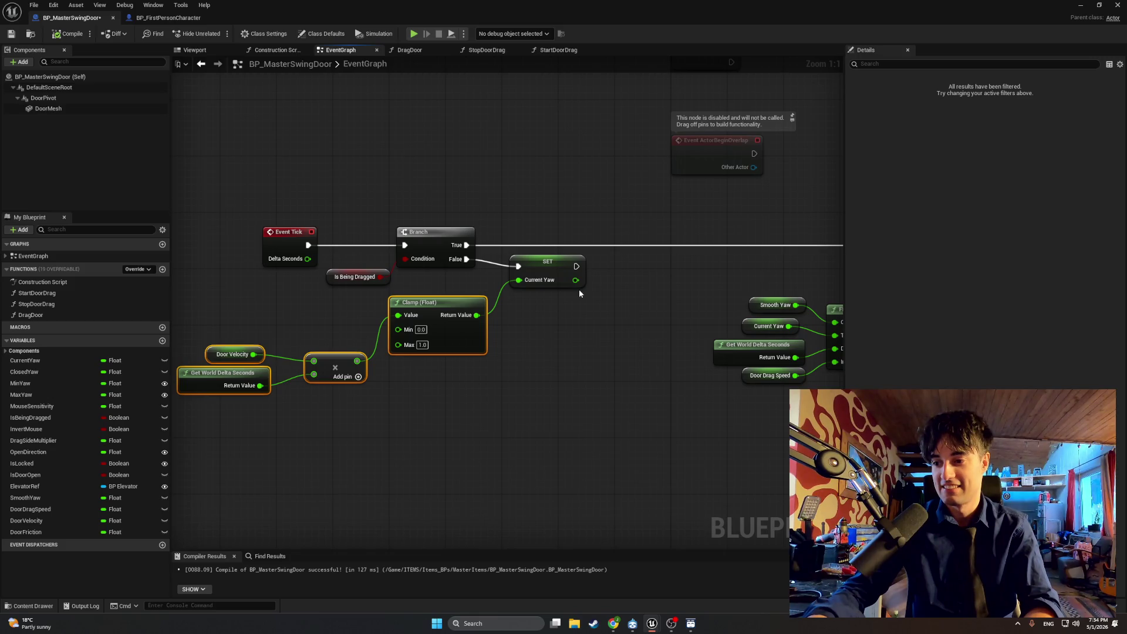
drag(579, 302, 624, 299)
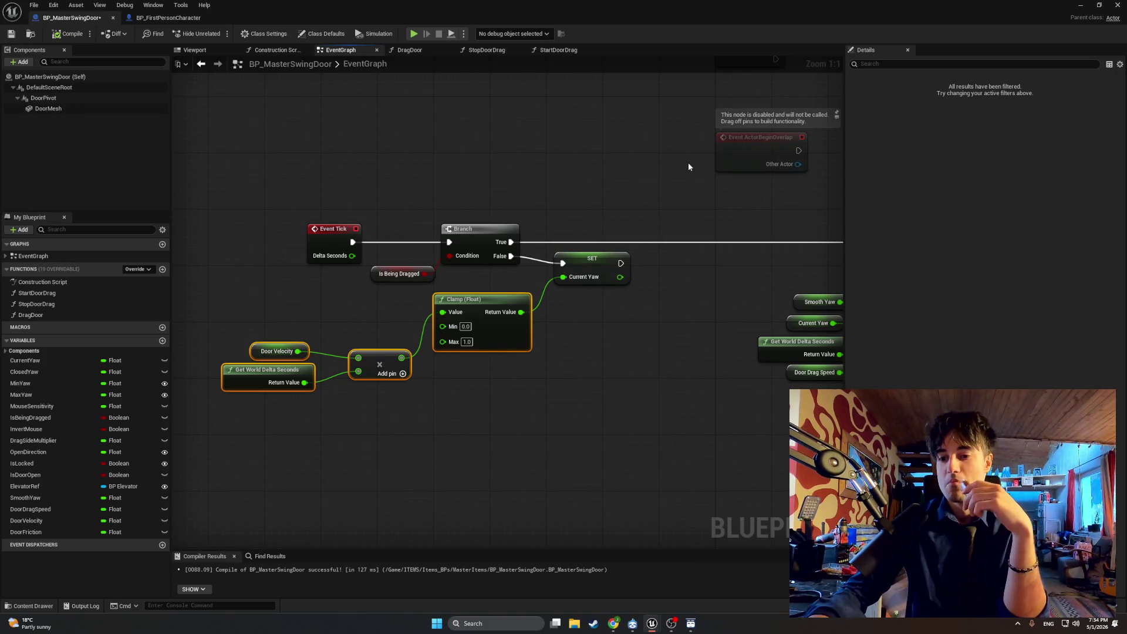
Step: Play the level and swing the apartment door open and shut repeatedly with E
key(alt+Tab)
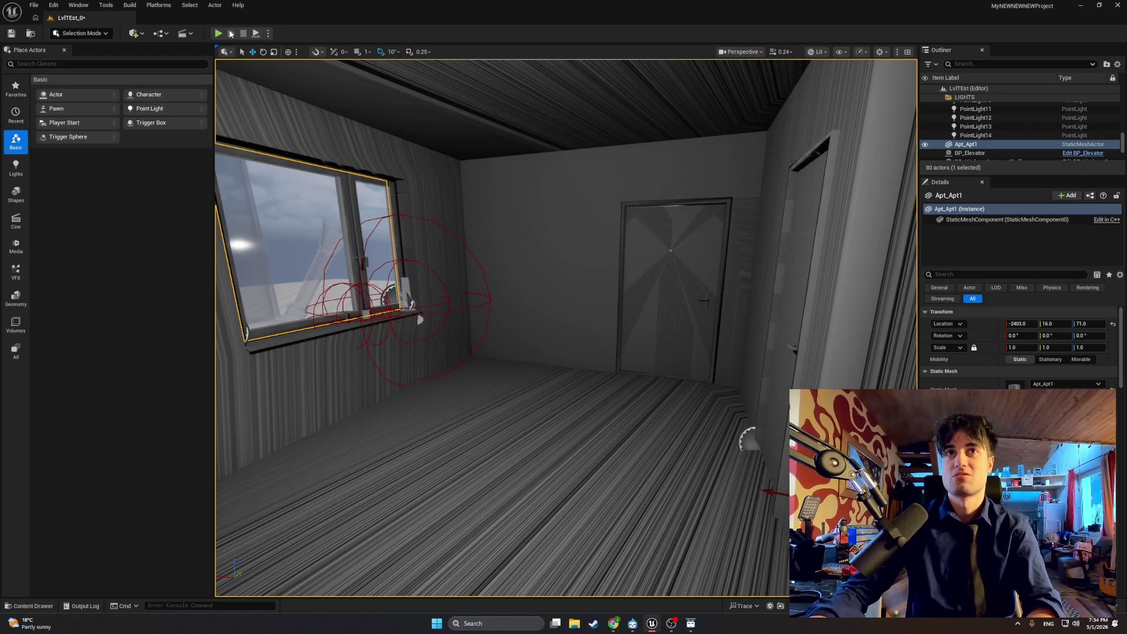
key(alt+p)
key(e)
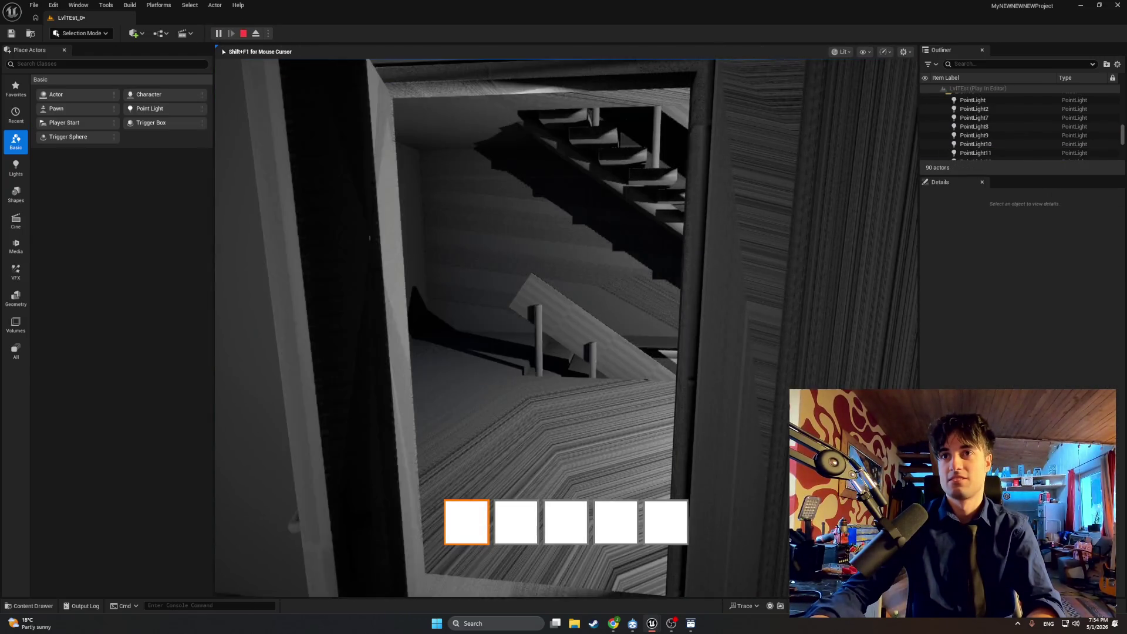
key(e)
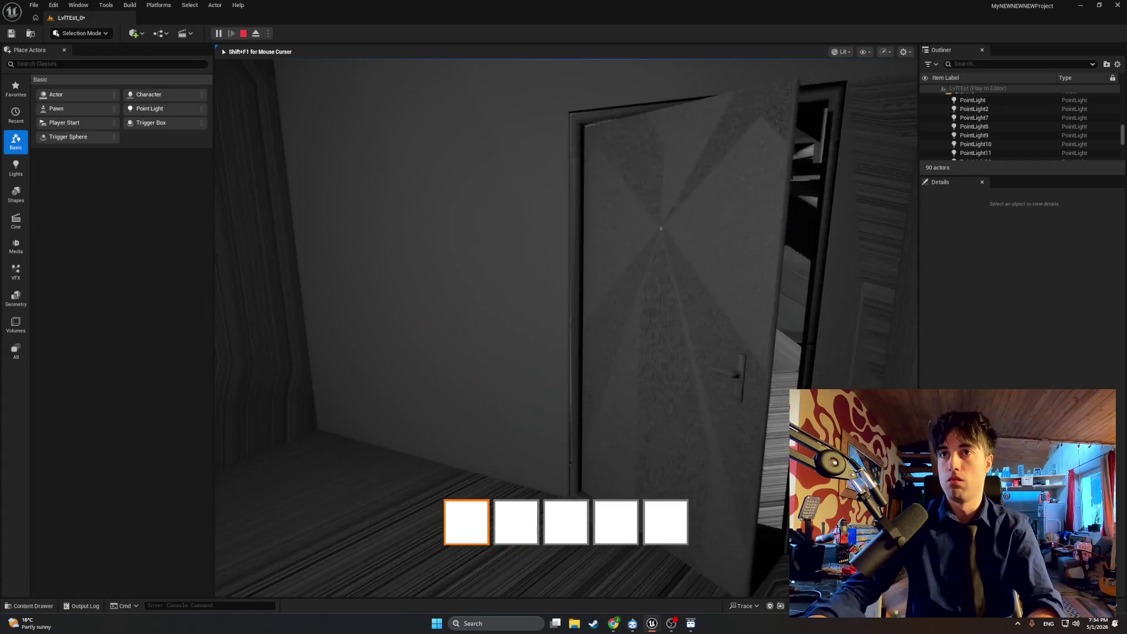
key(e)
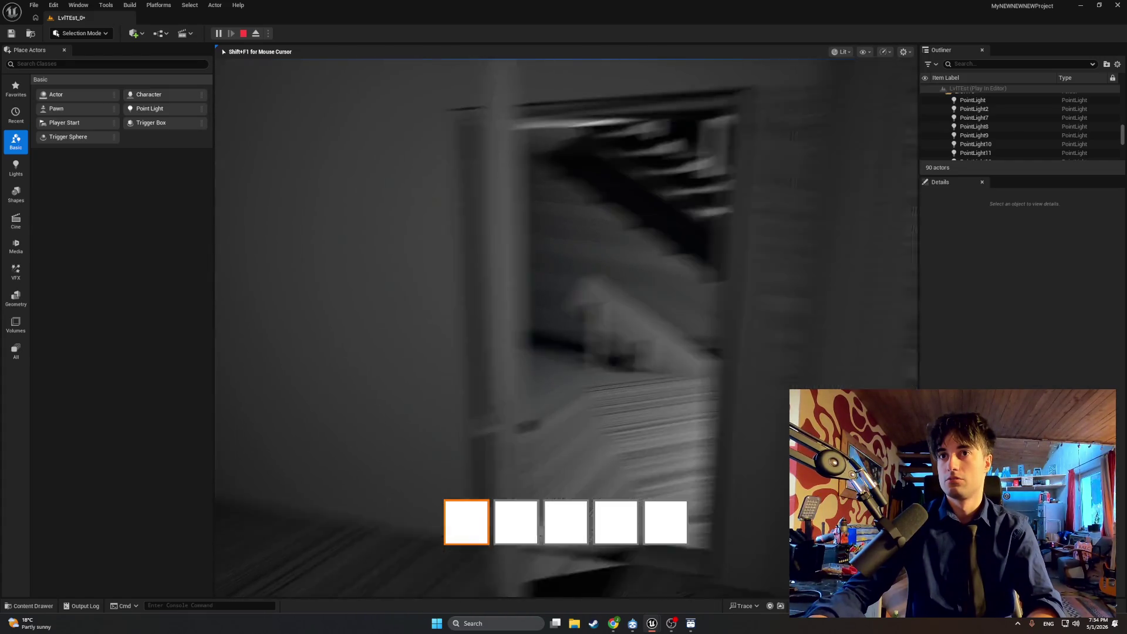
key(e)
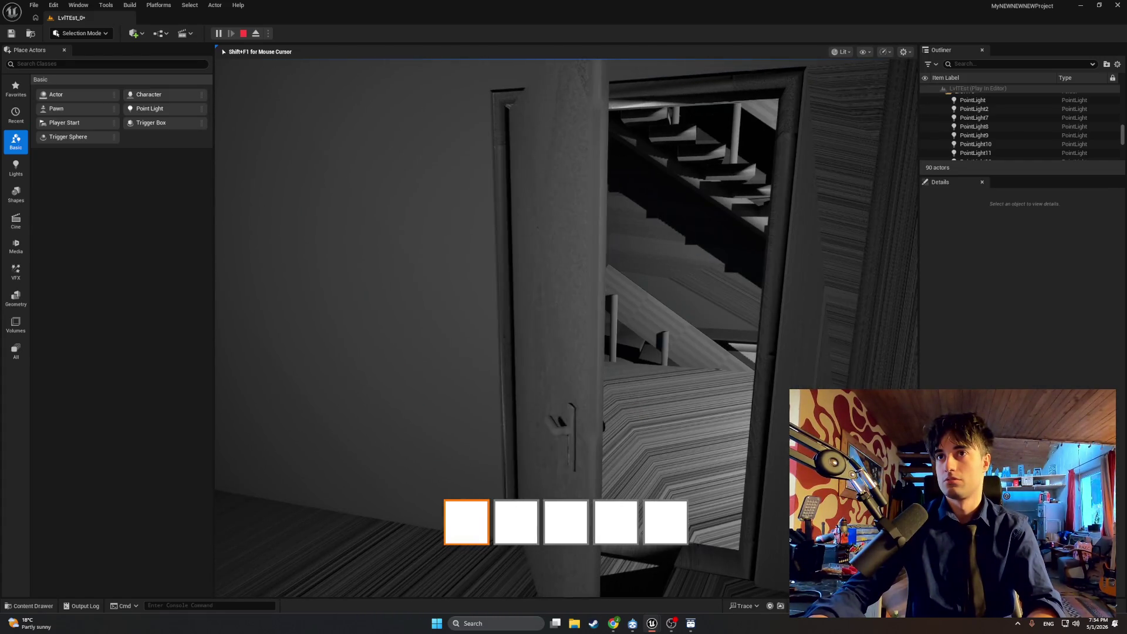
key(e)
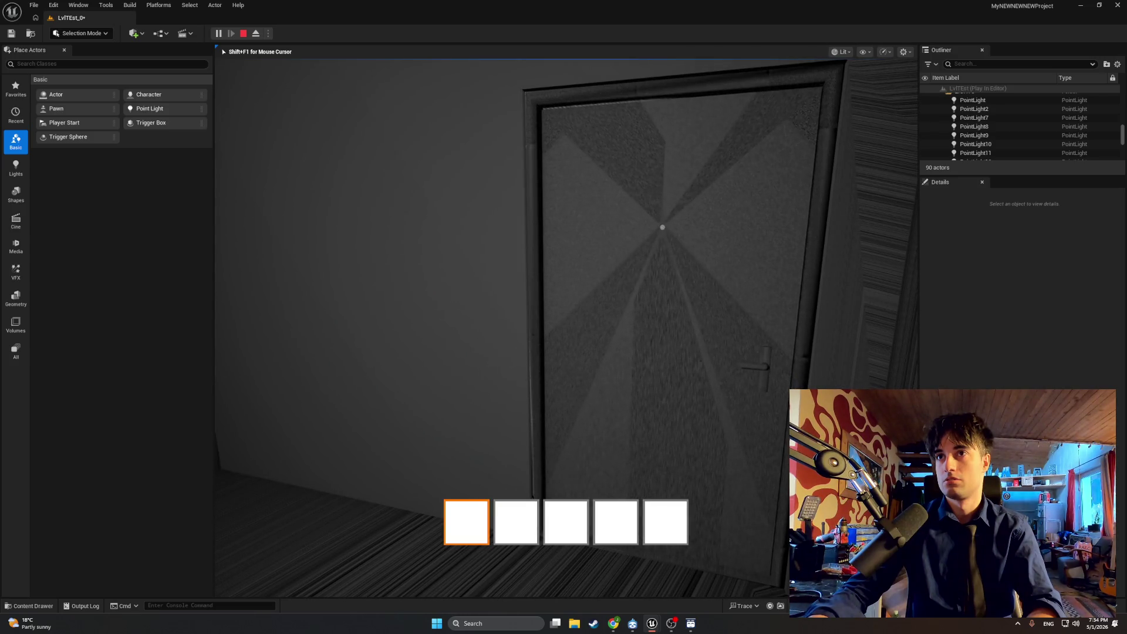
key(e)
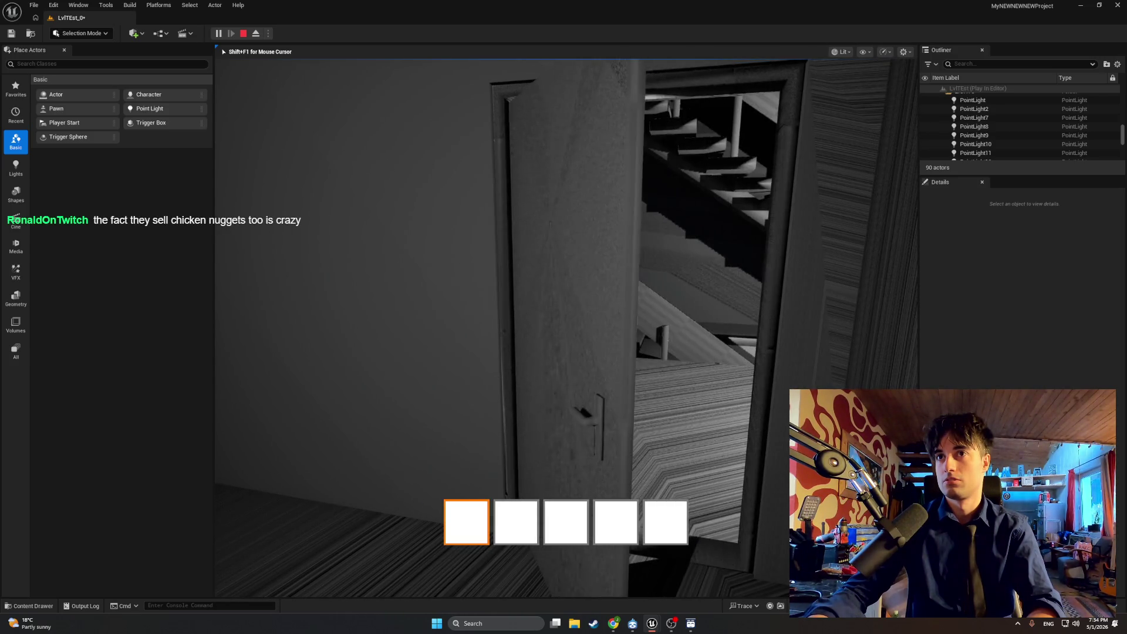
key(e)
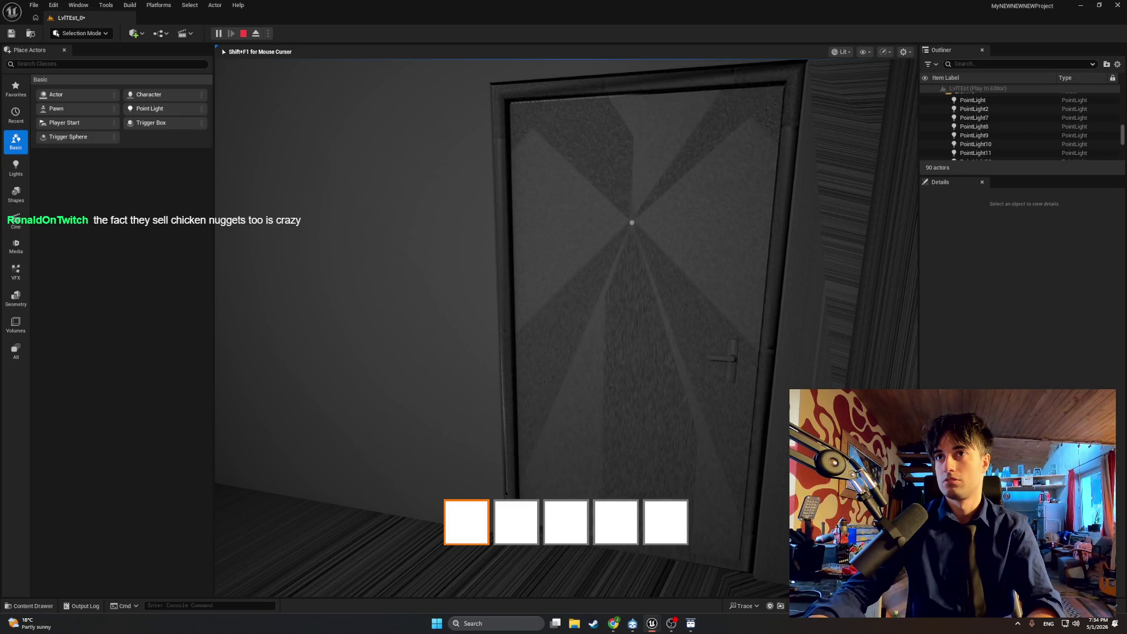
key(e)
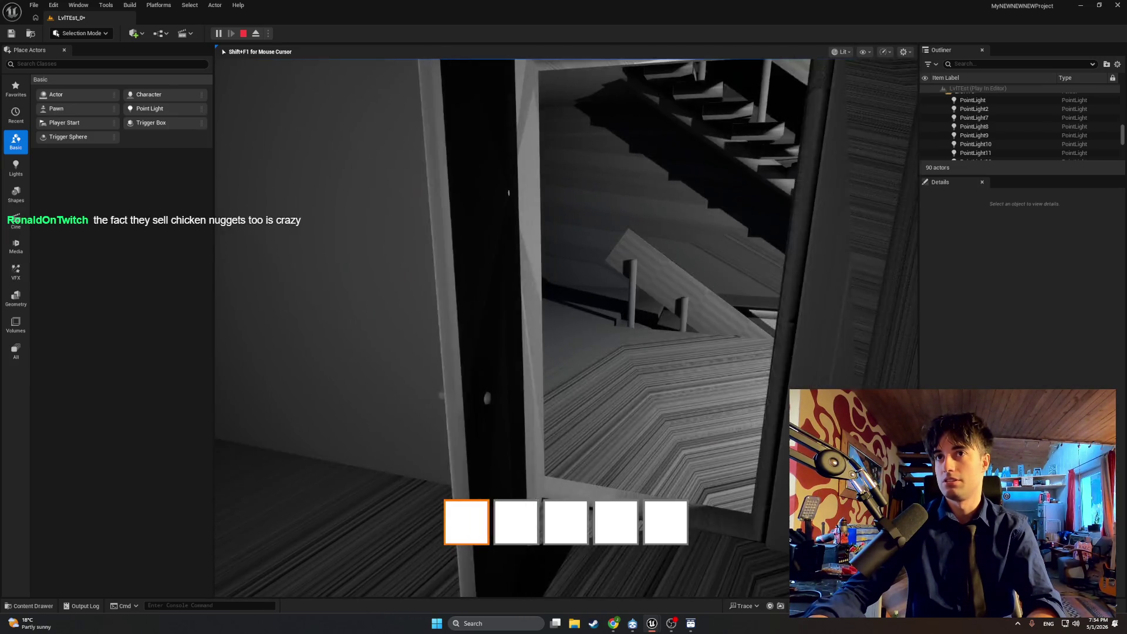
key(e)
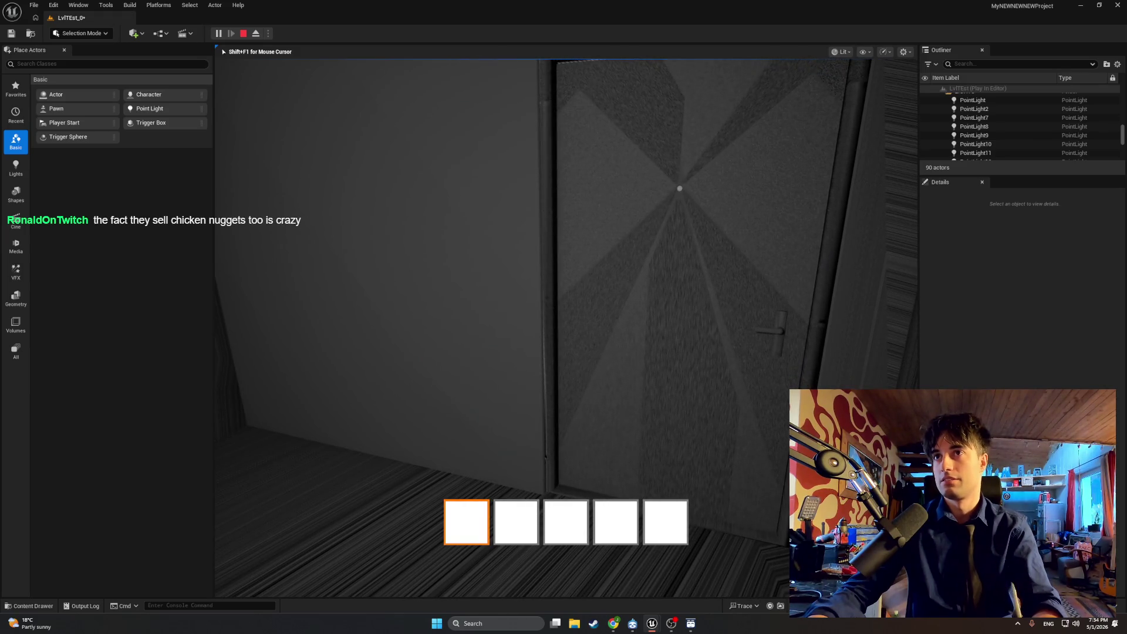
key(Escape)
Step: Open BP_MasterSwingDoor and remove the Branch False link to the SET node
key(ctrl+space)
double_click(262, 462)
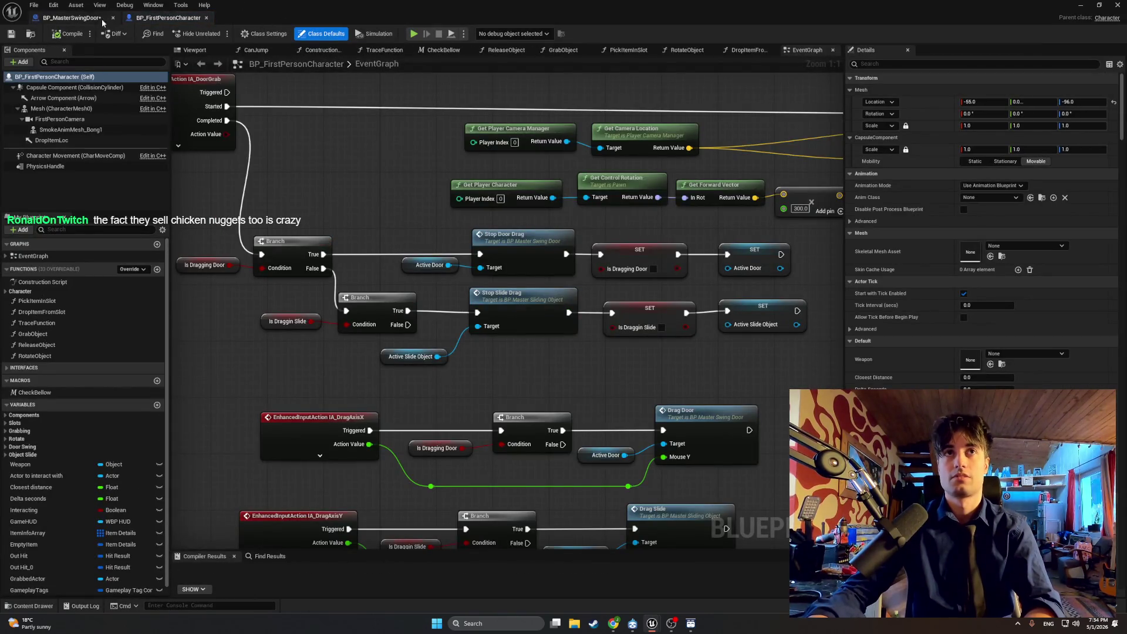
click(88, 18)
alt+click(511, 256)
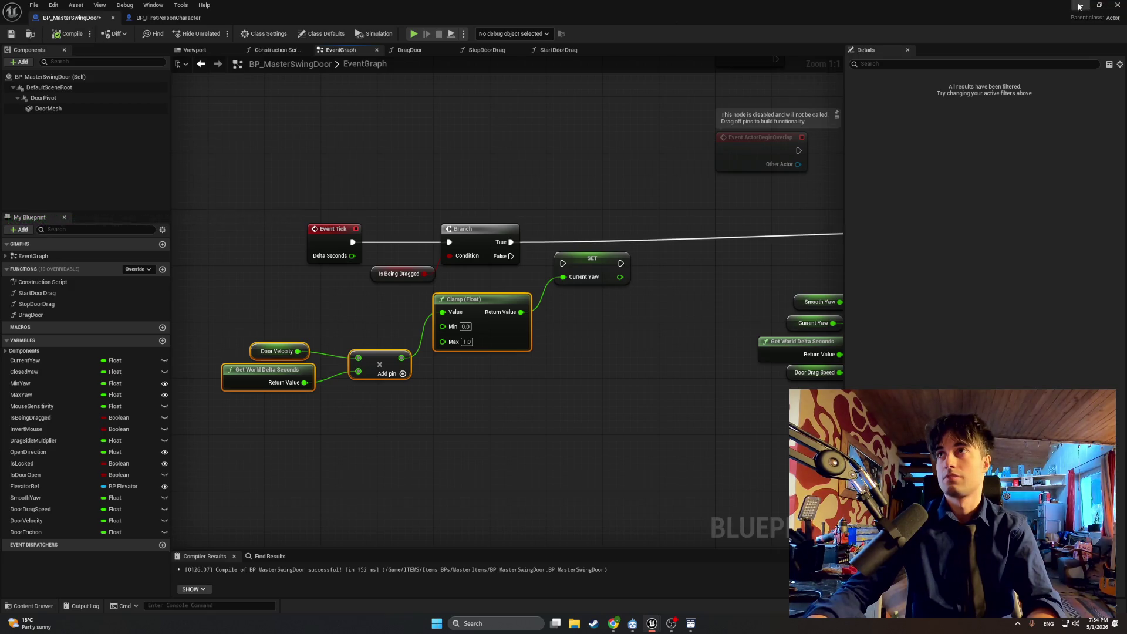
Step: Retest the door in play mode, then stop and bring the Blueprint back
click(1079, 7)
click(219, 34)
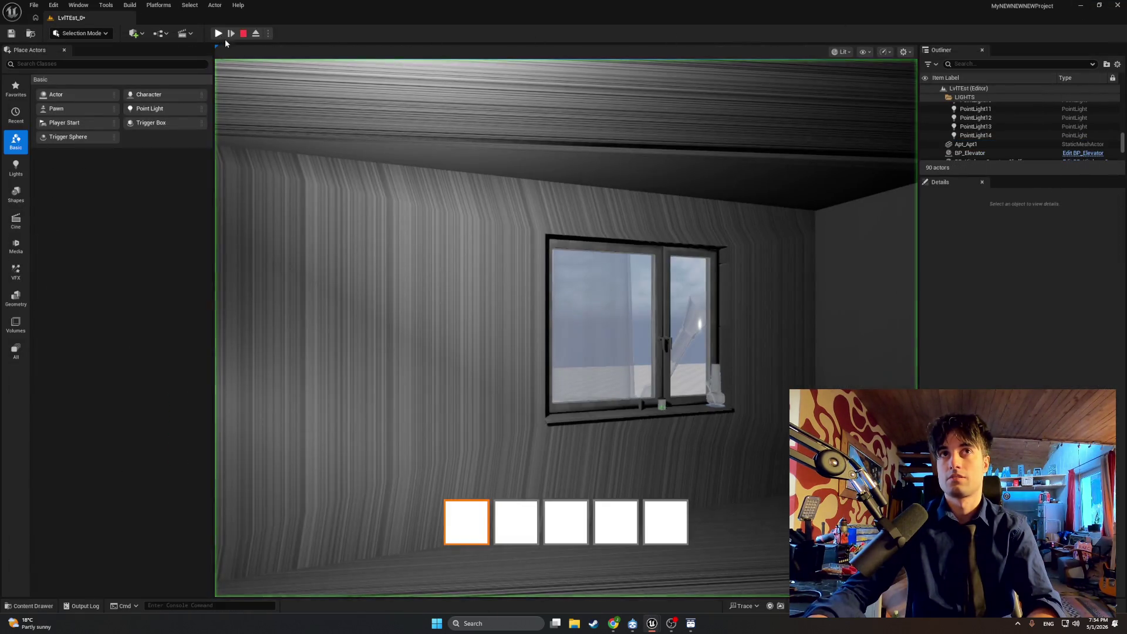
key(e)
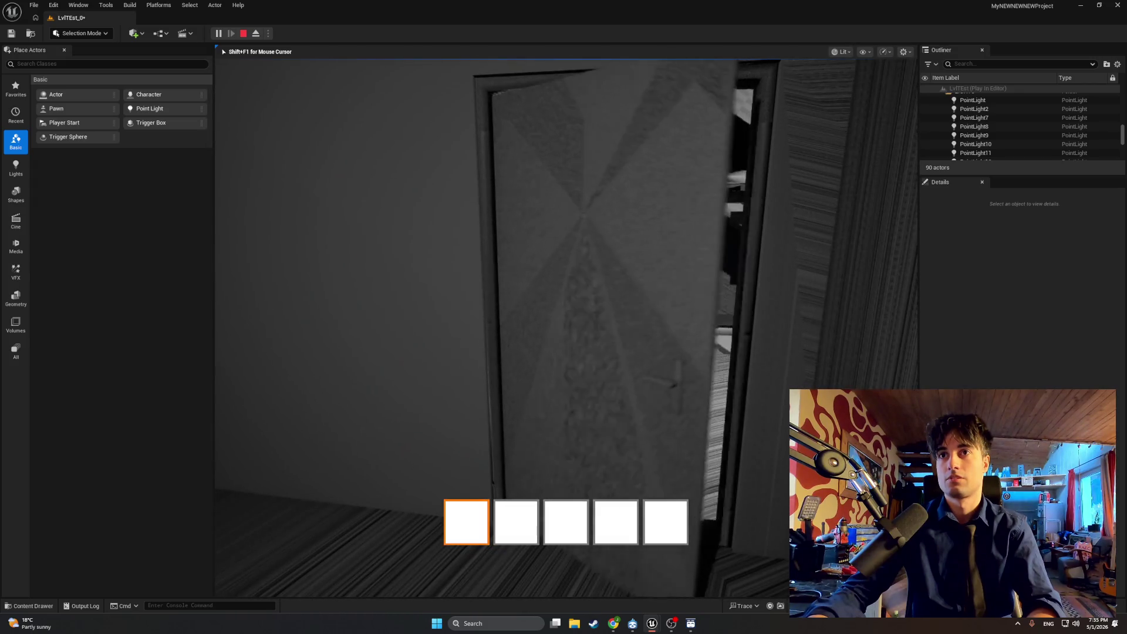
key(e)
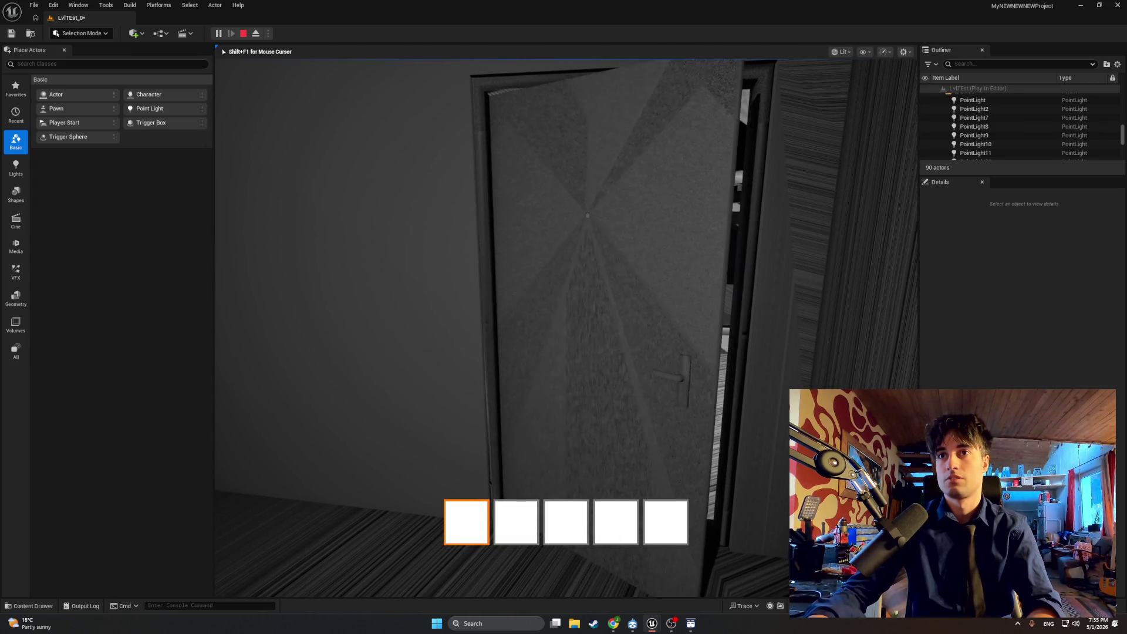
key(s)
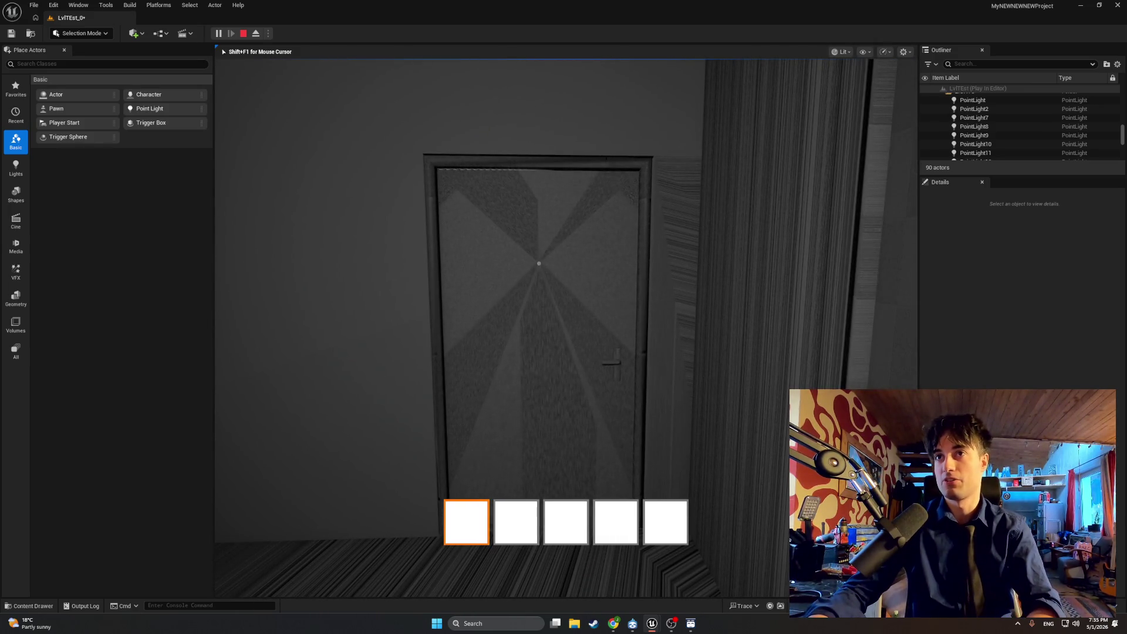
key(shift+F1)
key(Escape)
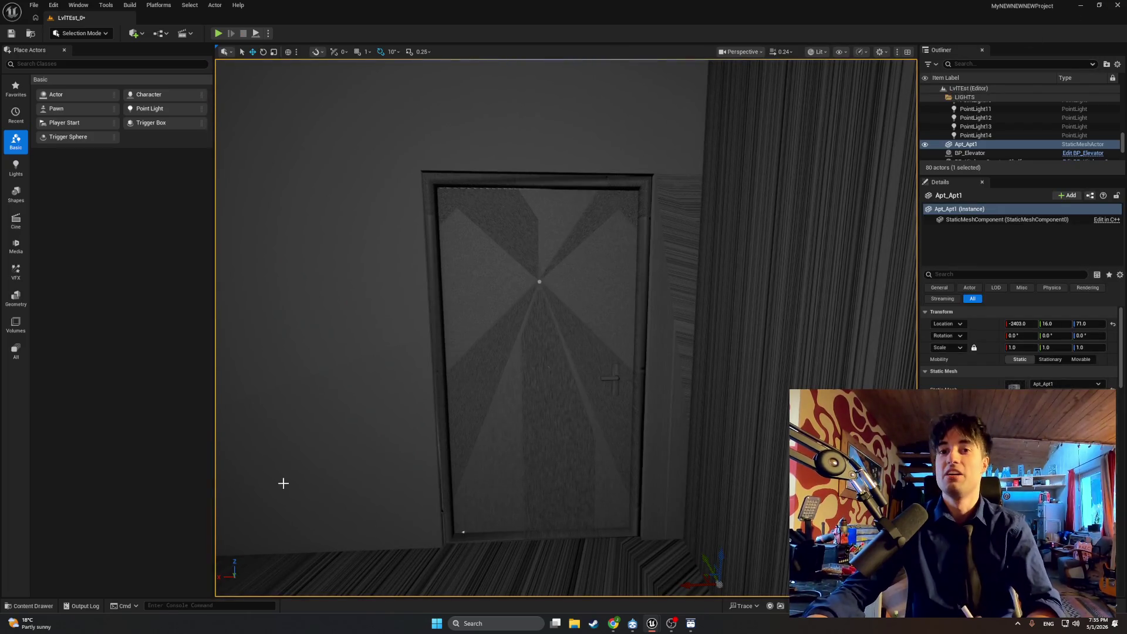
mouse_move(652, 623)
click(651, 573)
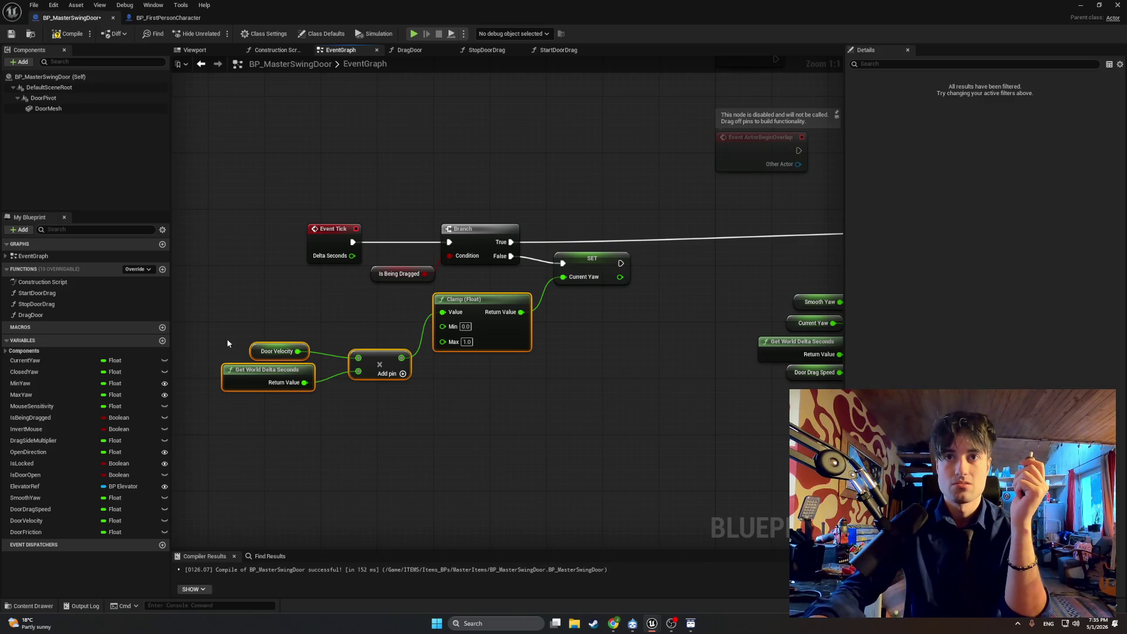
Step: Add Min Yaw and Max Yaw getters below the Clamp as its limits
drag(40, 381, 442, 326)
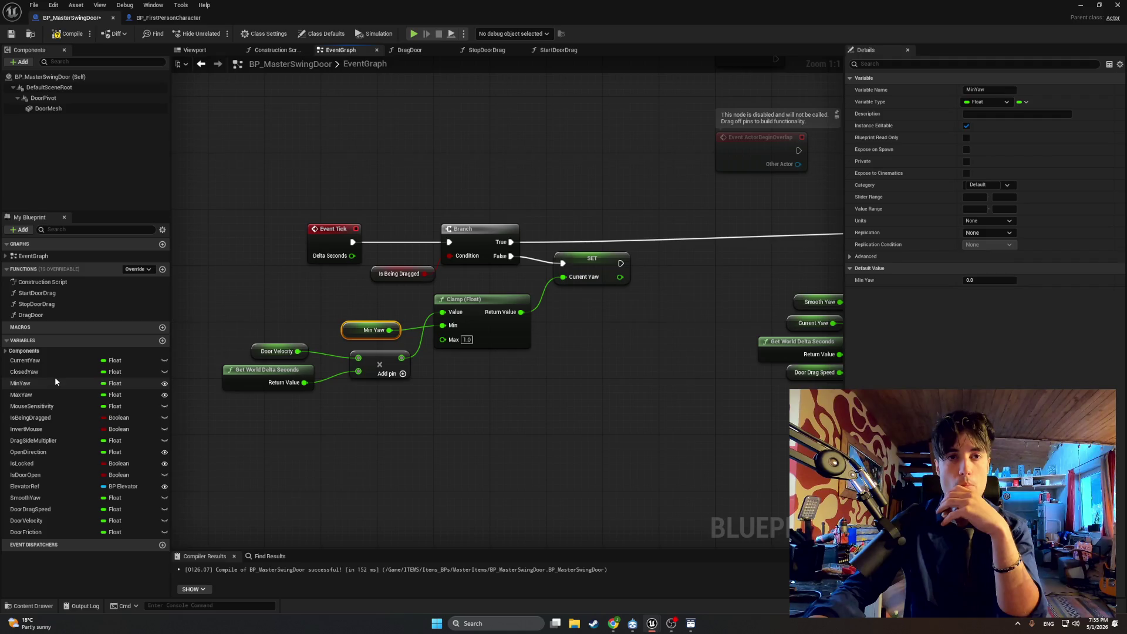
mouse_move(40, 393)
mouse_down()
mouse_move(350, 332)
mouse_move(341, 340)
mouse_move(443, 342)
mouse_up()
click(366, 360)
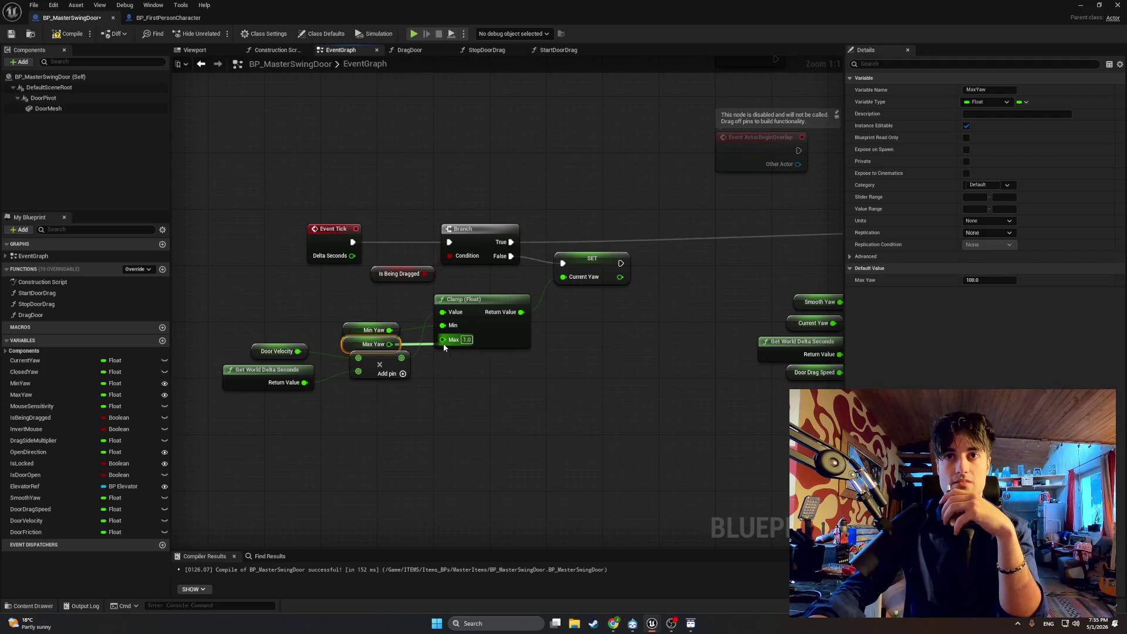
drag(470, 427, 406, 379)
mouse_move(512, 395)
mouse_down()
mouse_move(477, 388)
mouse_move(455, 344)
mouse_move(515, 368)
mouse_up()
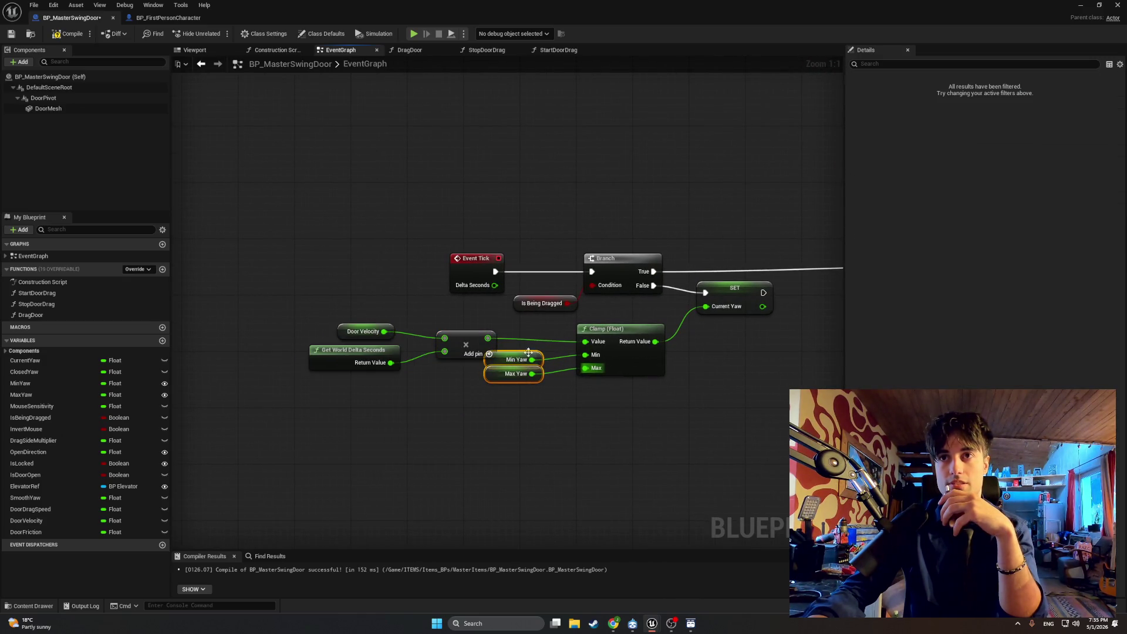
drag(524, 361, 538, 389)
Step: Line the Door Velocity nodes and Min Yaw getter up neatly beside the Clamp
drag(470, 381, 333, 327)
drag(488, 338, 524, 339)
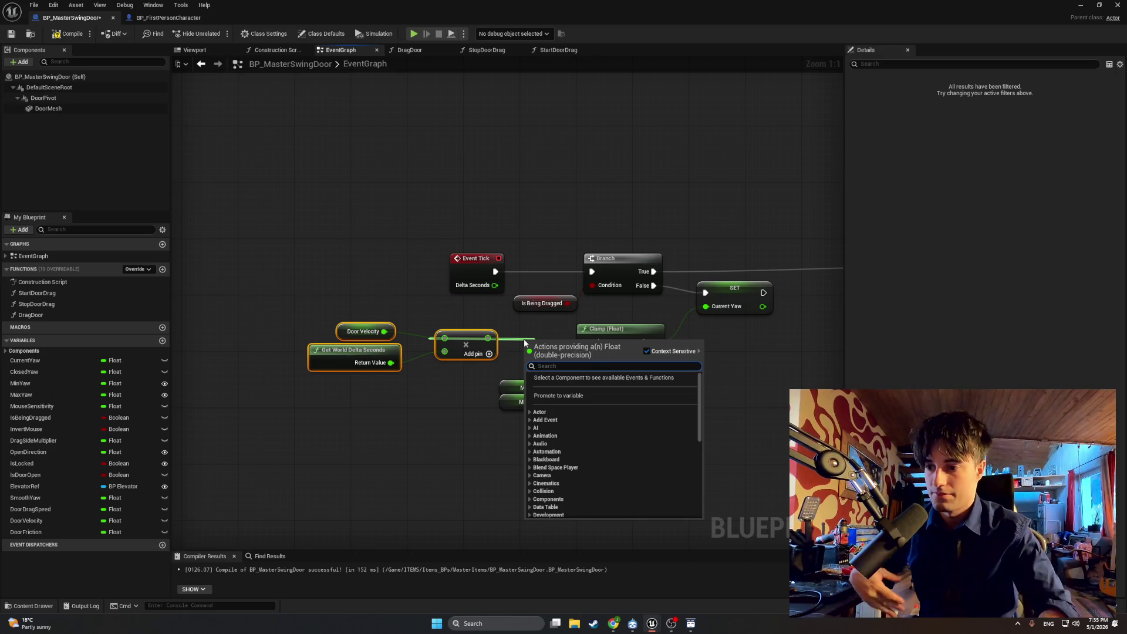
click(426, 305)
mouse_move(504, 394)
mouse_down()
mouse_move(364, 340)
mouse_move(455, 382)
mouse_move(511, 387)
mouse_up()
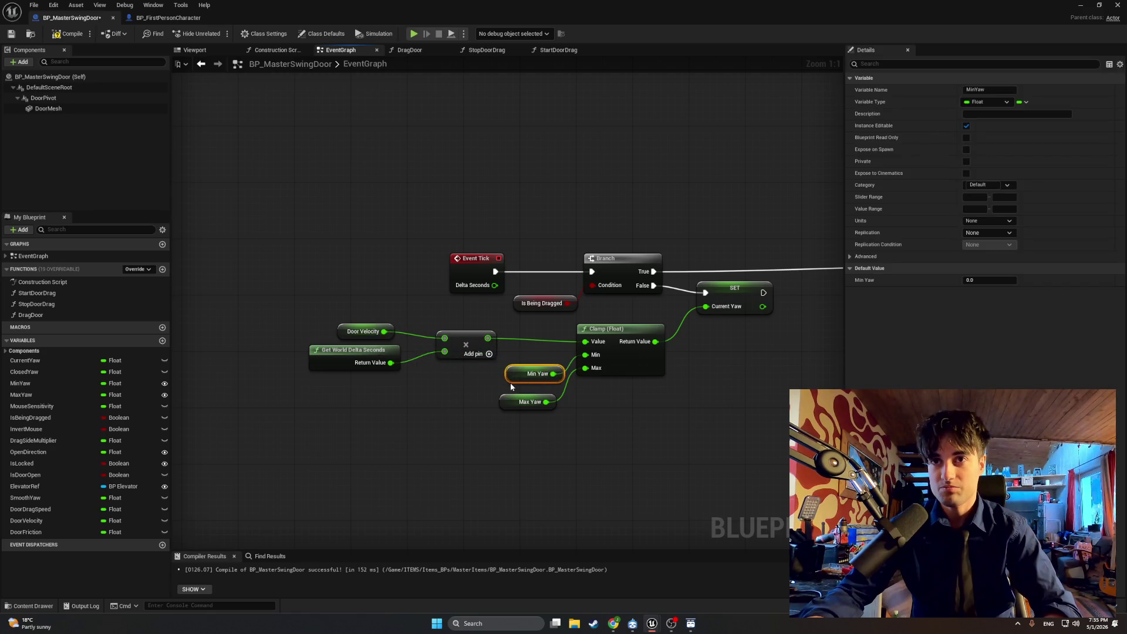
click(396, 333)
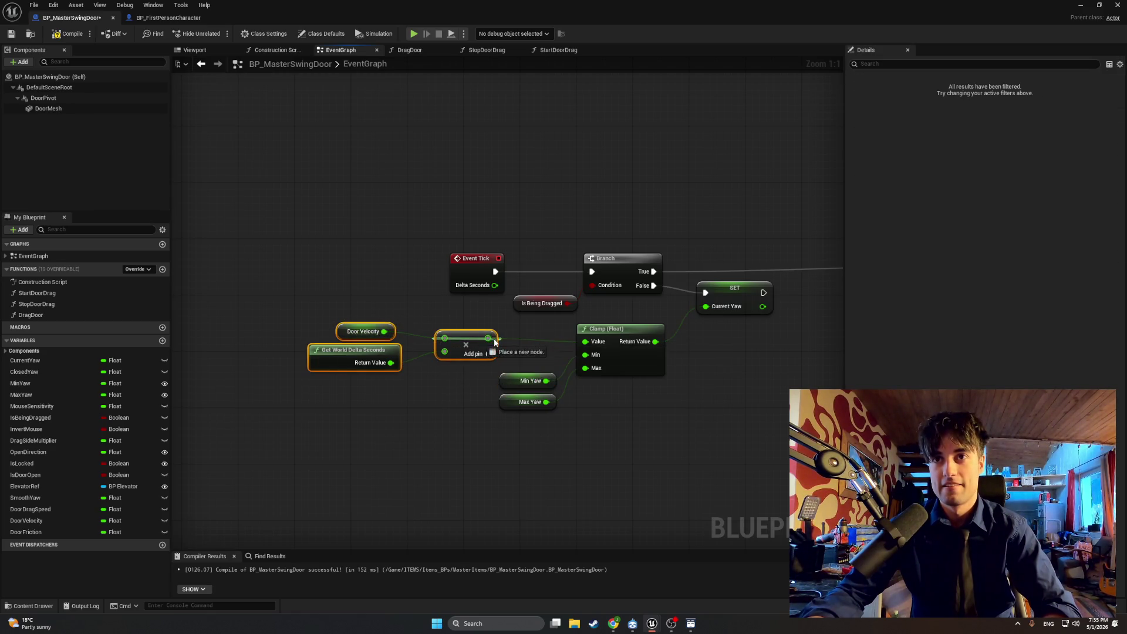
drag(351, 360, 351, 361)
drag(458, 333, 514, 340)
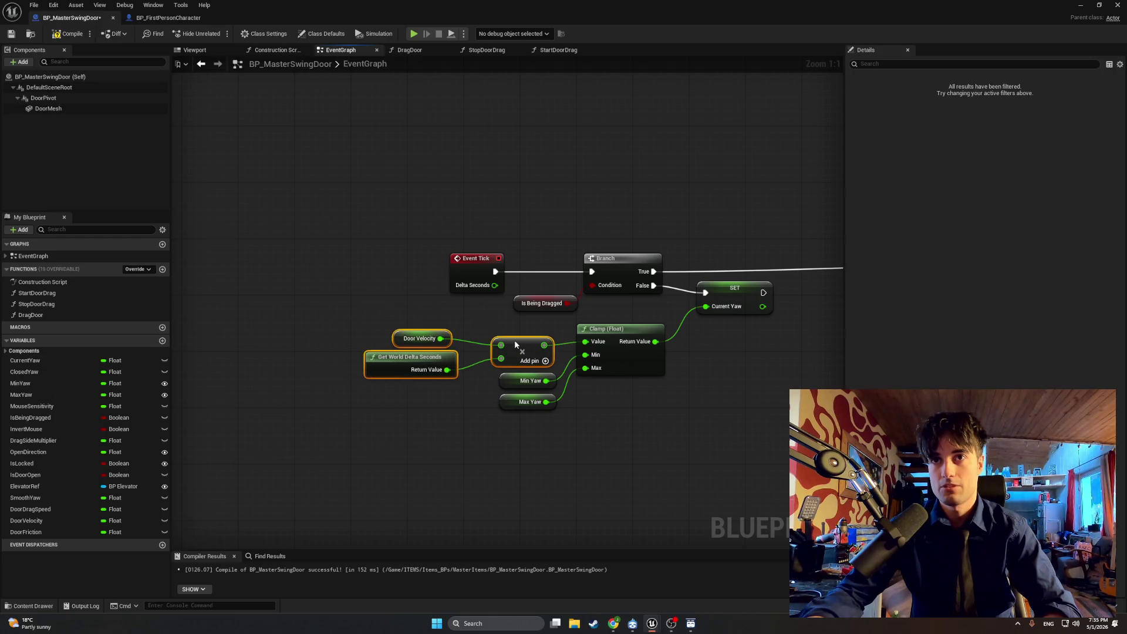
click(497, 325)
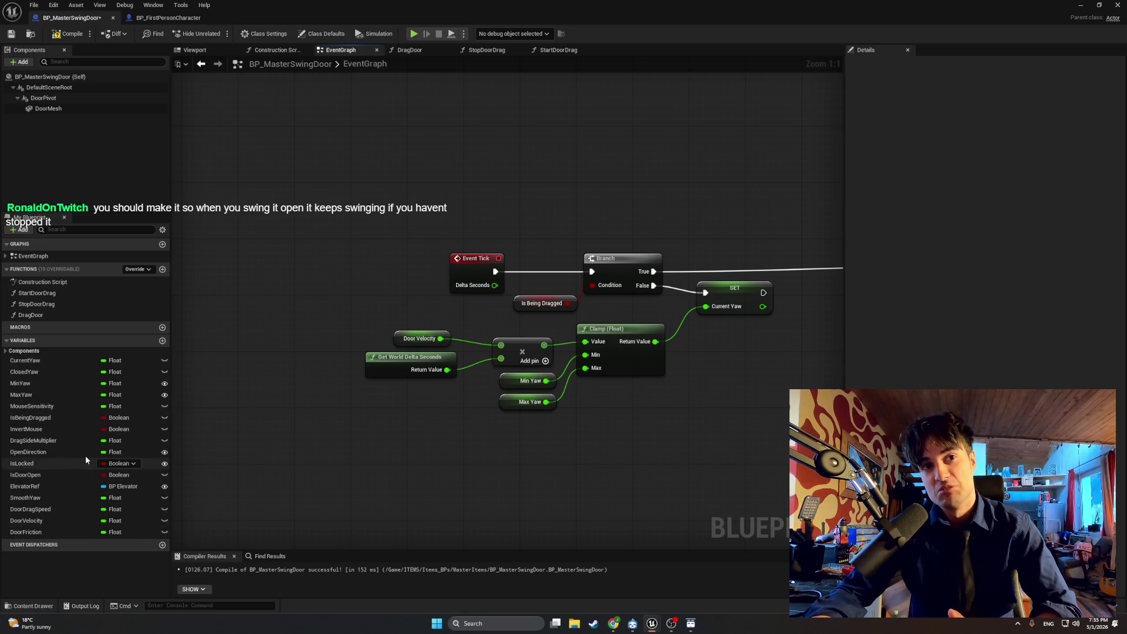
click(410, 51)
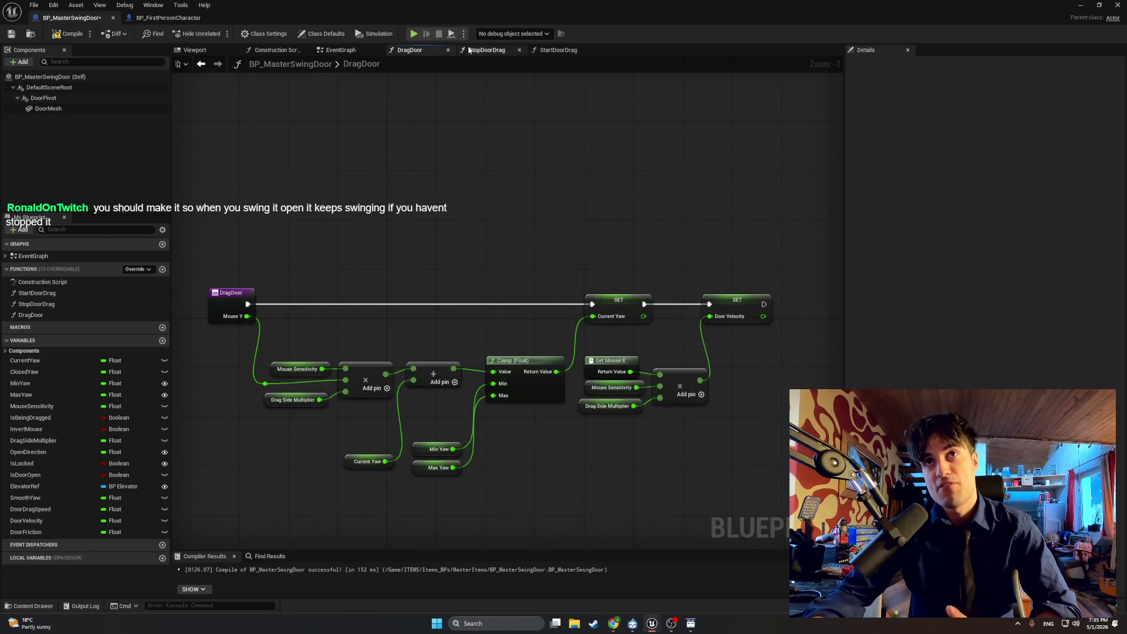
Step: Review the StopDoorDrag and StartDoorDrag graphs, then open BP_Apt_Door via Browse to Asset
click(485, 51)
click(546, 50)
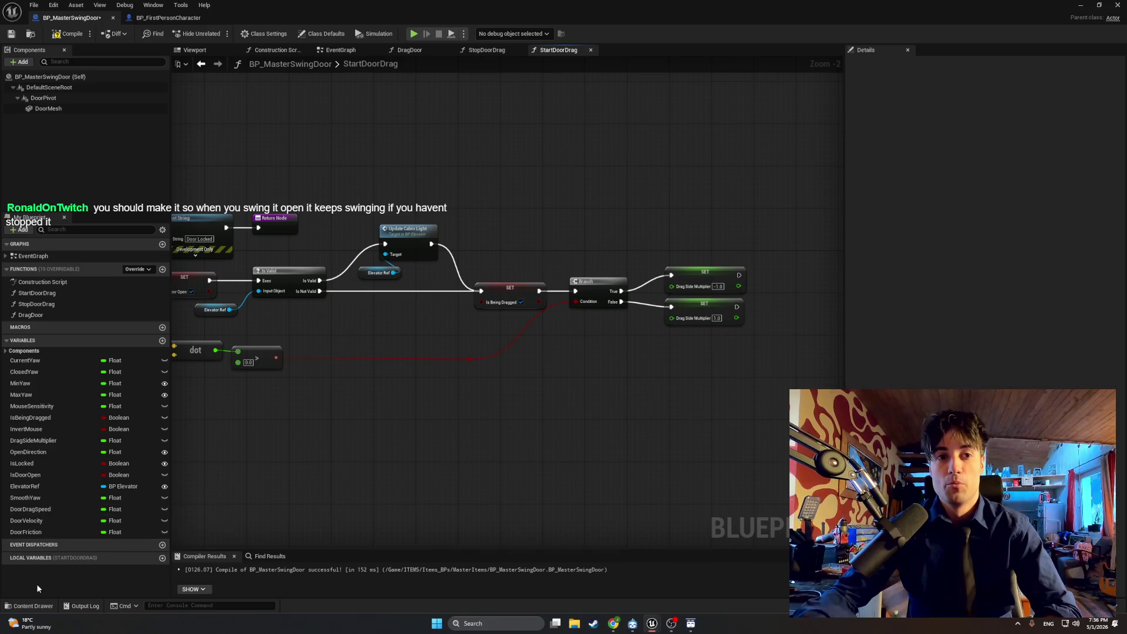
click(1080, 5)
right_click(522, 293)
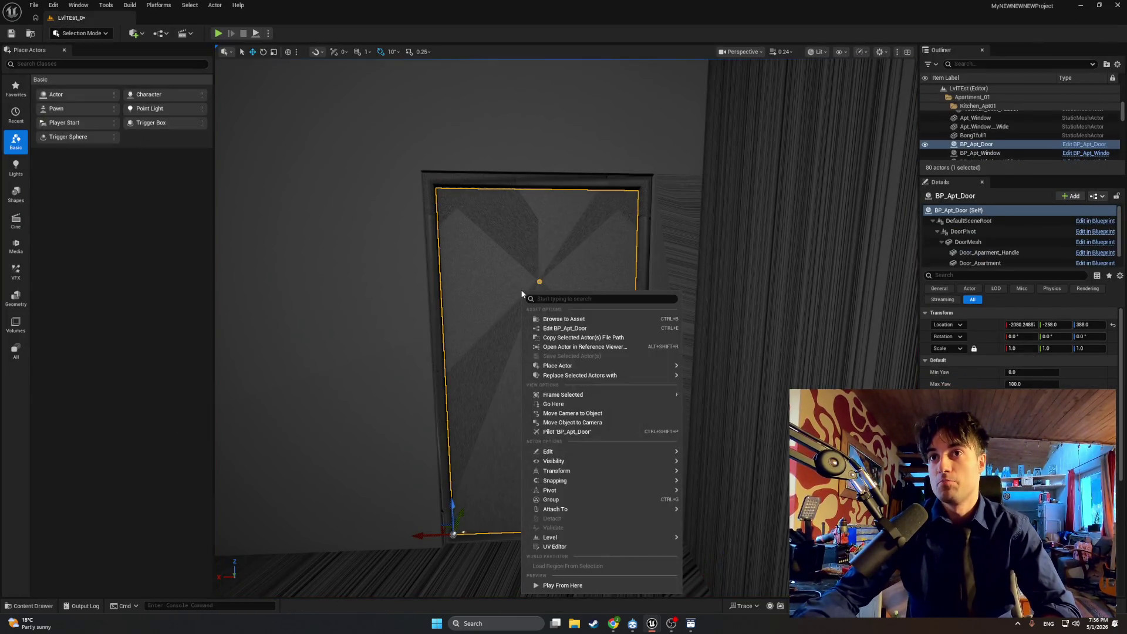
click(548, 319)
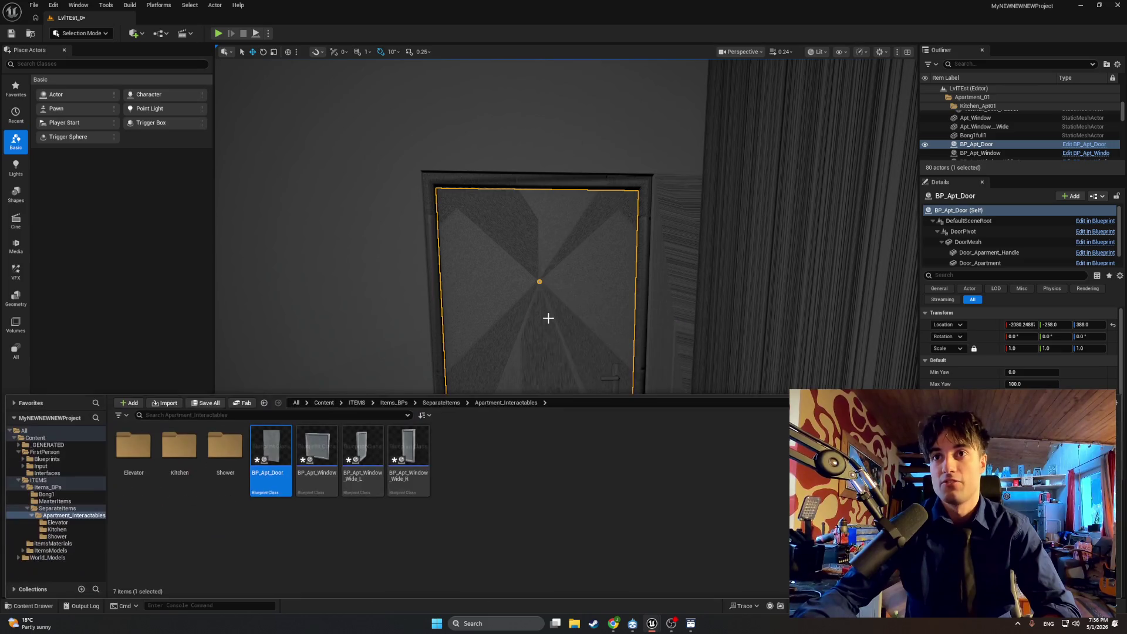
double_click(272, 452)
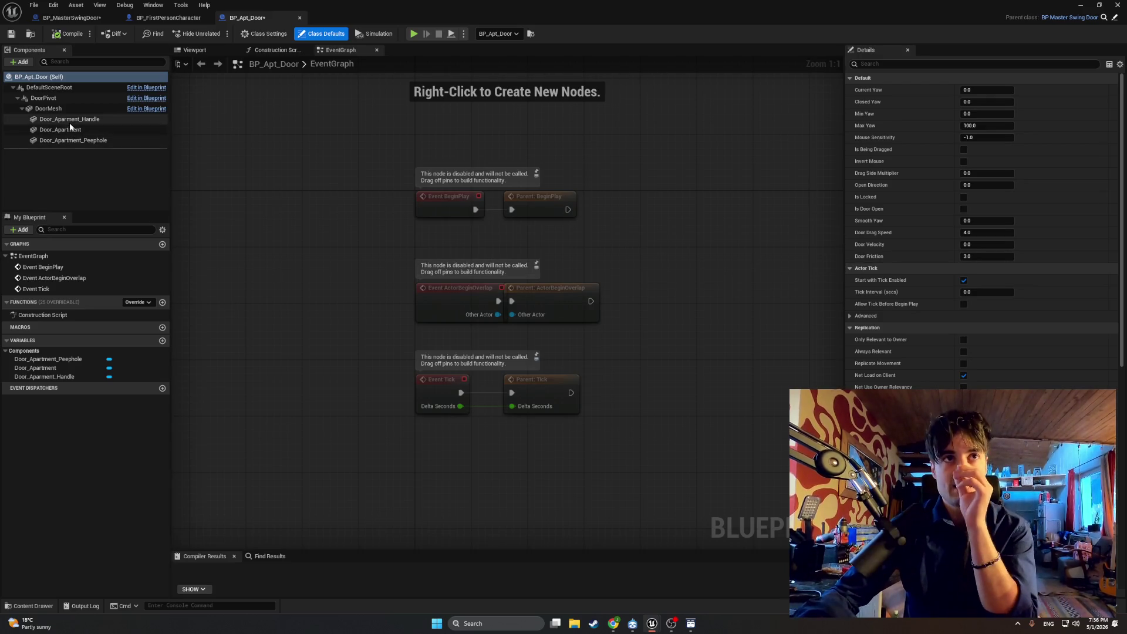
Step: Play-test the apartment door, toggling it three times with E, then return to BP_Apt_Door's graph
click(1079, 4)
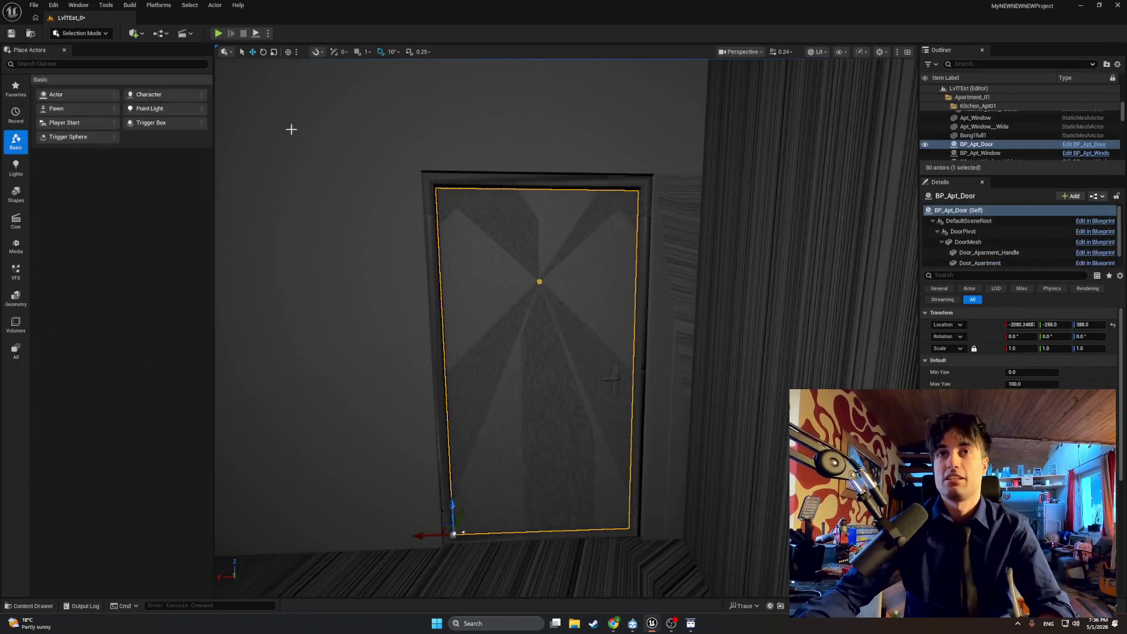
click(218, 34)
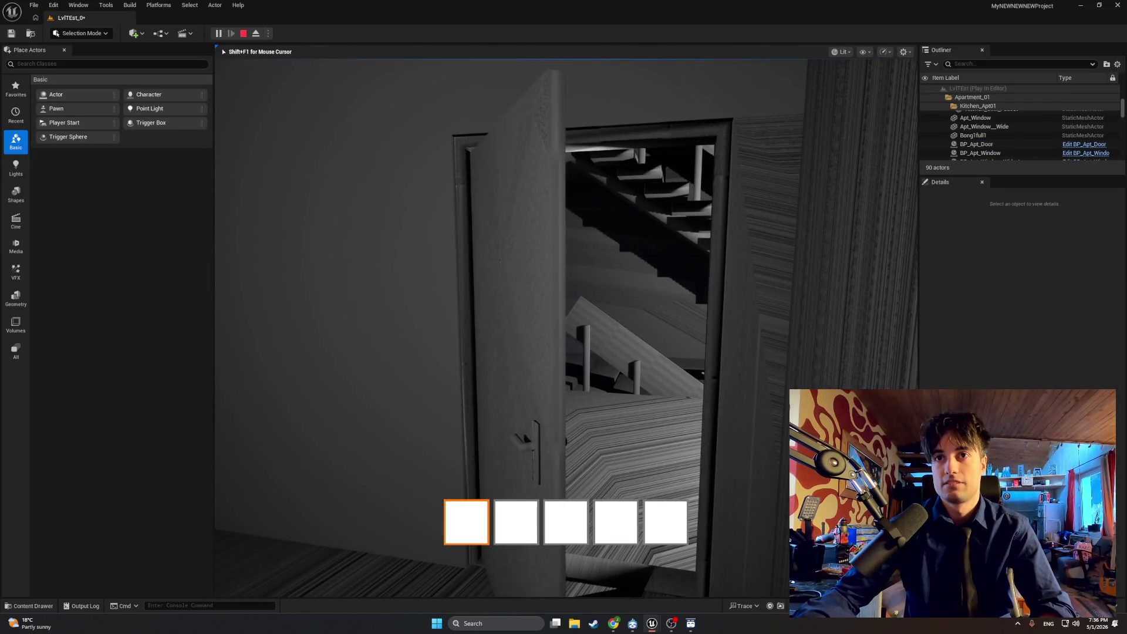
key(e)
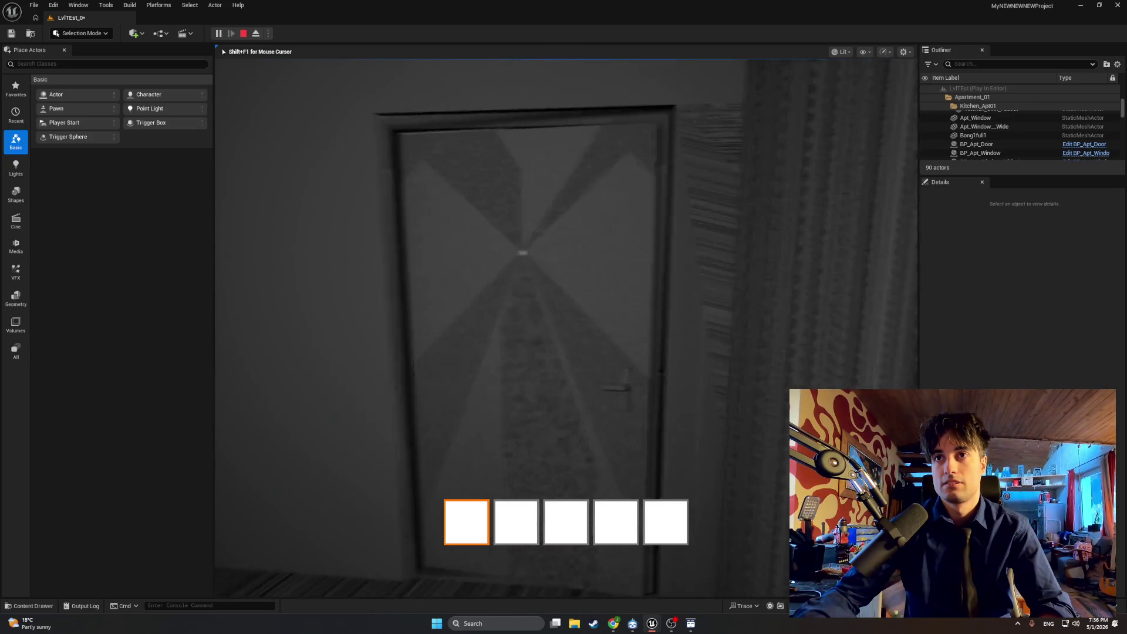
key(e)
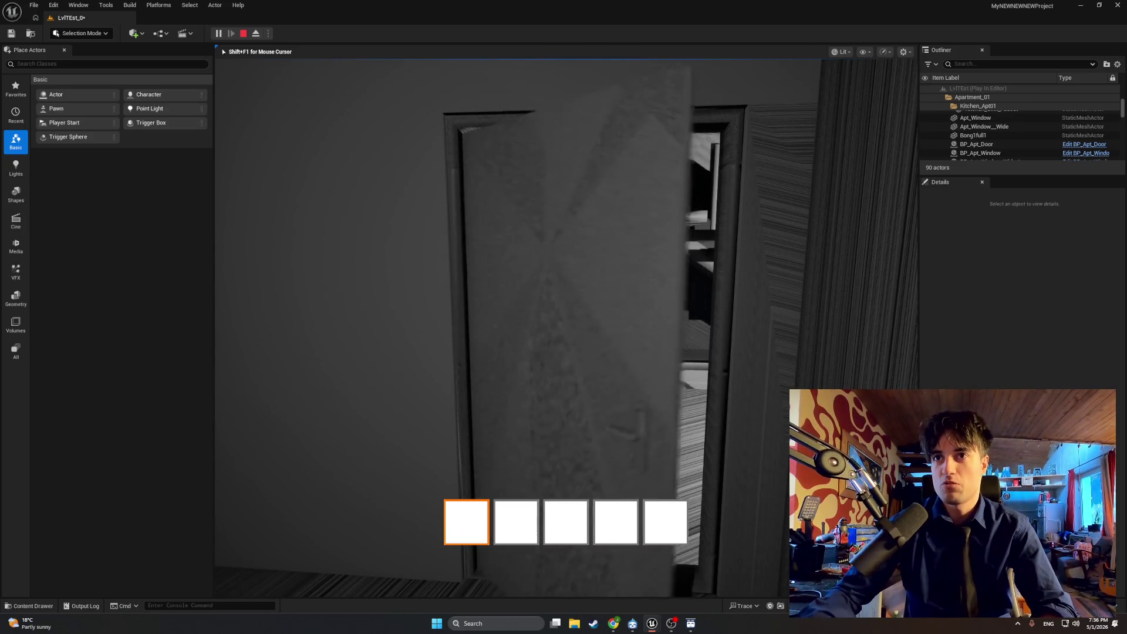
key(e)
key(e)
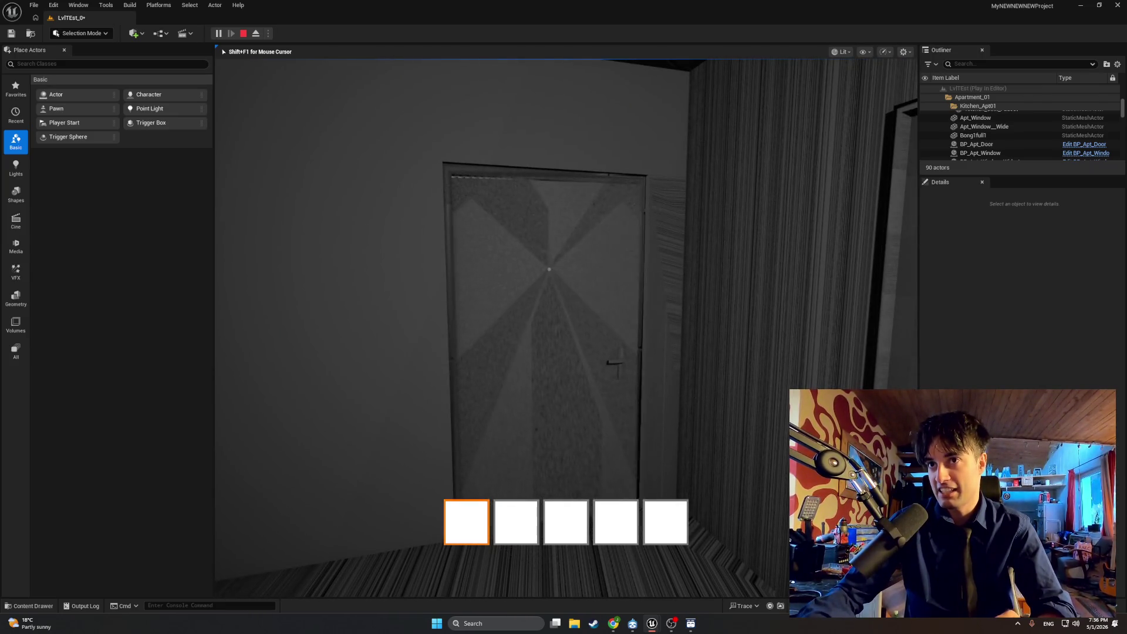
key(Escape)
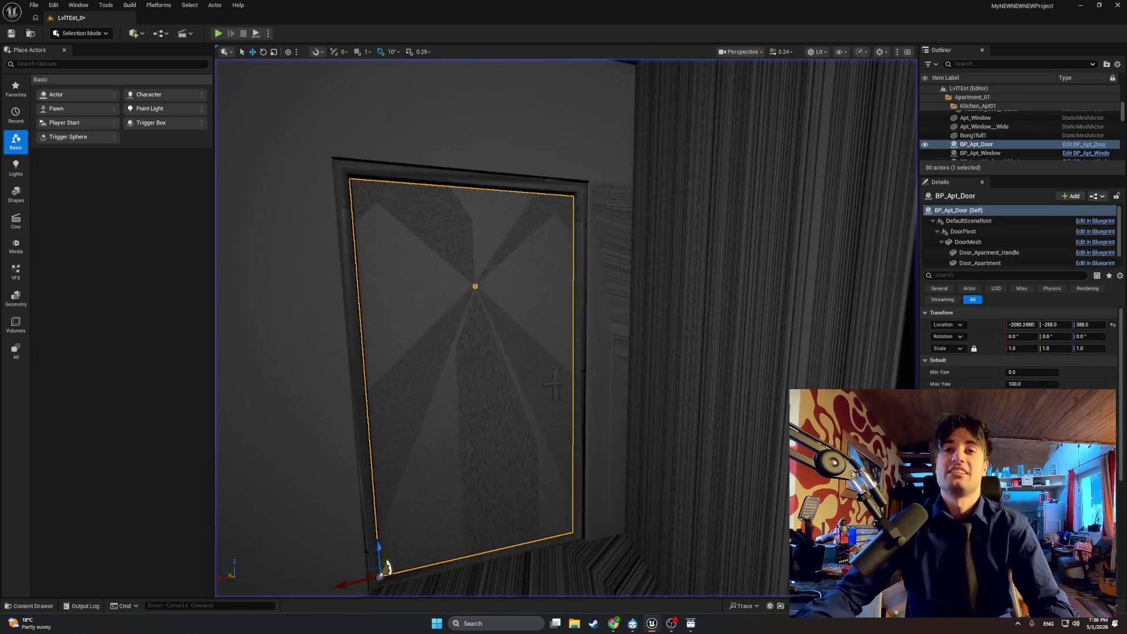
mouse_move(651, 623)
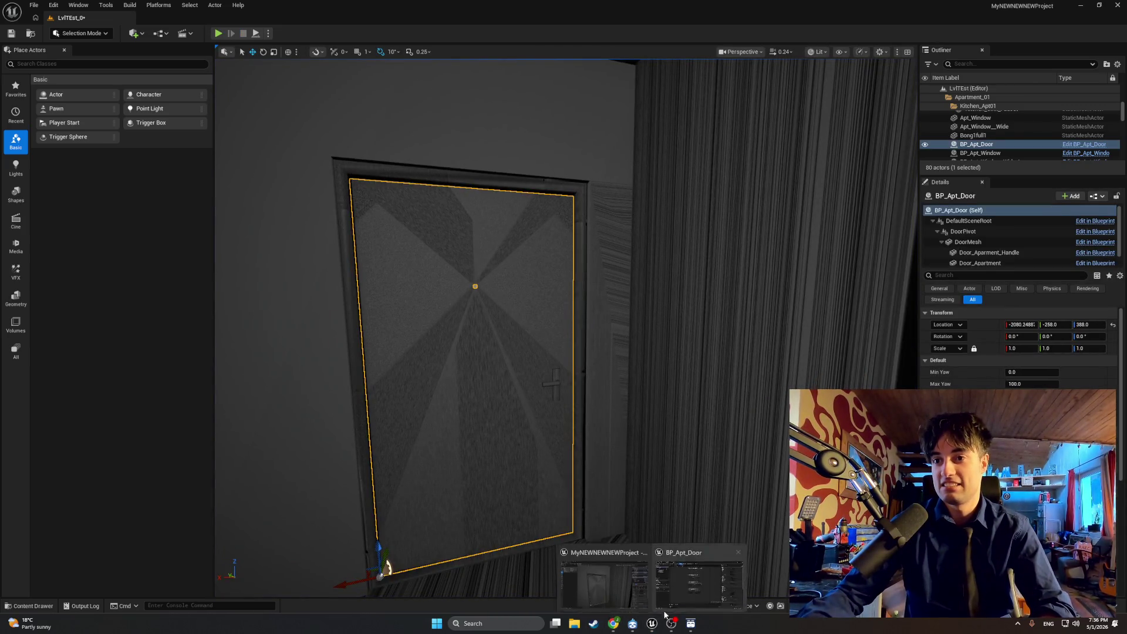
click(685, 582)
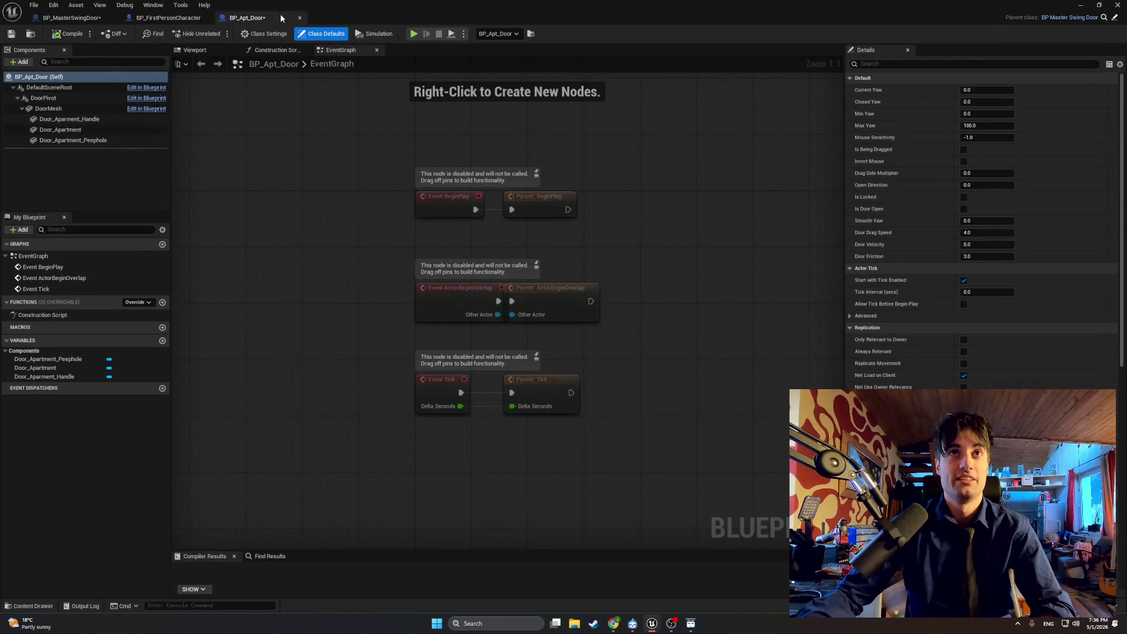
Step: Close BP_Apt_Door and open BP_MasterSwingDoor's EventGraph, framing the FInterp To and rotator nodes
click(300, 19)
click(94, 18)
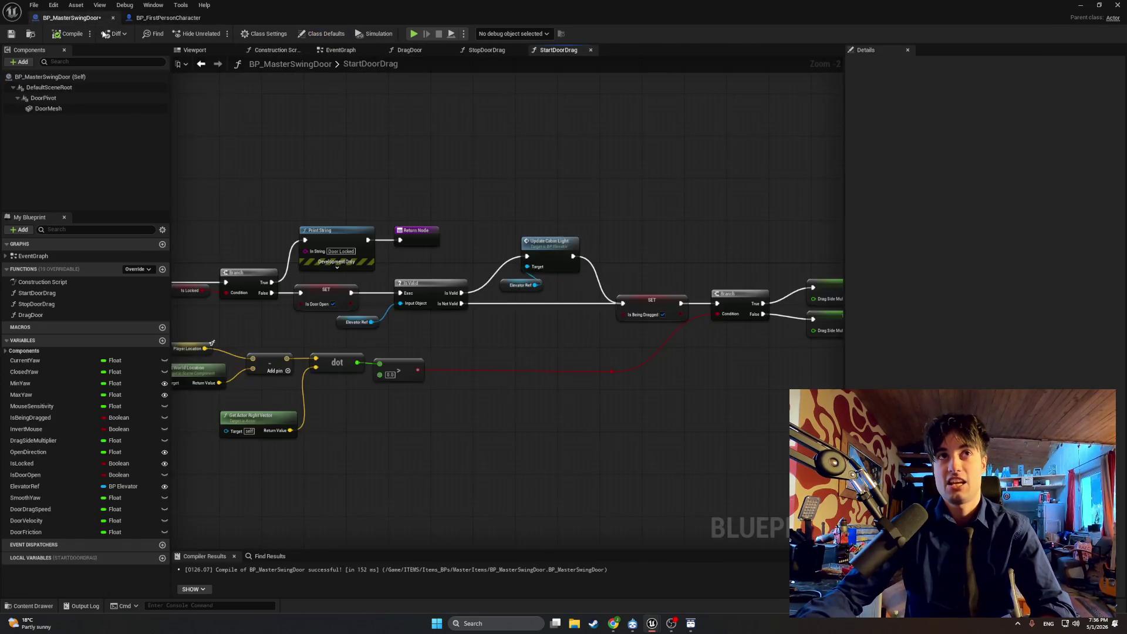
click(341, 50)
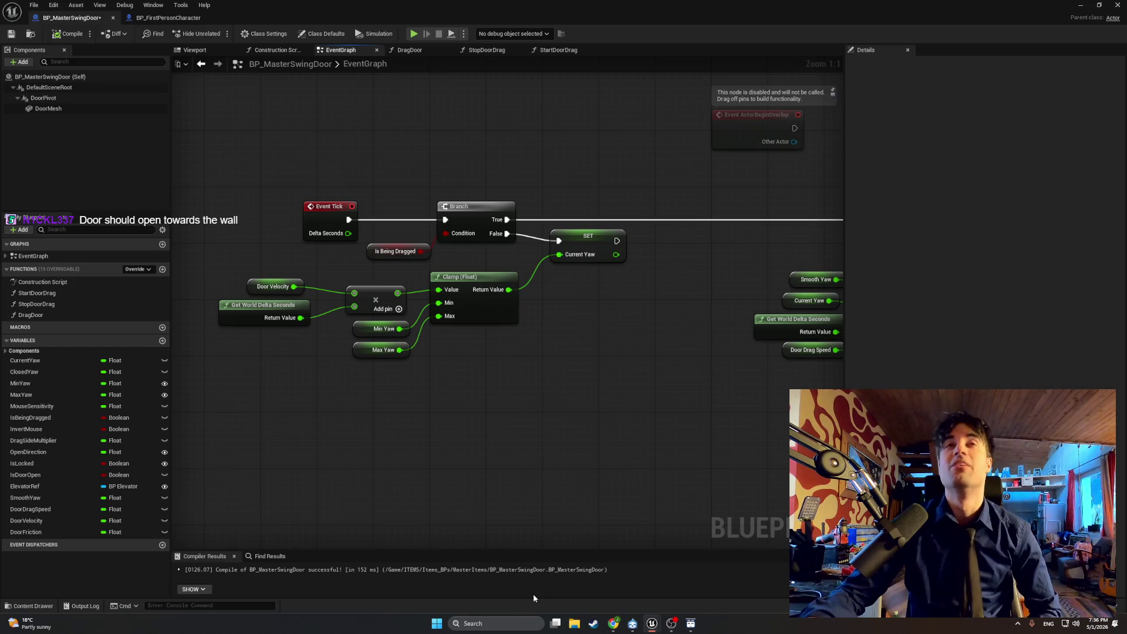
mouse_move(599, 399)
mouse_down()
mouse_move(413, 393)
mouse_move(179, 406)
mouse_up()
Step: Wire SET Smooth Yaw into Make Rotator's Y (Pitch), compile, and return to the level
click(538, 237)
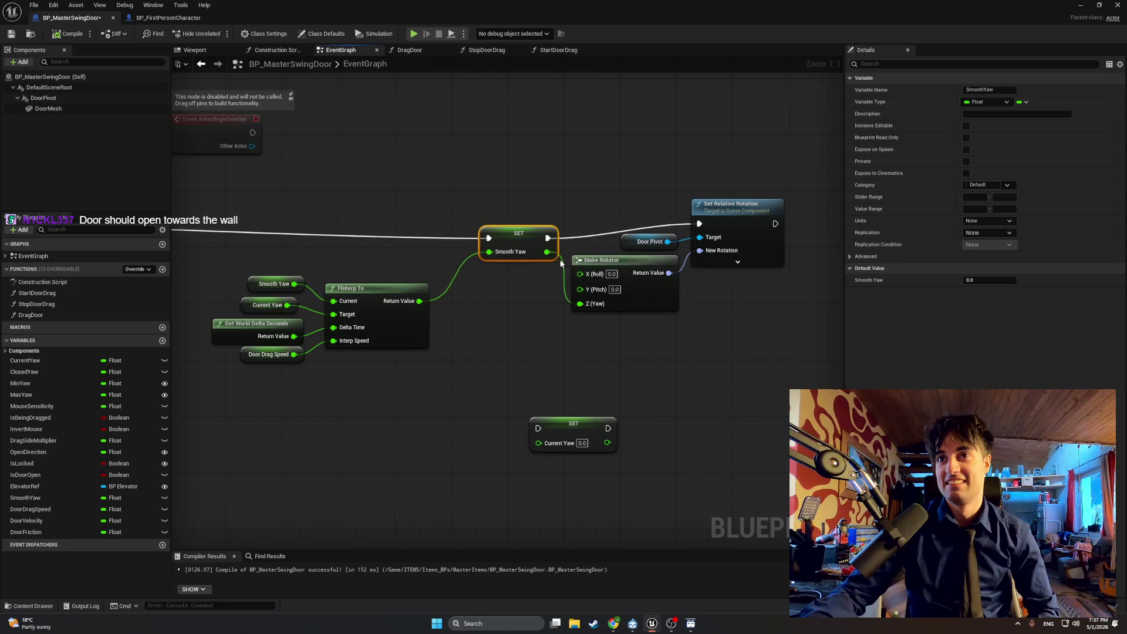
drag(533, 237, 551, 247)
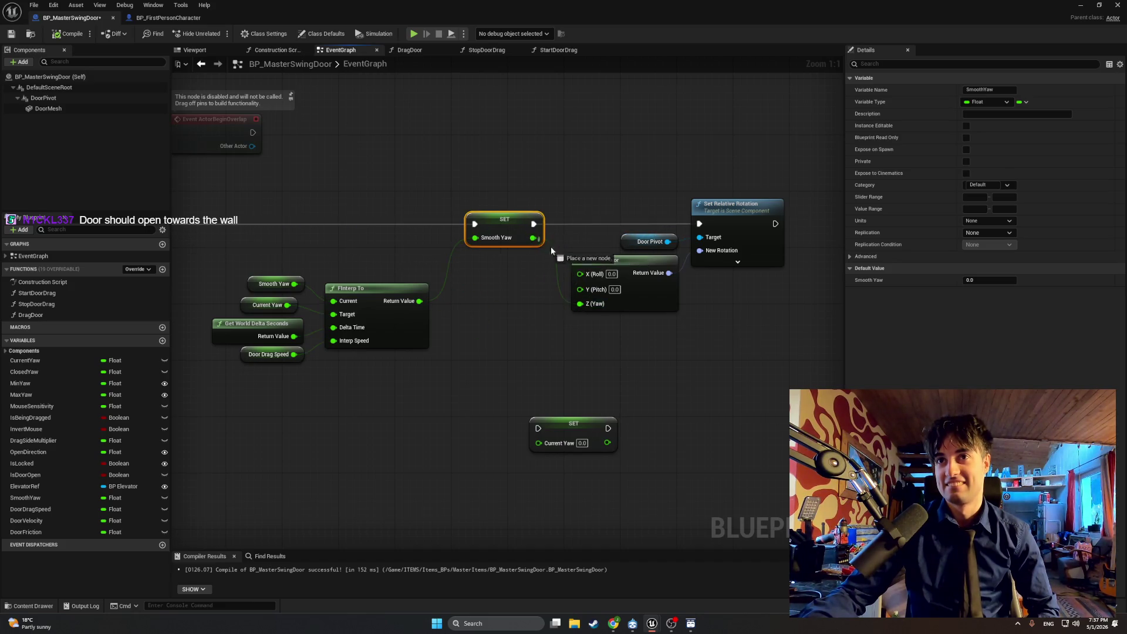
drag(573, 289, 578, 301)
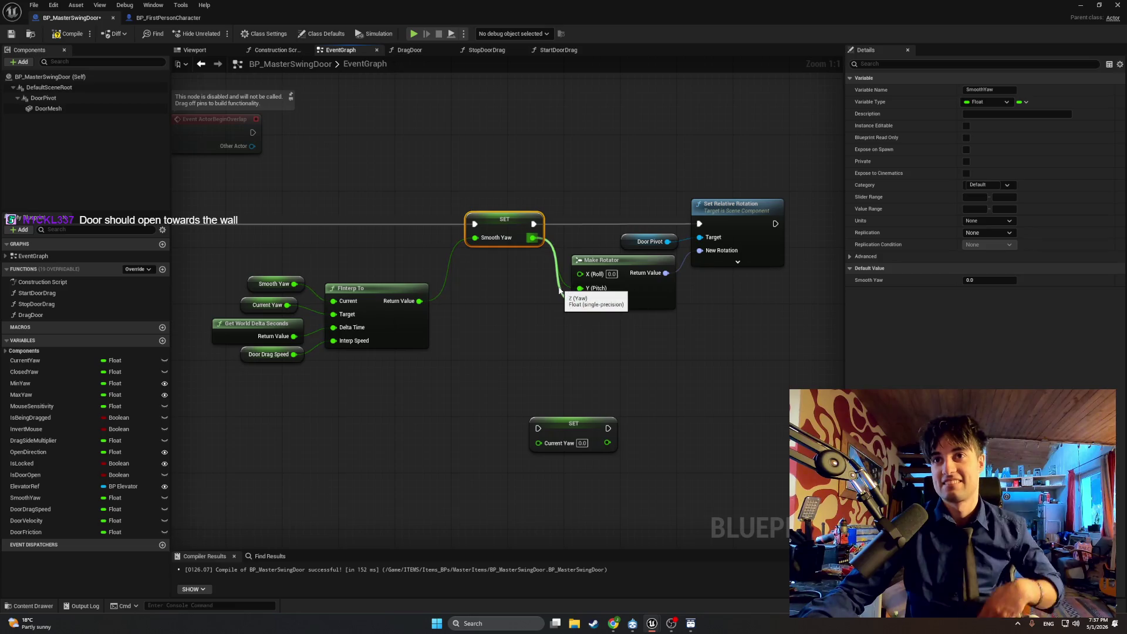
key(ctrl+z)
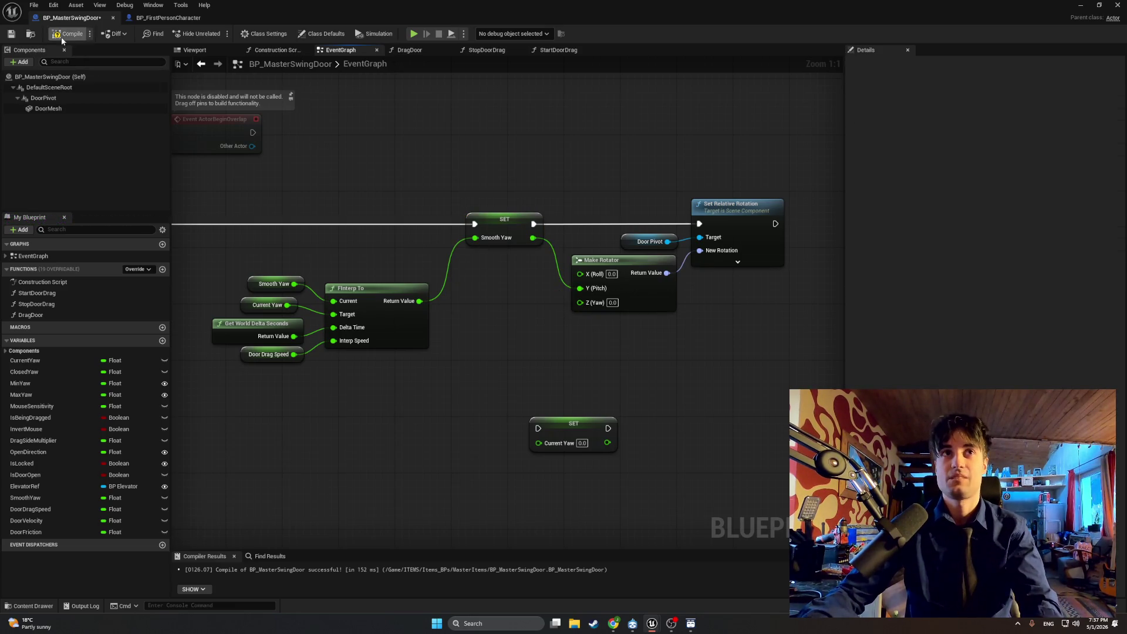
click(61, 37)
click(1079, 5)
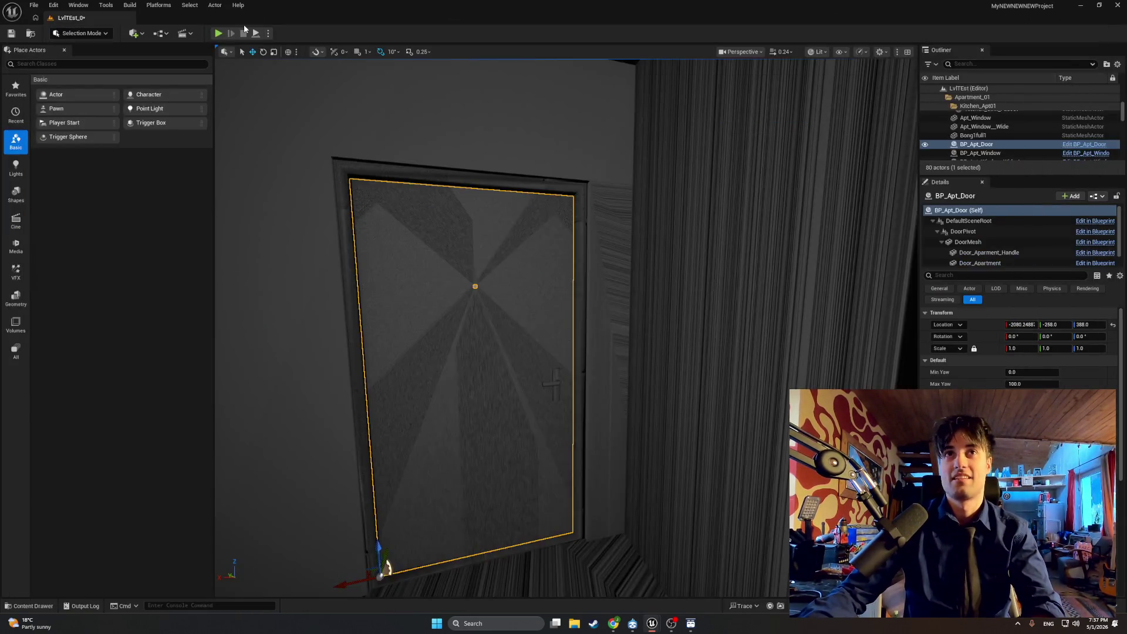
Step: Run two play sessions, opening the door and walking through the doorway into the stairwell
click(218, 33)
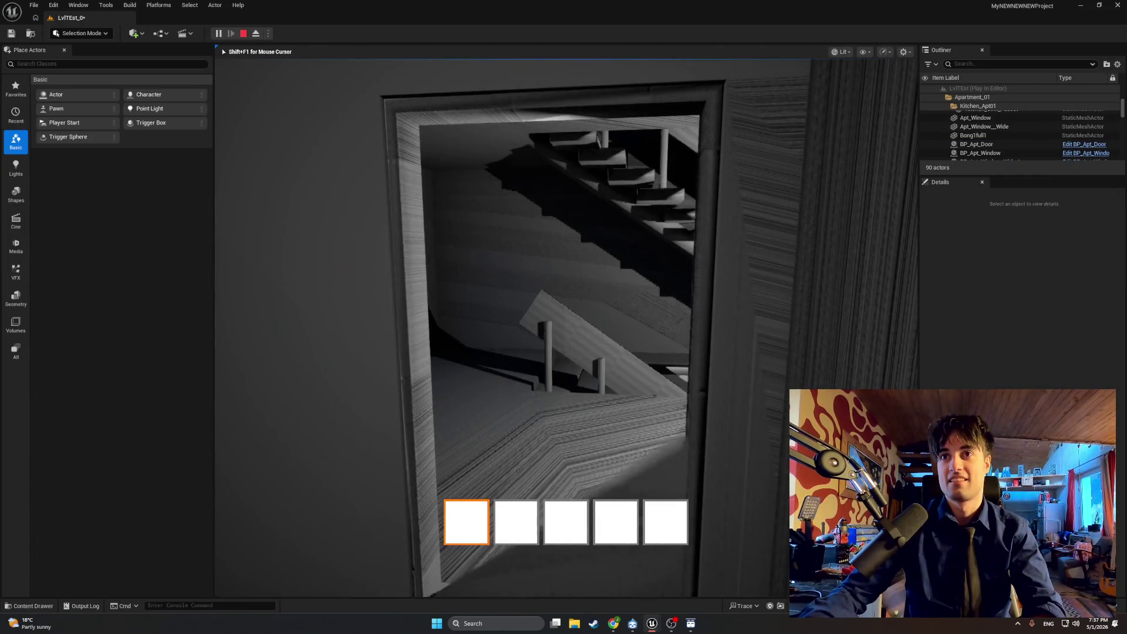
key(w)
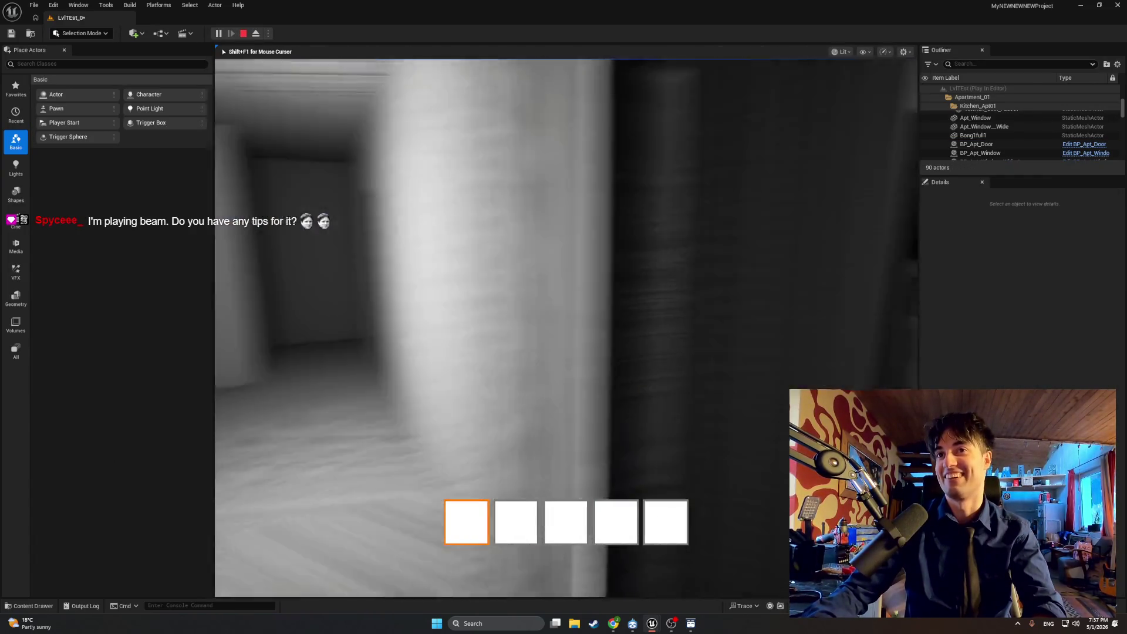
key(w)
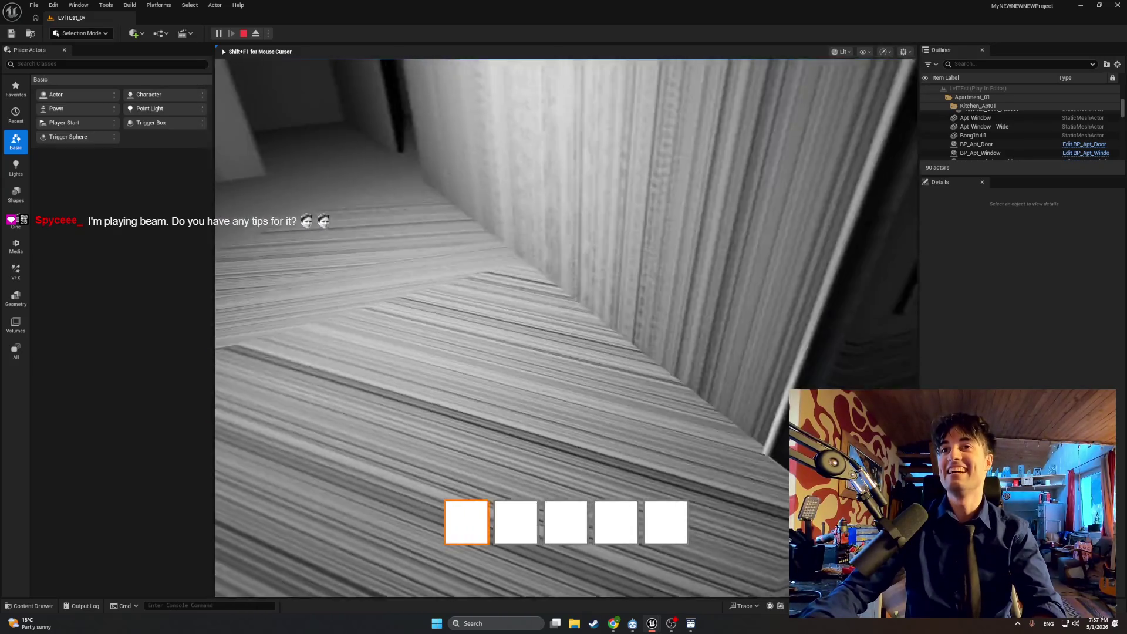
key(Escape)
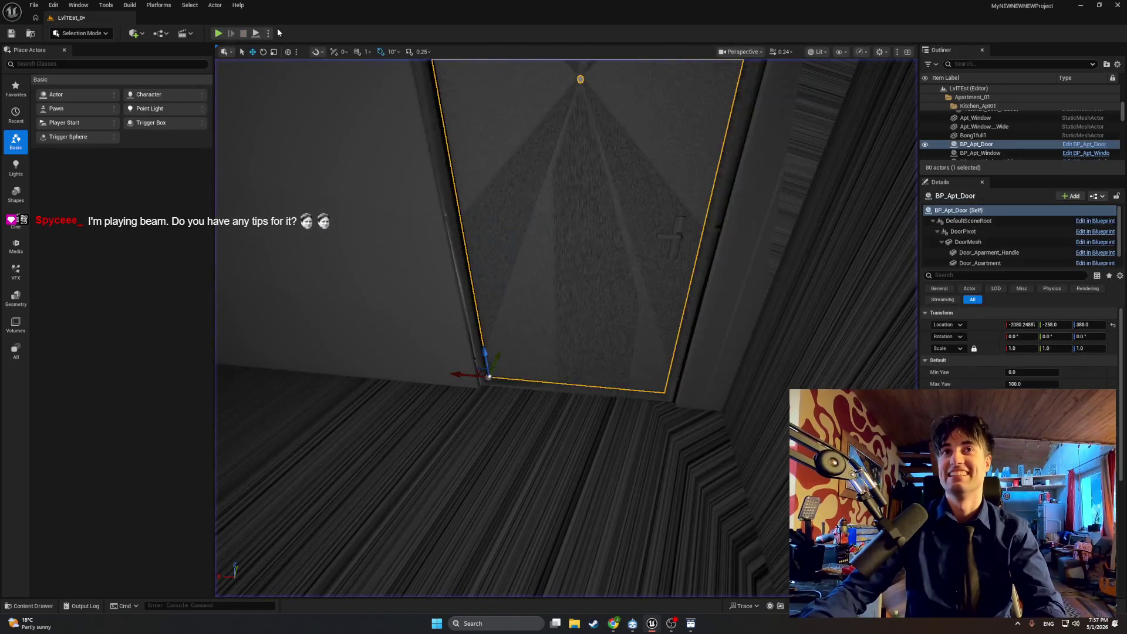
click(216, 34)
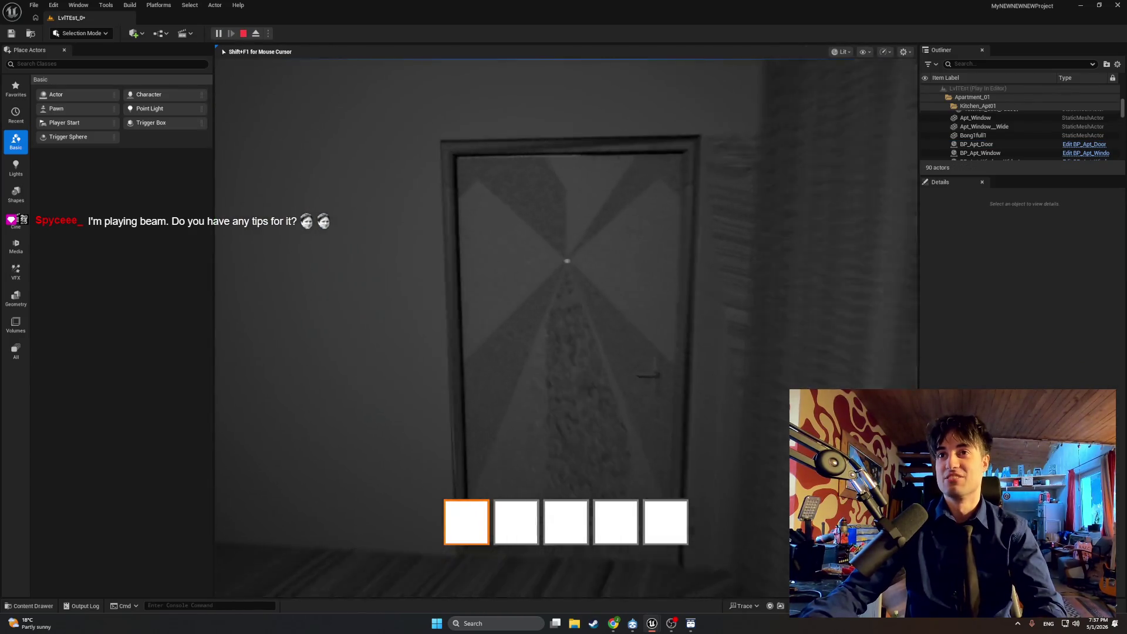
key(e)
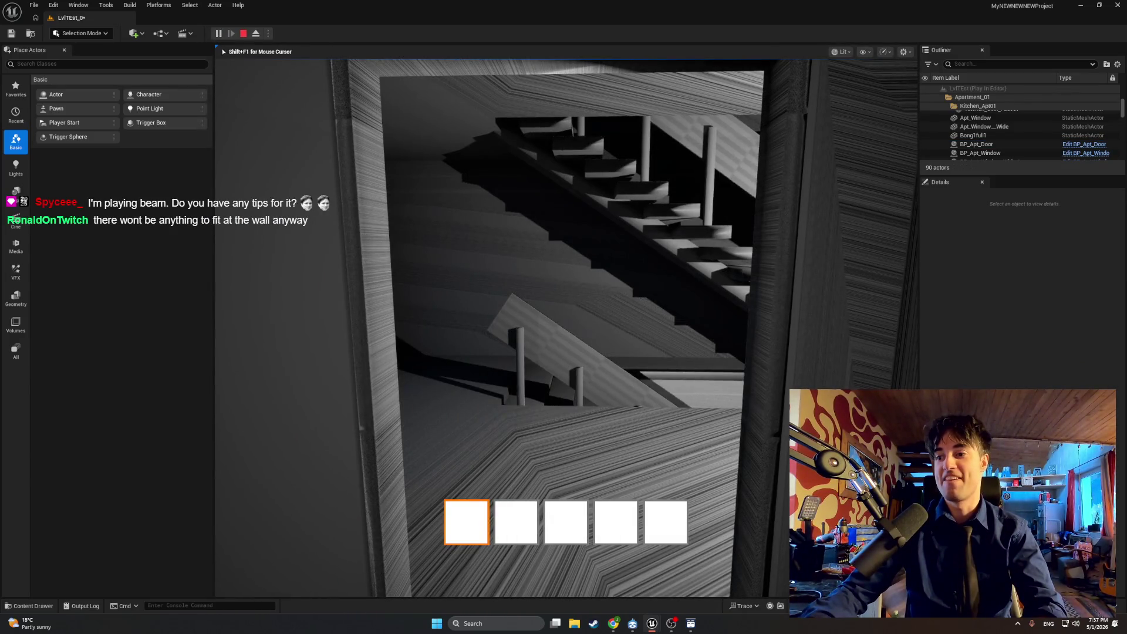
key(w)
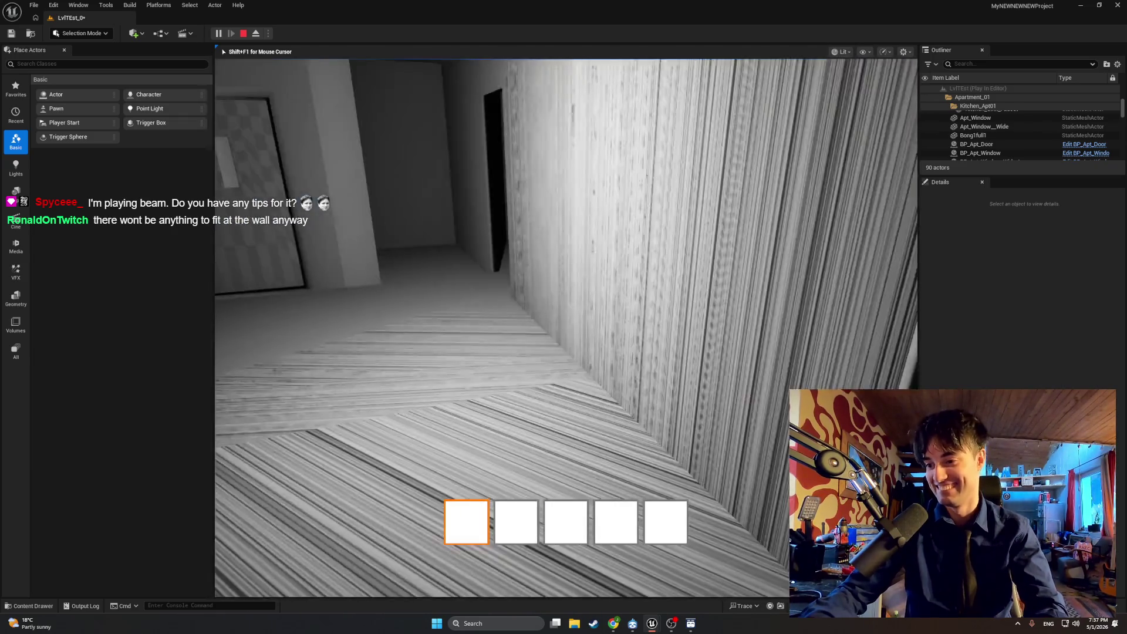
key(Escape)
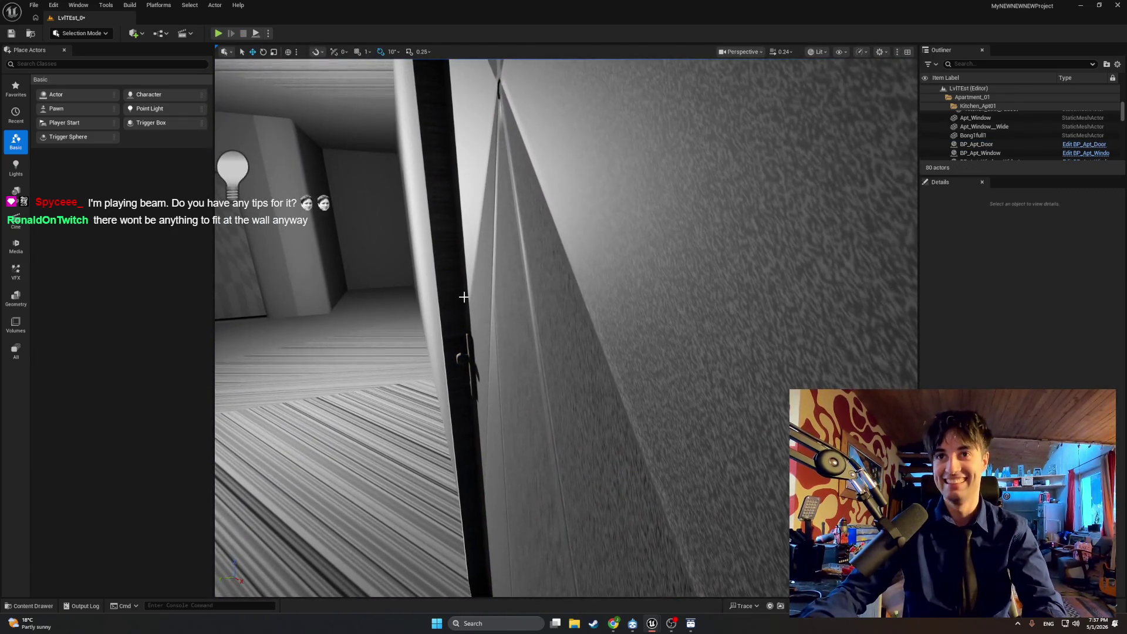
Step: Bring back BP_MasterSwingDoor and detach the Smooth Yaw wire from Make Rotator's Y (Pitch)
key(ctrl+space)
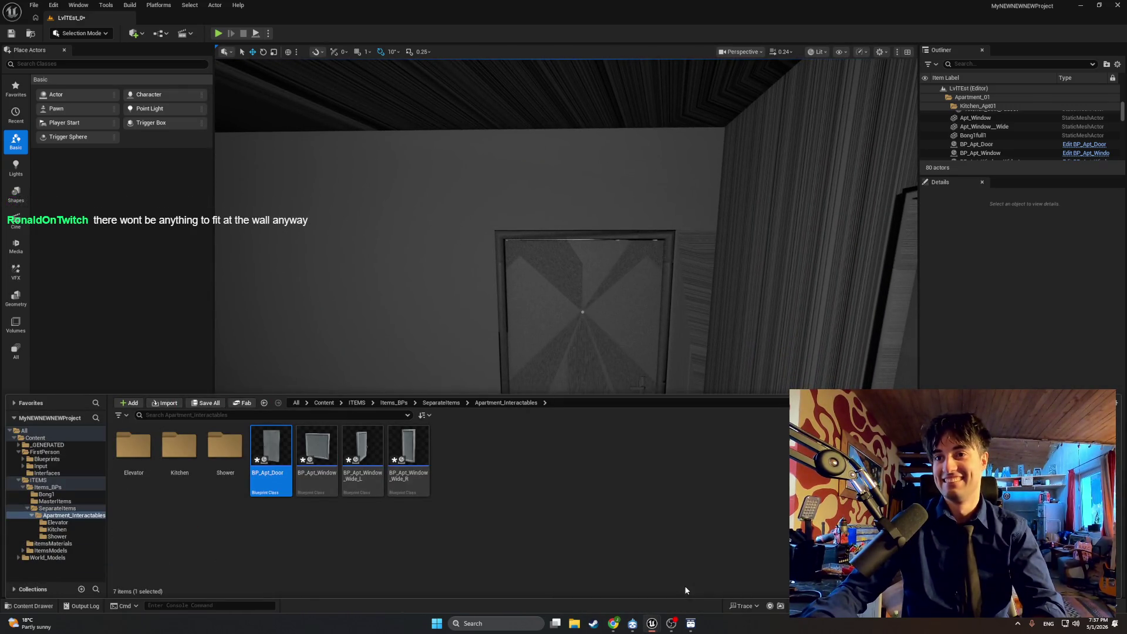
key(alt+Tab)
mouse_move(565, 285)
mouse_down()
mouse_move(560, 263)
mouse_move(580, 273)
mouse_up()
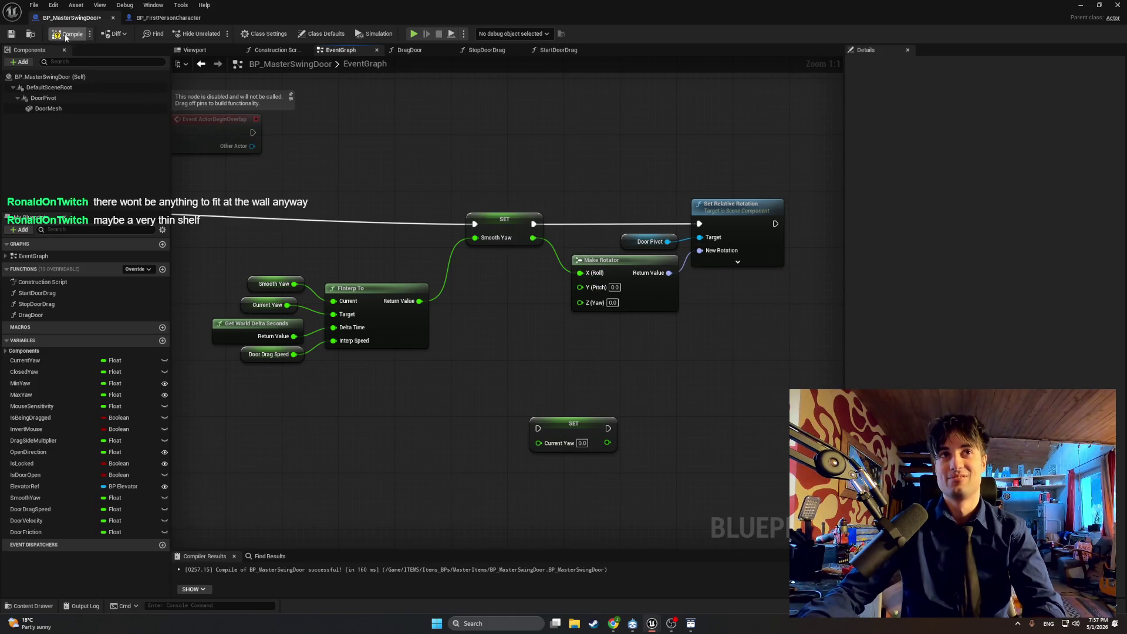
Step: In the running game, open the door with E, then stop the session
click(1080, 6)
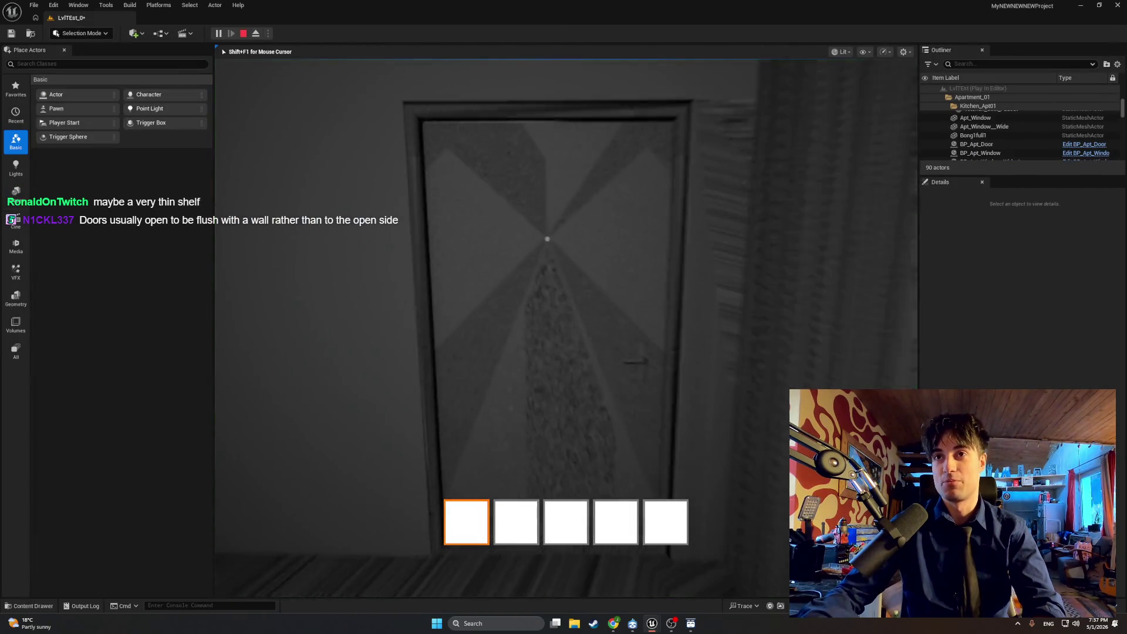
key(e)
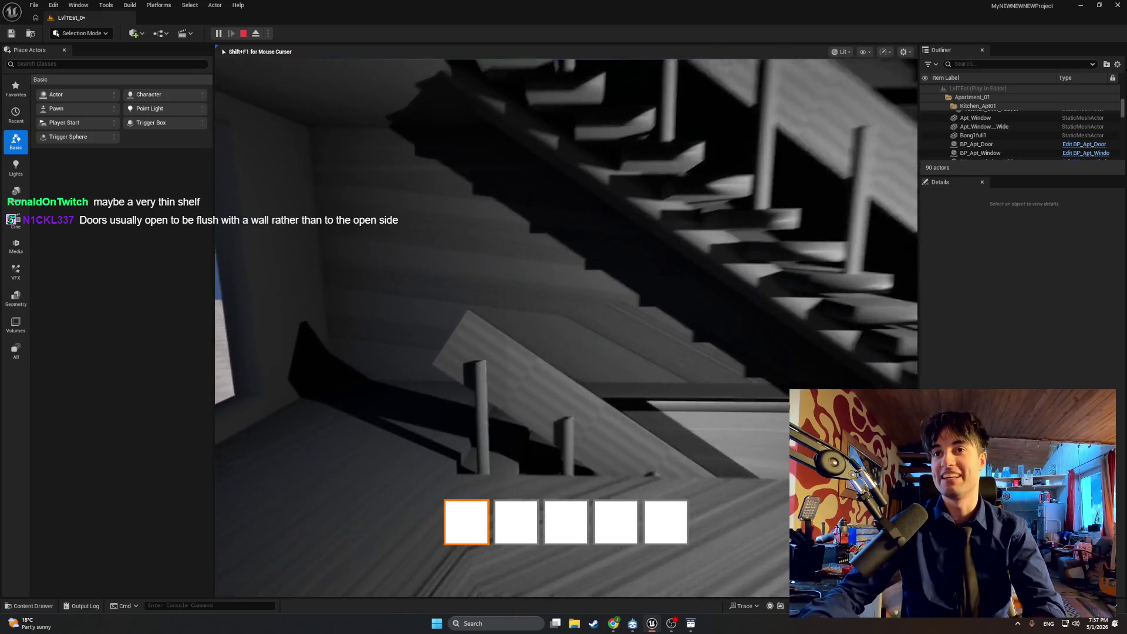
key(Escape)
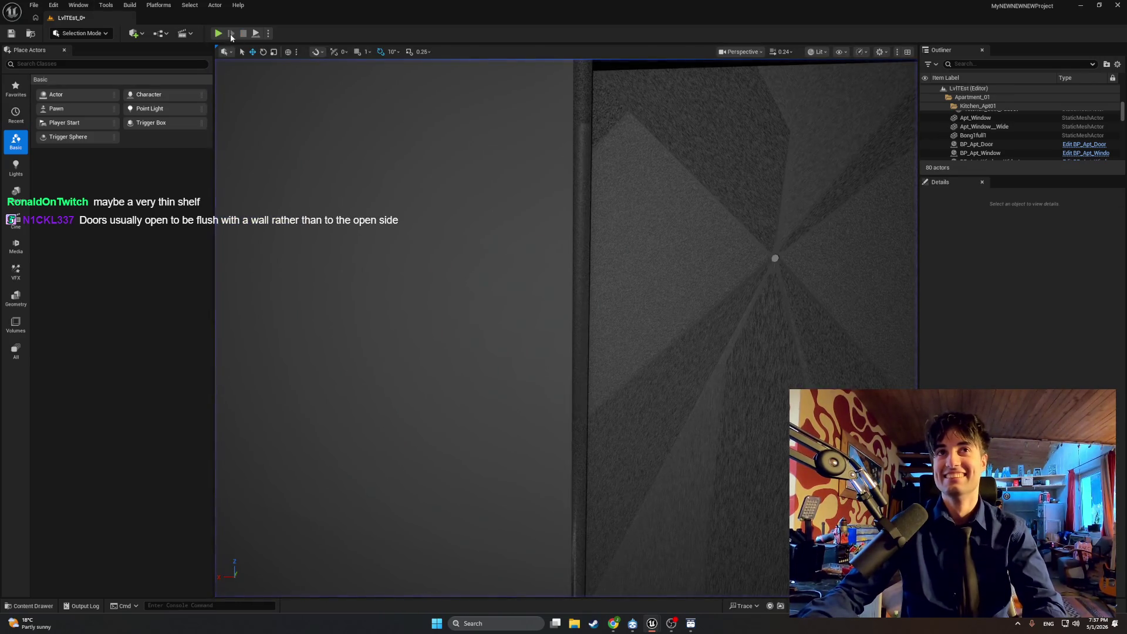
Step: Start a new play session, open the apartment door and walk to the locked hallway door
key(alt+p)
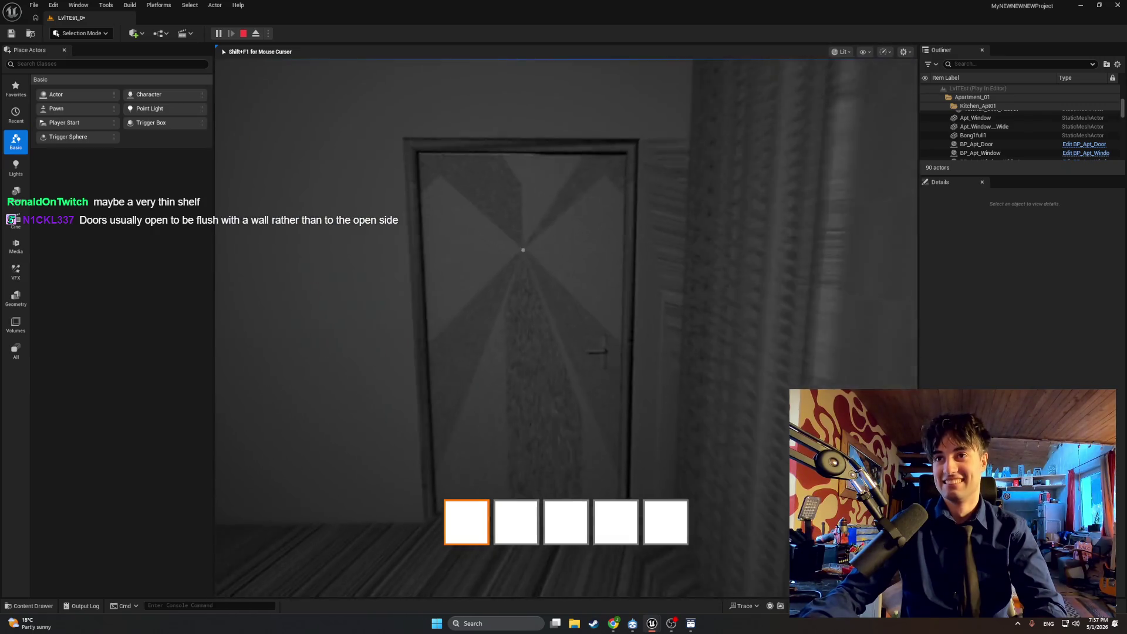
key(e)
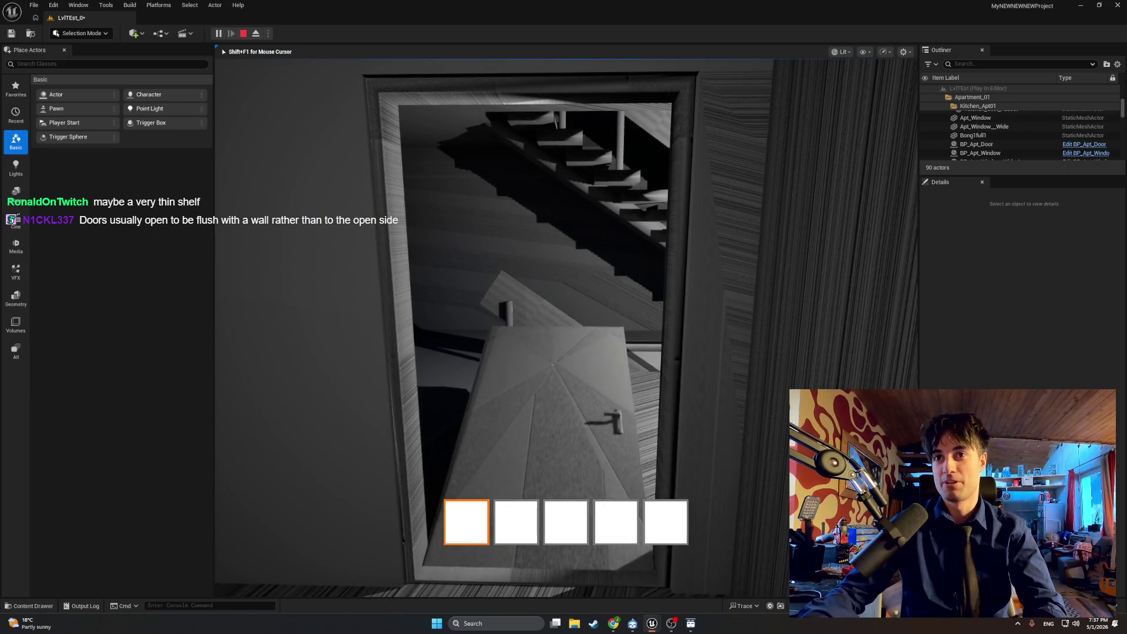
key(w)
key(w)
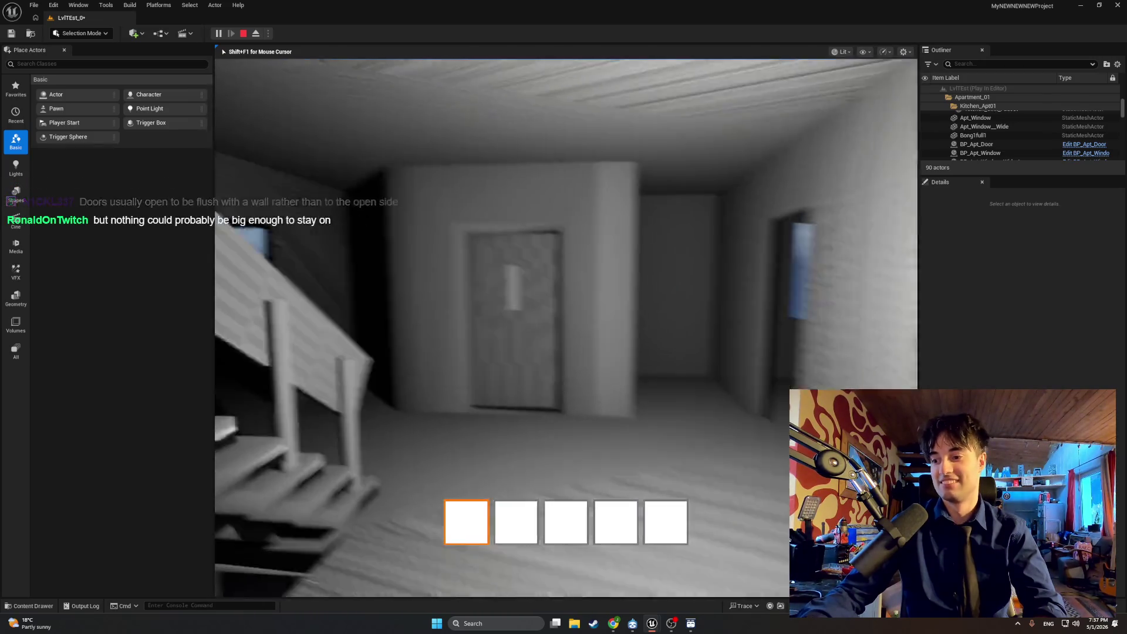
key(w)
key(e)
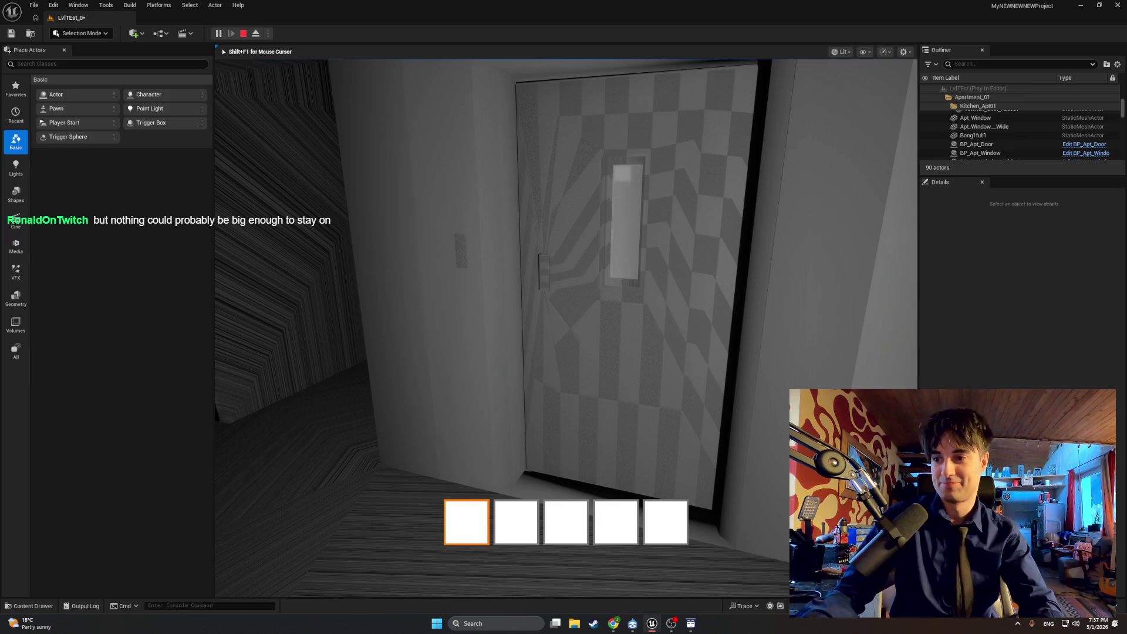
key(w)
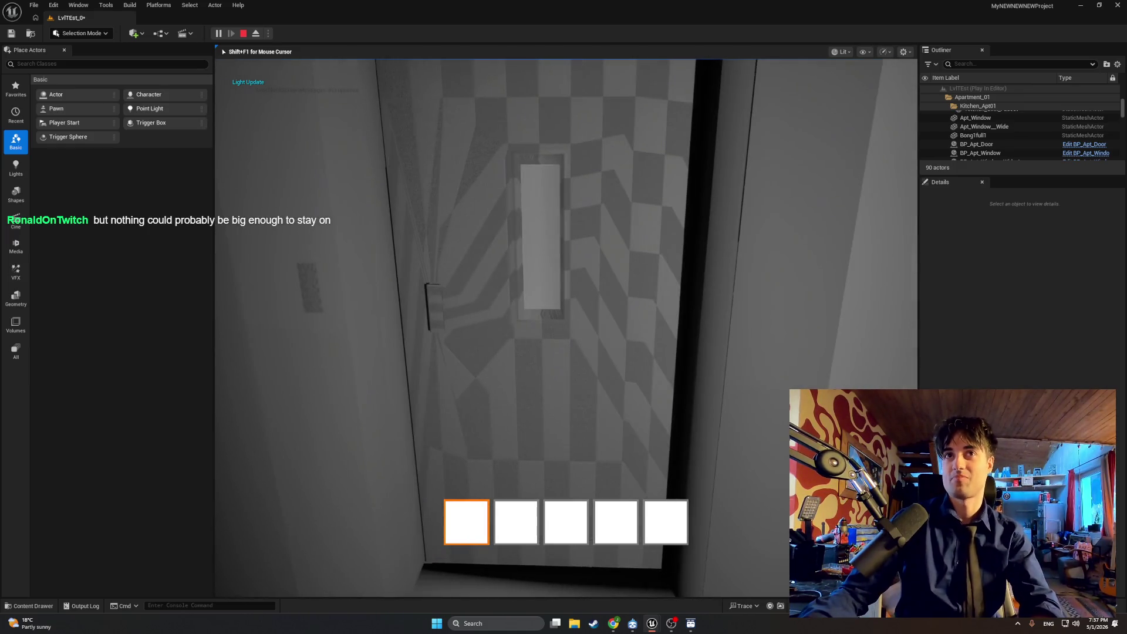
key(w)
Step: Swing the doors toward the stairwell open, stop playing, and bring BP_MasterSwingDoor back
key(e)
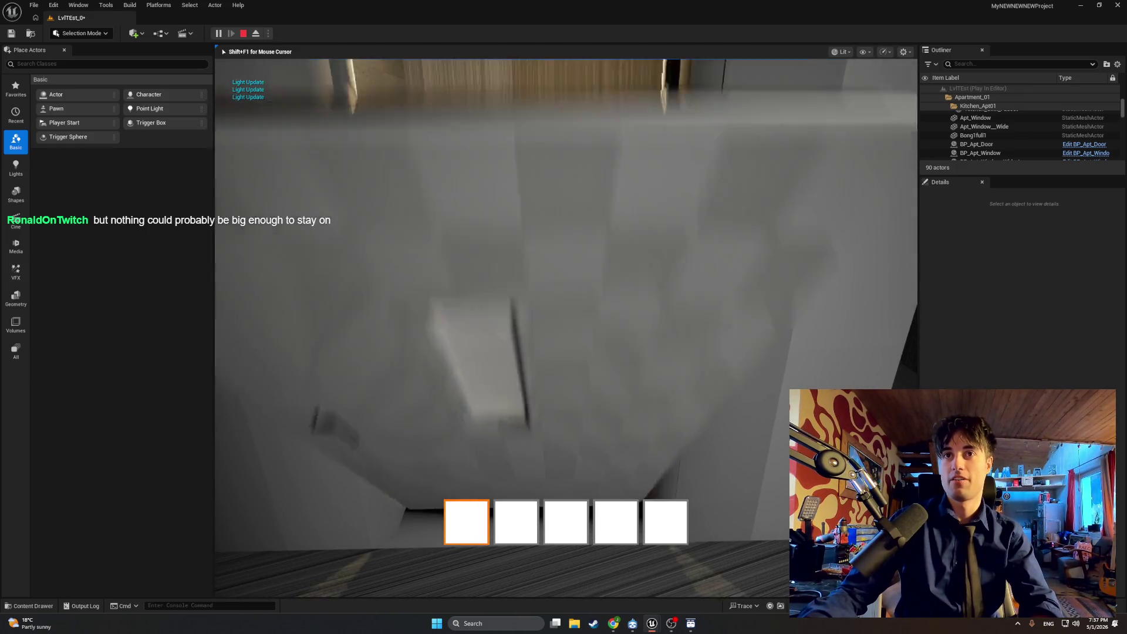
key(w)
key(w)
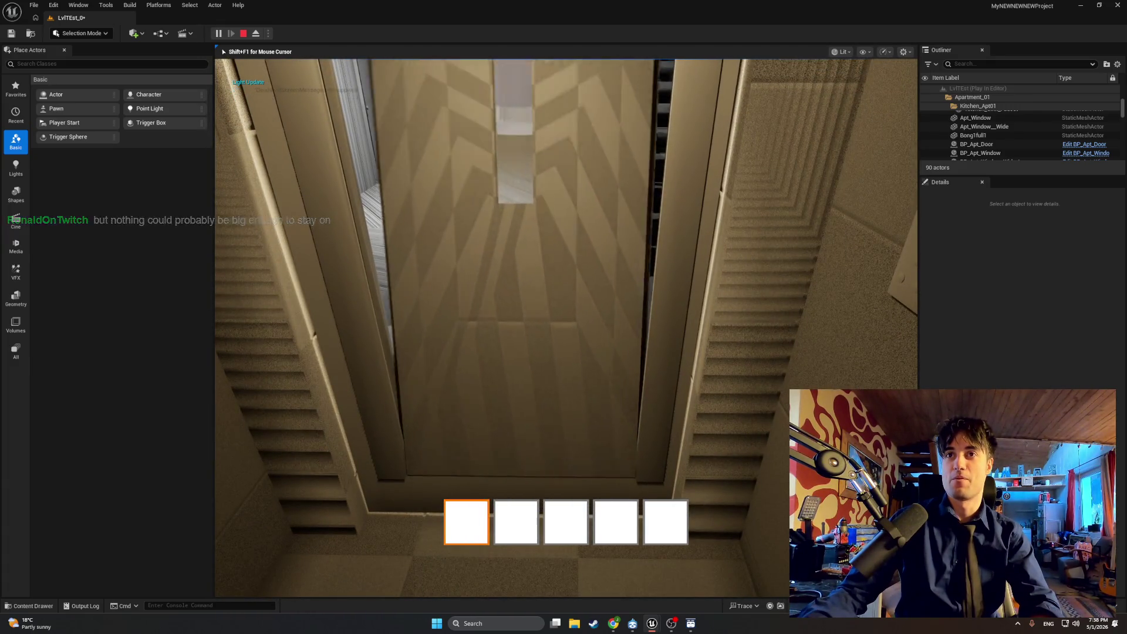
key(w)
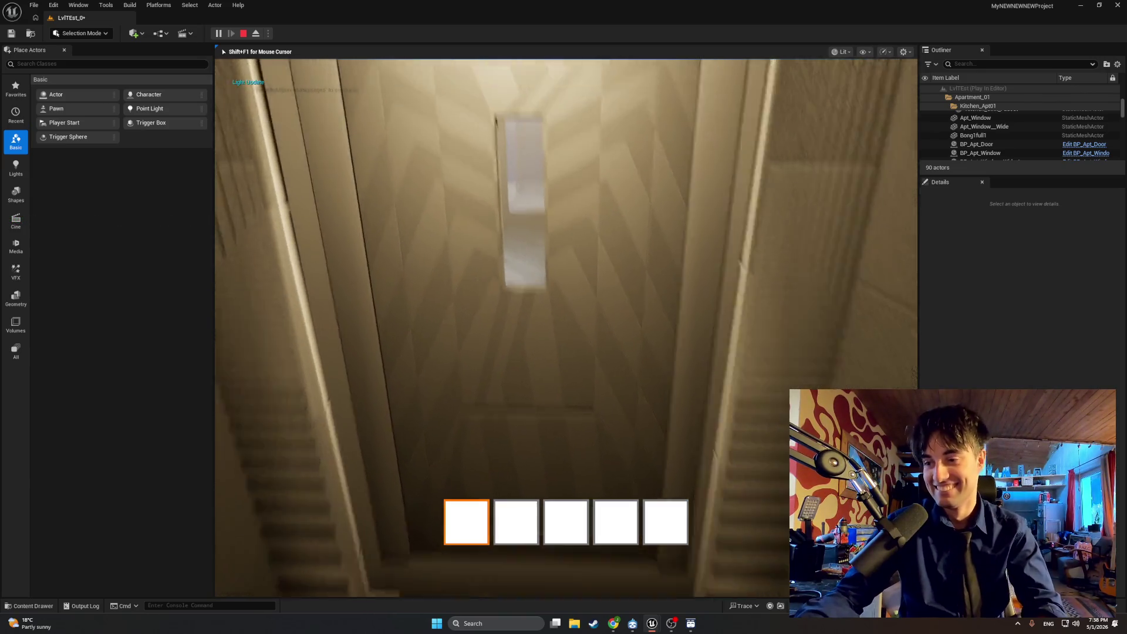
key(e)
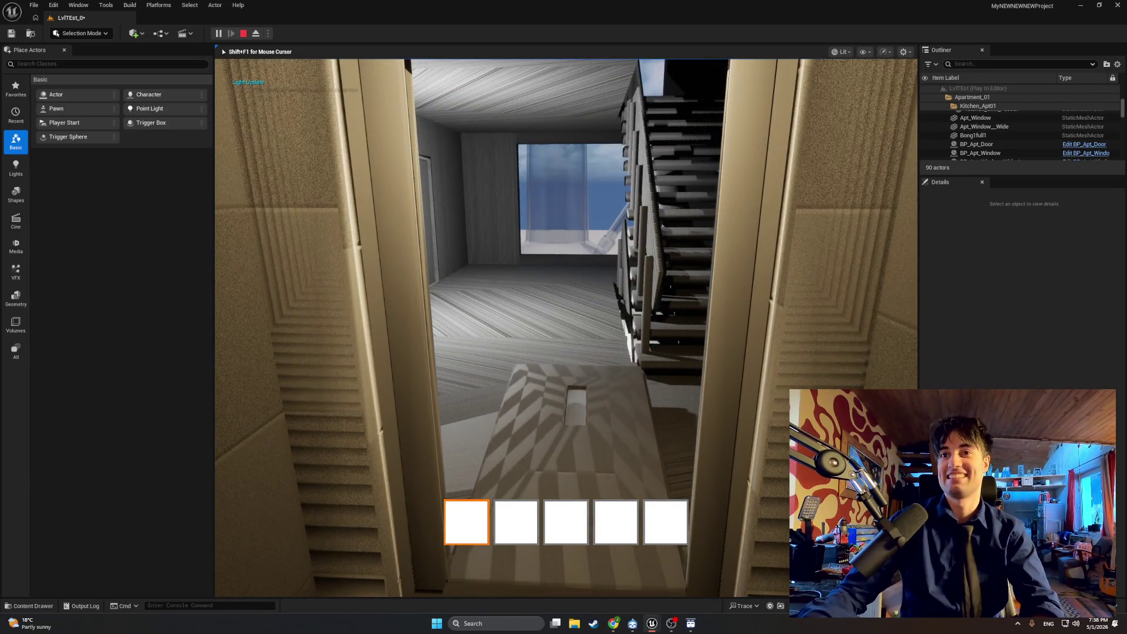
key(w)
key(w)
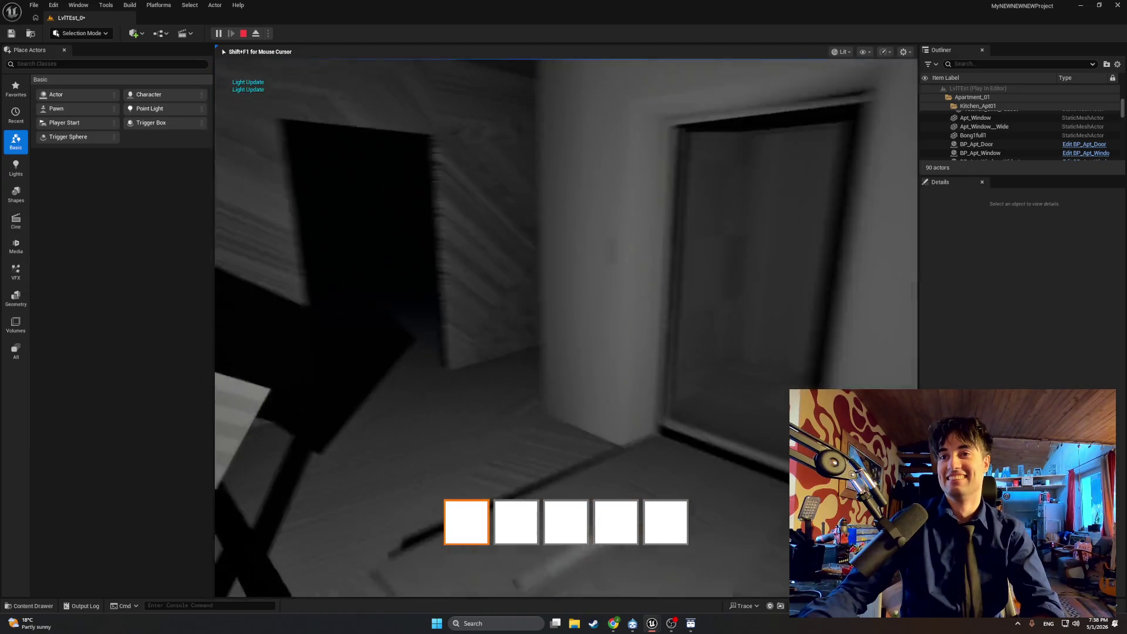
key(w)
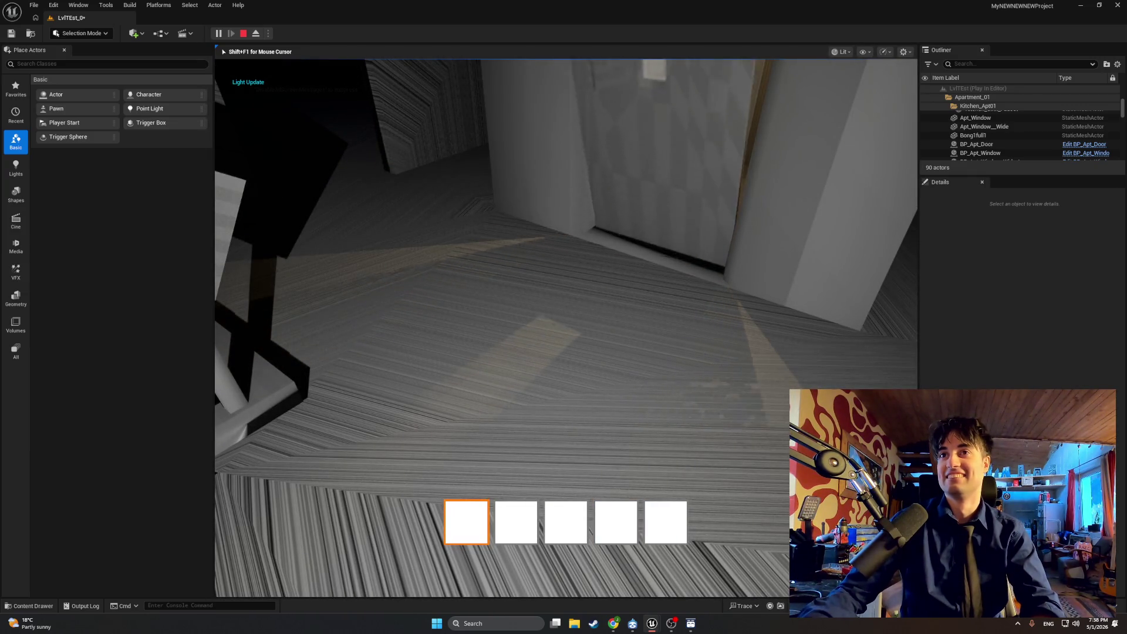
key(s)
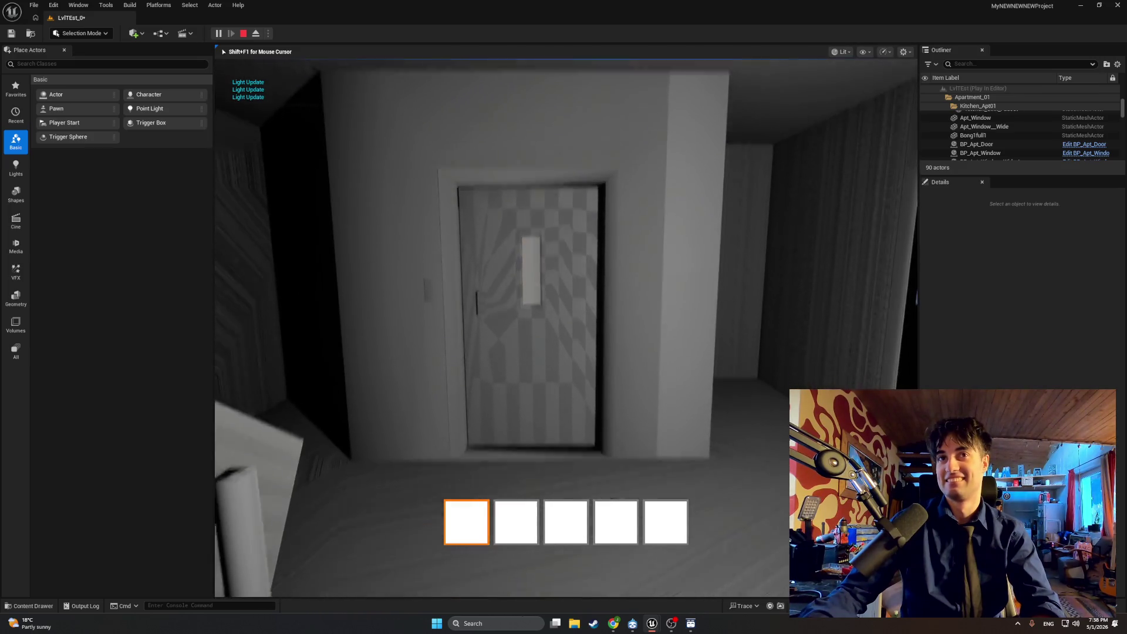
key(Escape)
key(ctrl+space)
mouse_move(651, 623)
click(677, 586)
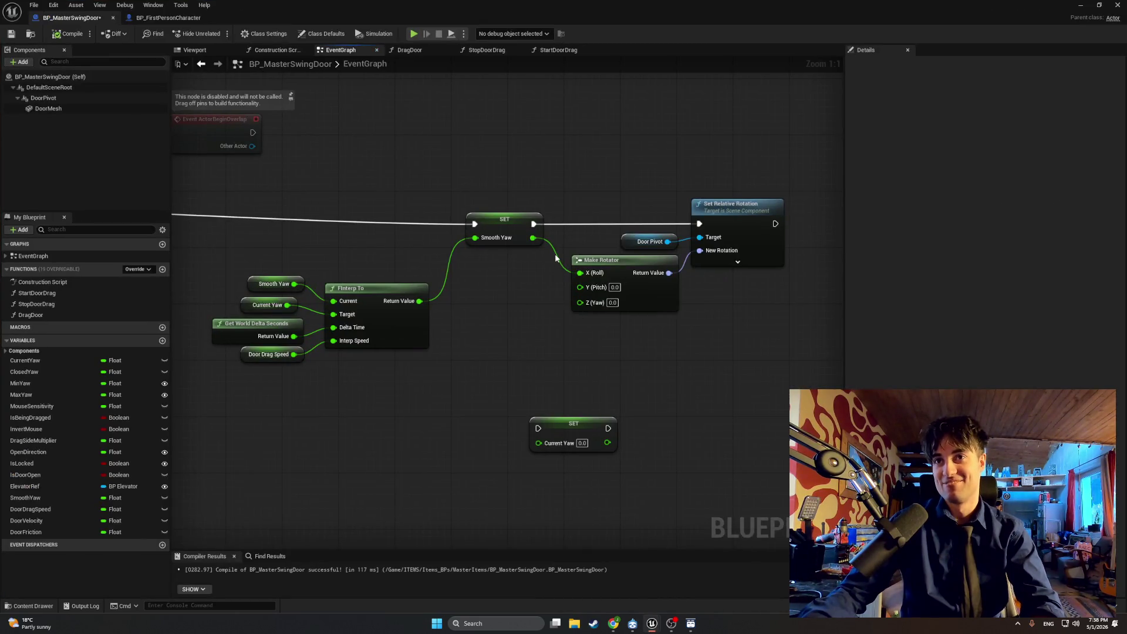
Step: Wire Smooth Yaw to Z (Yaw) and compile, then reroute it to X (Roll) and return to the level
drag(533, 237, 579, 305)
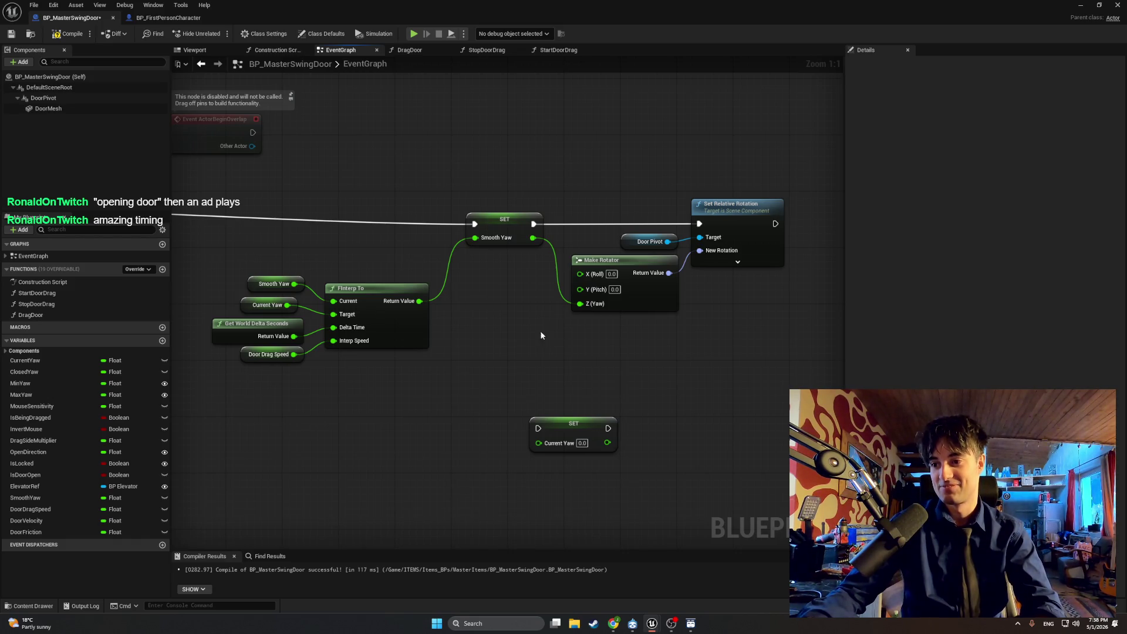
click(68, 34)
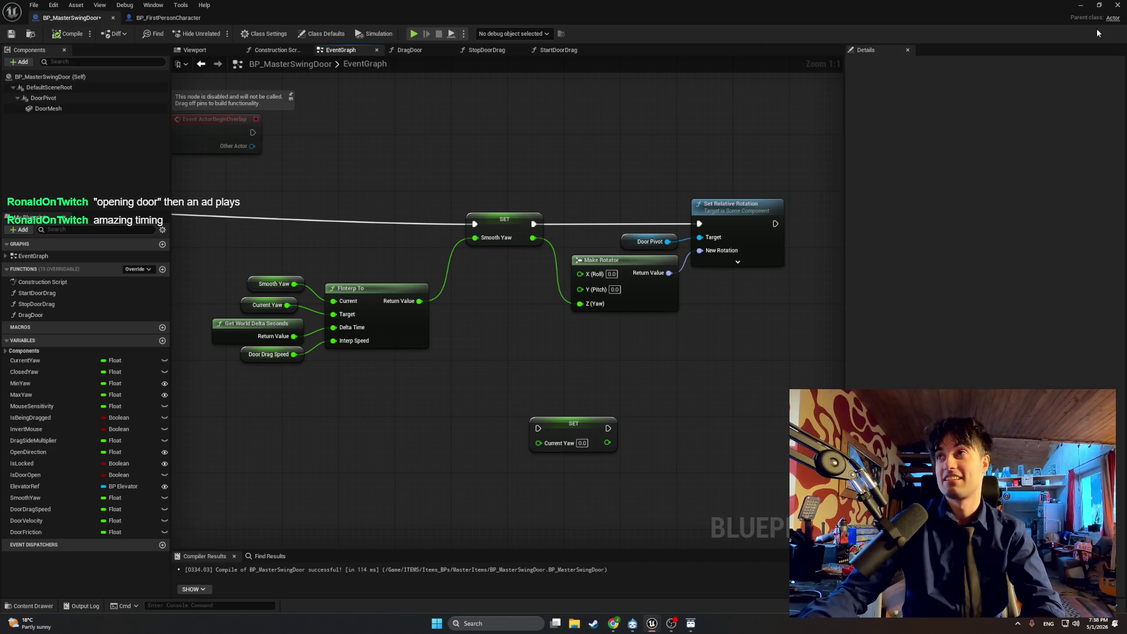
ctrl+drag(580, 303, 580, 273)
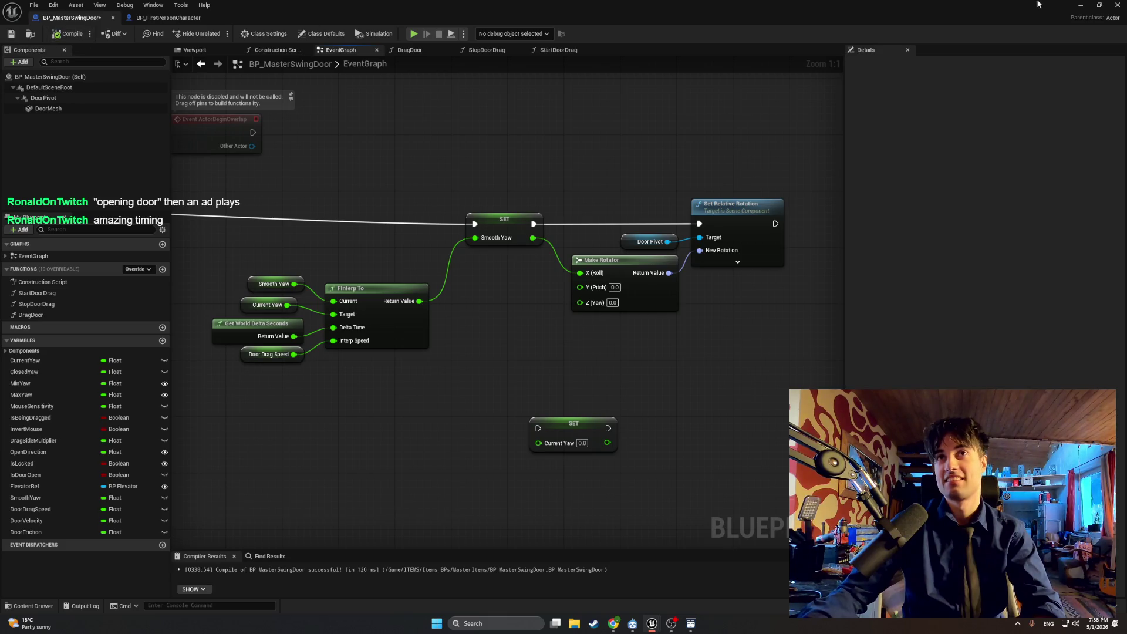
click(1081, 5)
Step: Start playing, open the room door, walk the hallway, and swing the apartment door open
click(218, 33)
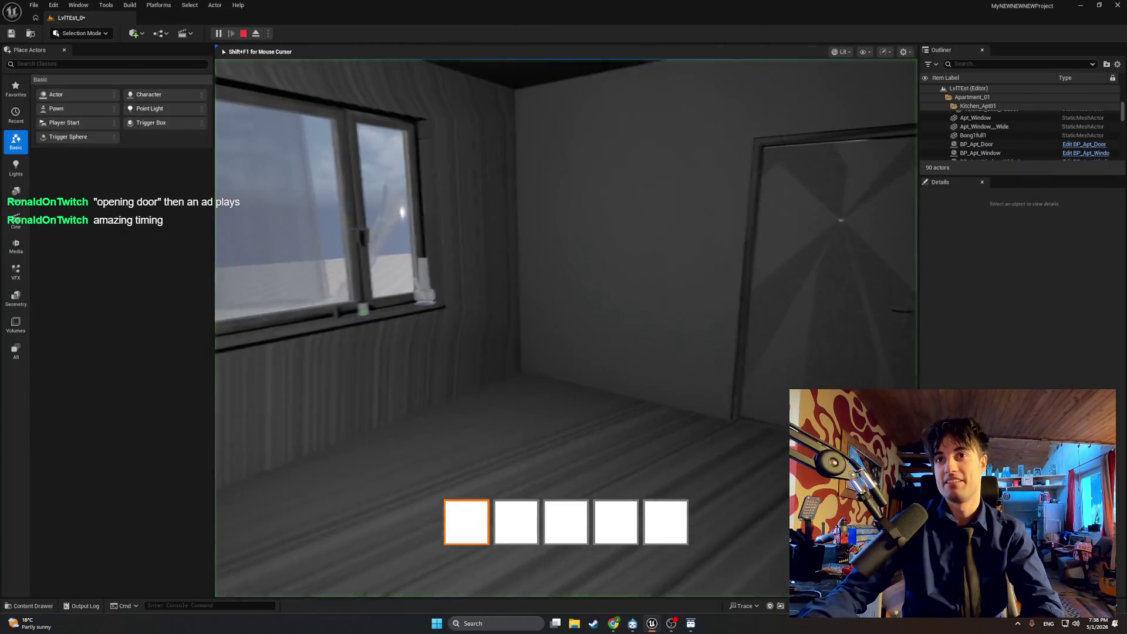
key(e)
key(w)
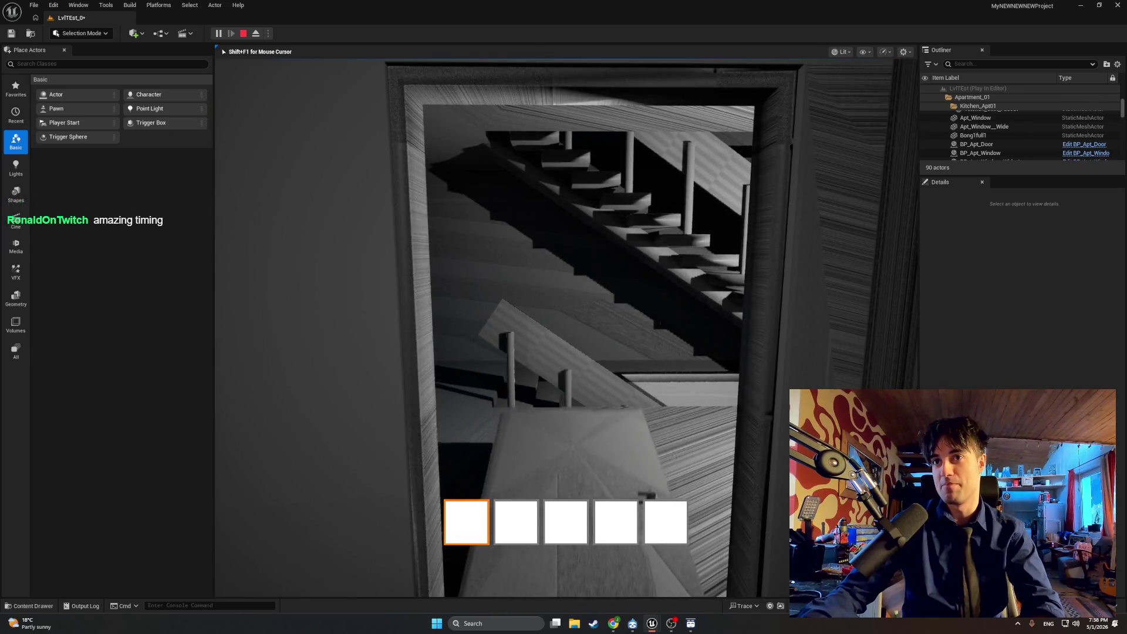
key(w)
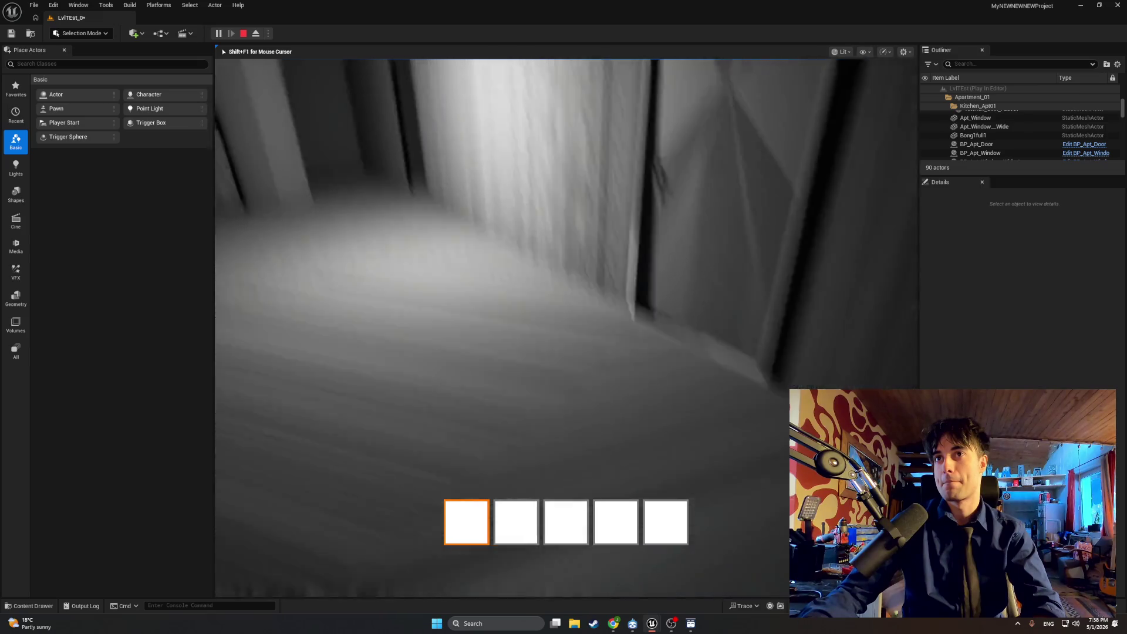
key(w)
key(e)
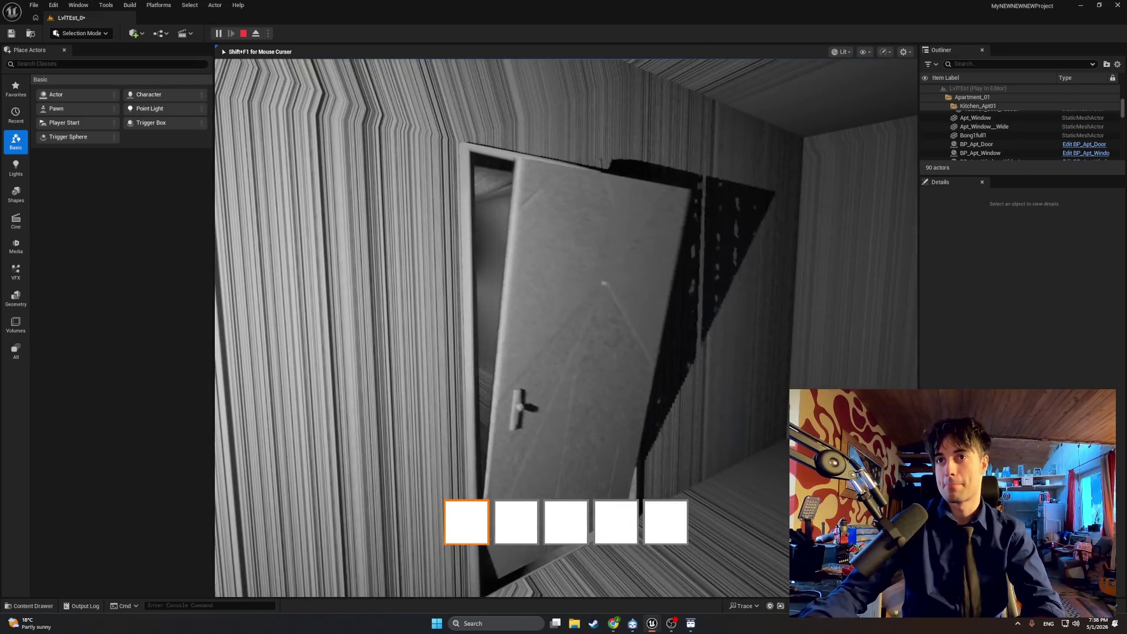
key(w)
key(w)
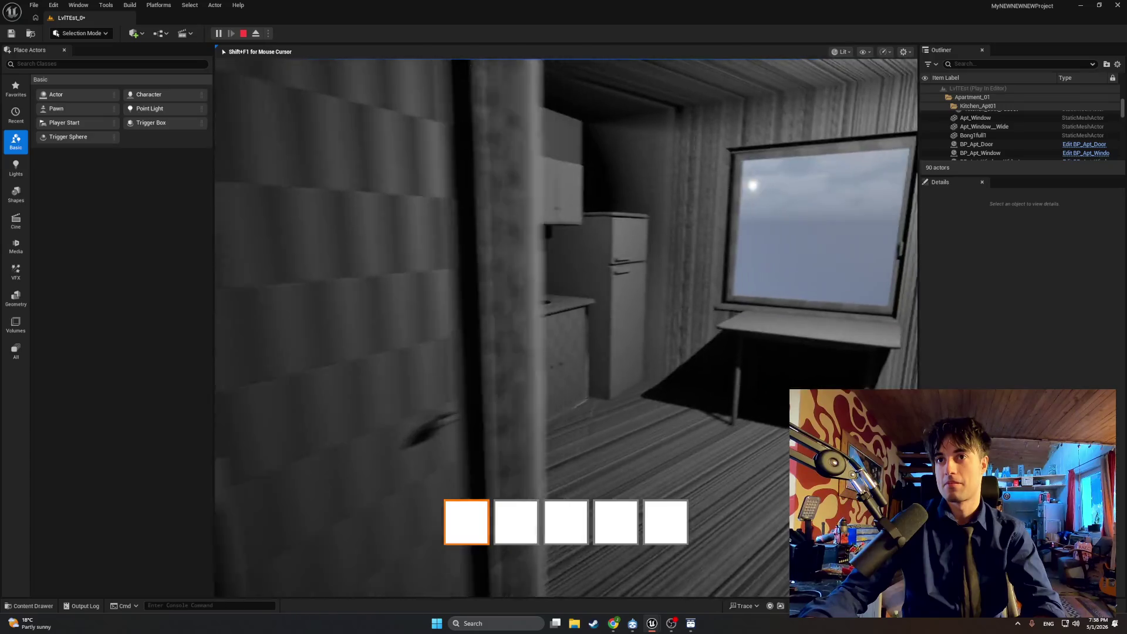
Step: Open the lower fridge and upper freezer doors, then tilt the window sash open
key(e)
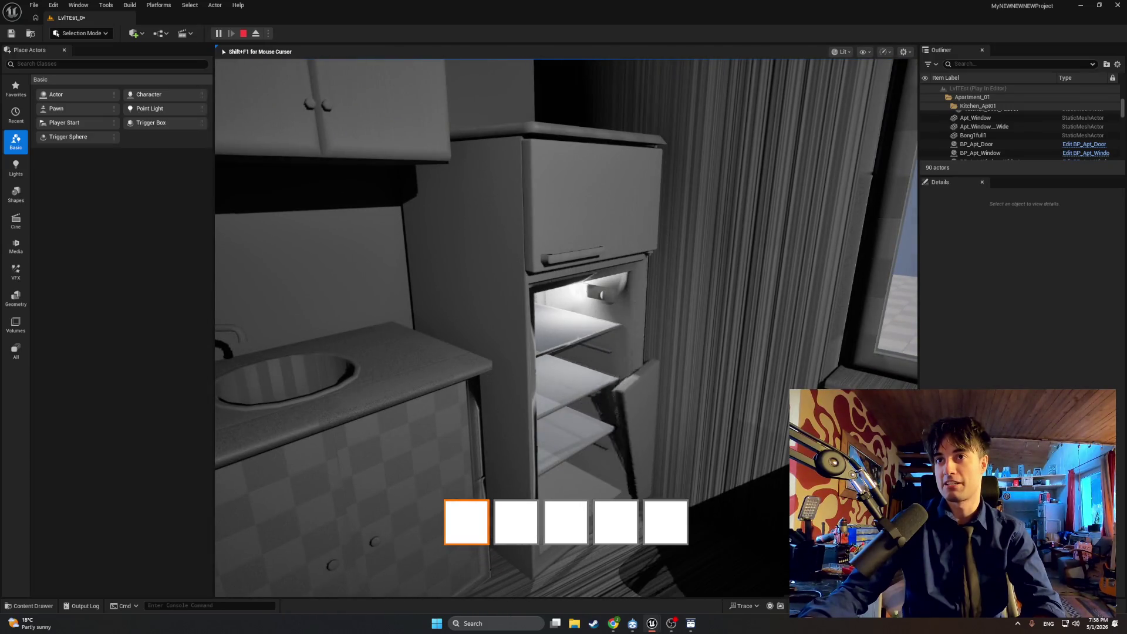
key(w)
key(e)
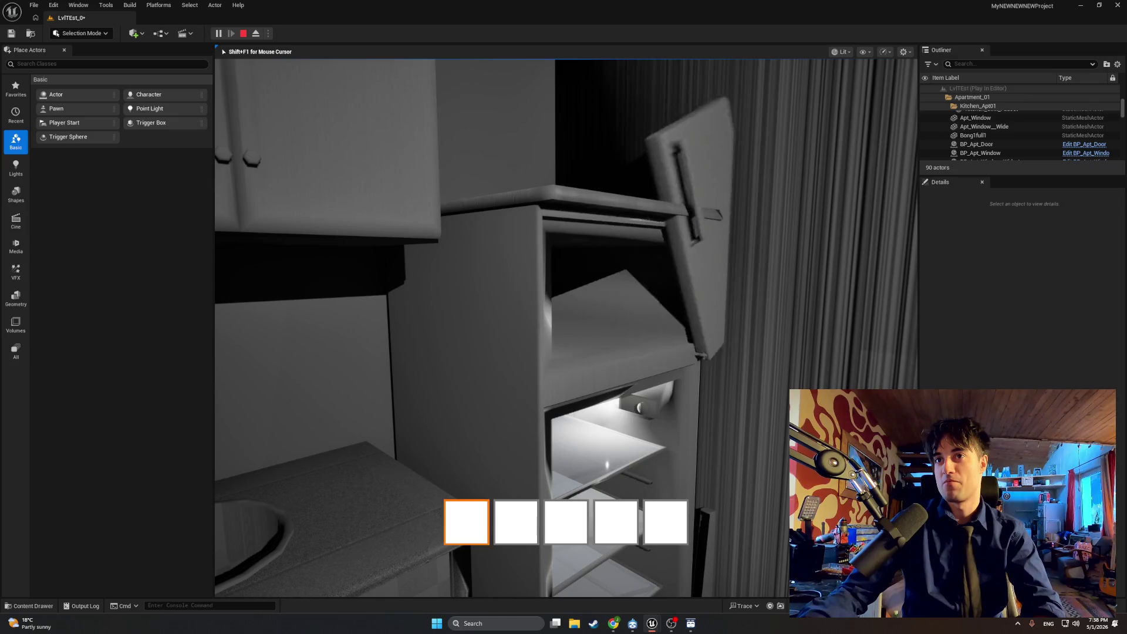
mouse_move(564, 317)
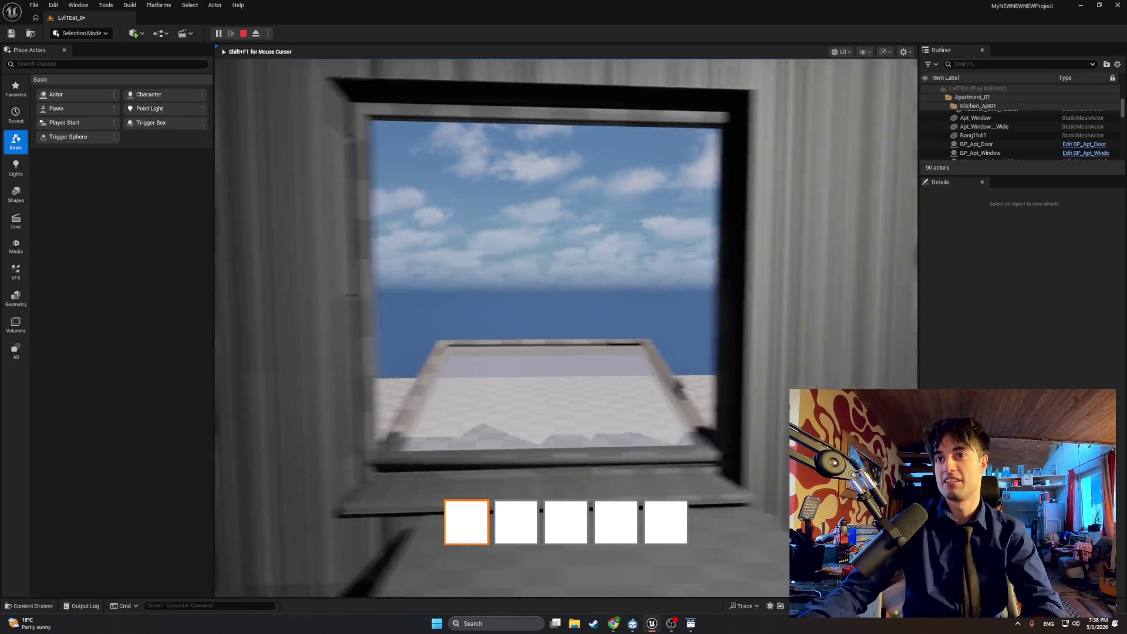
key(e)
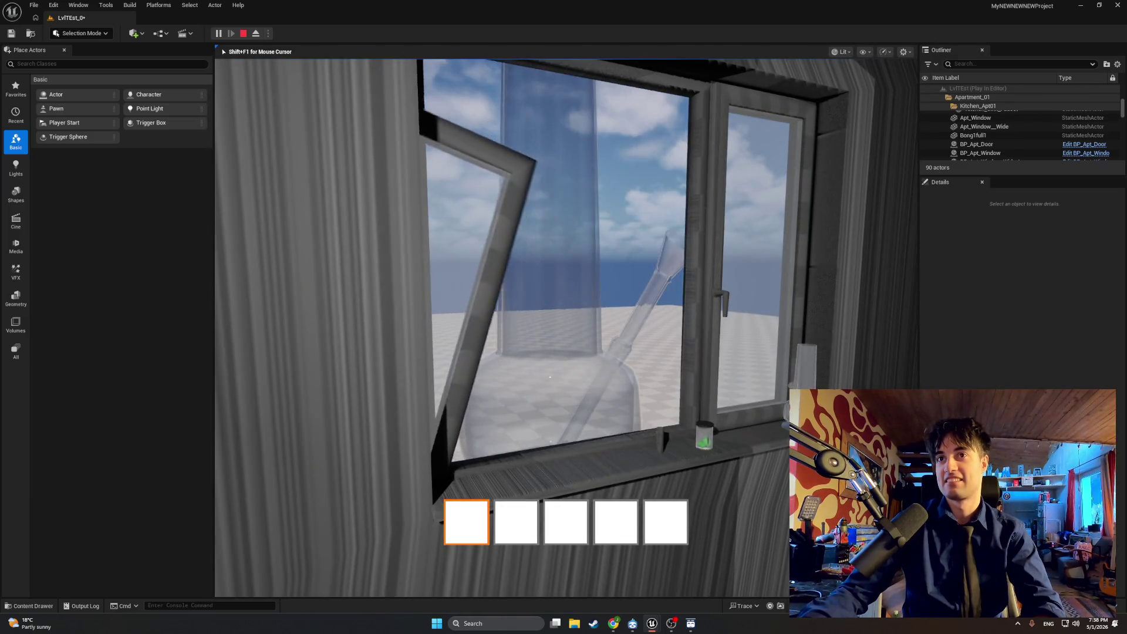
key(w)
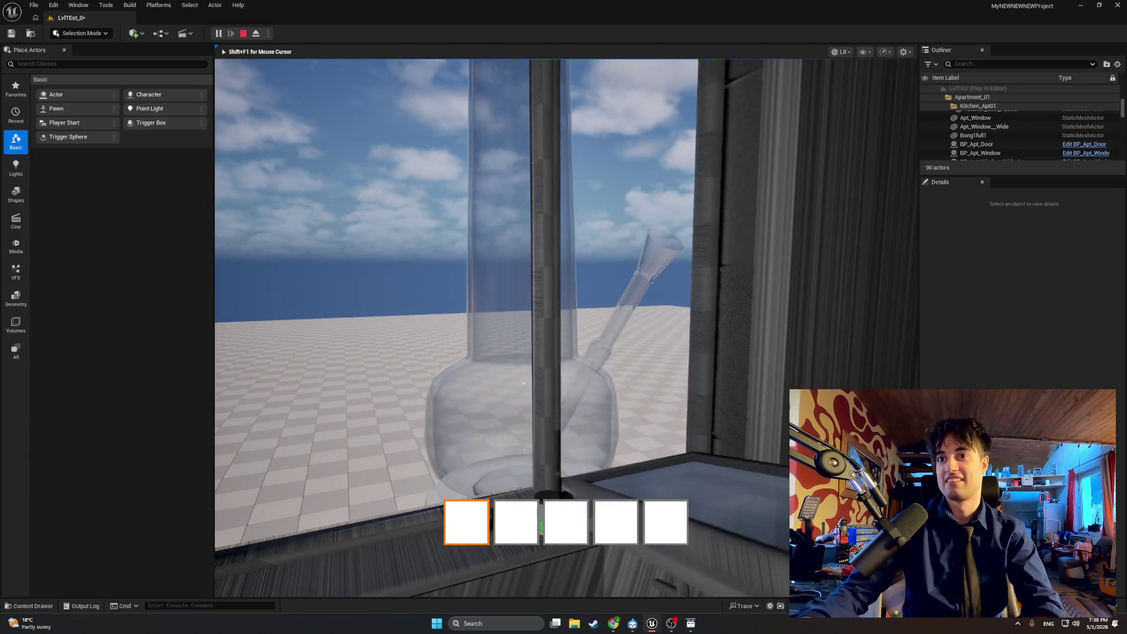
key(e)
key(s)
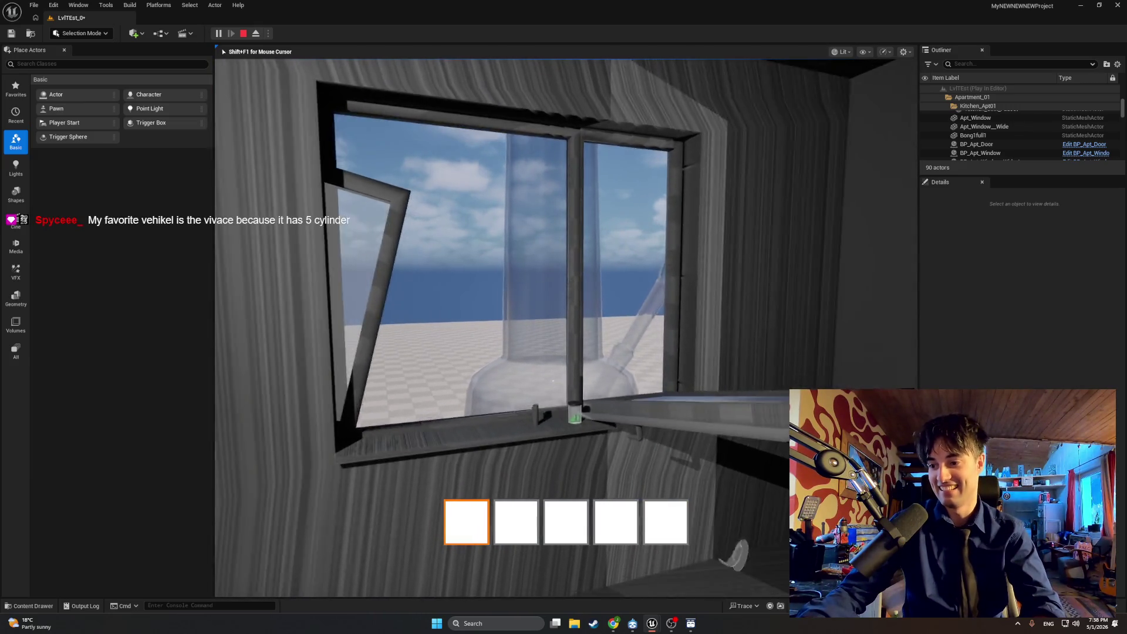
Step: Move along the sink counter, swing a wall-cabinet door open, and inspect the open drawers
key(s)
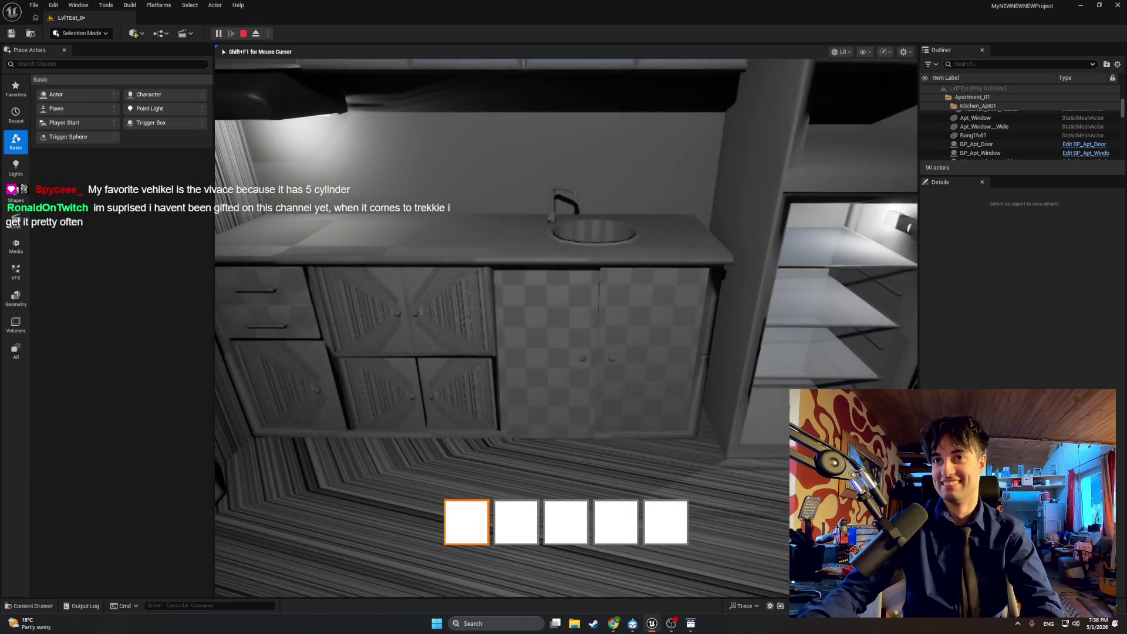
key(d)
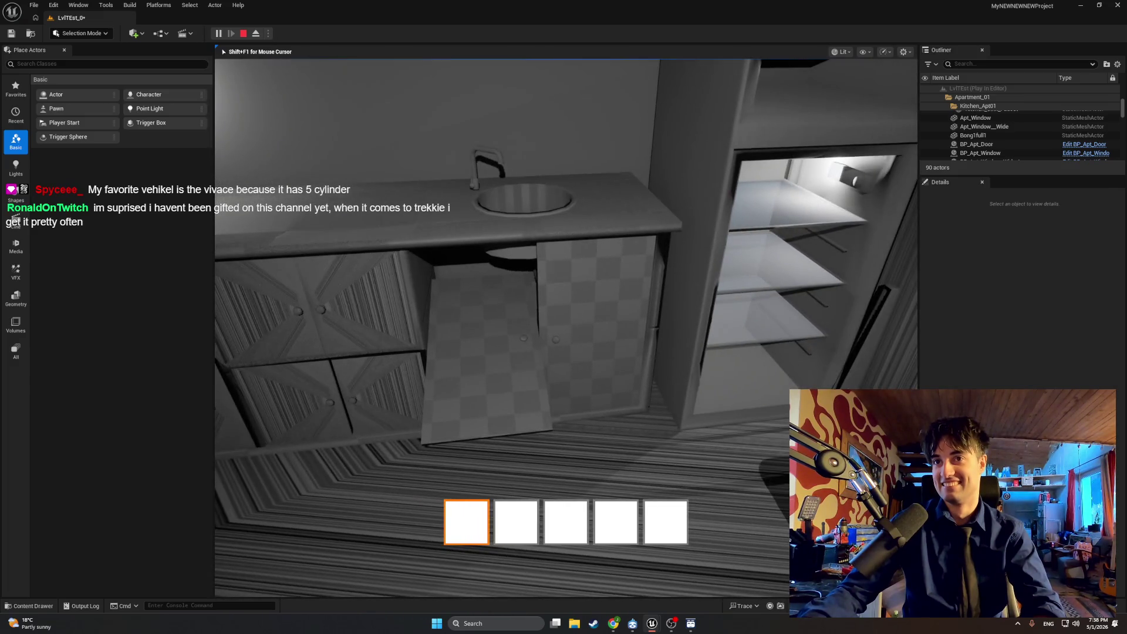
key(a)
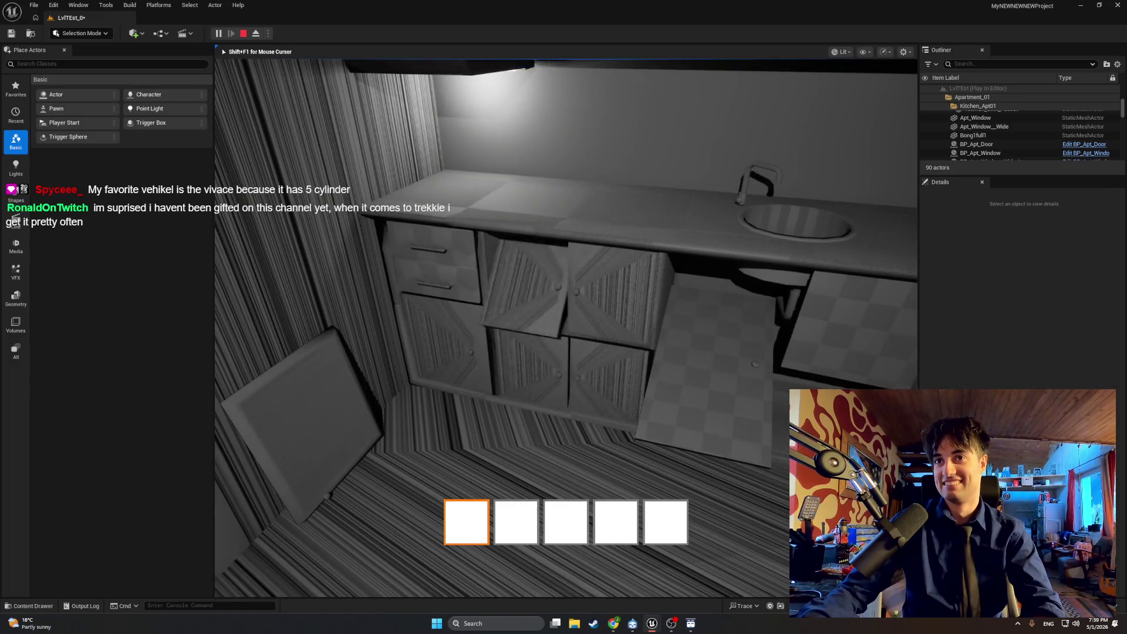
key(d)
key(a)
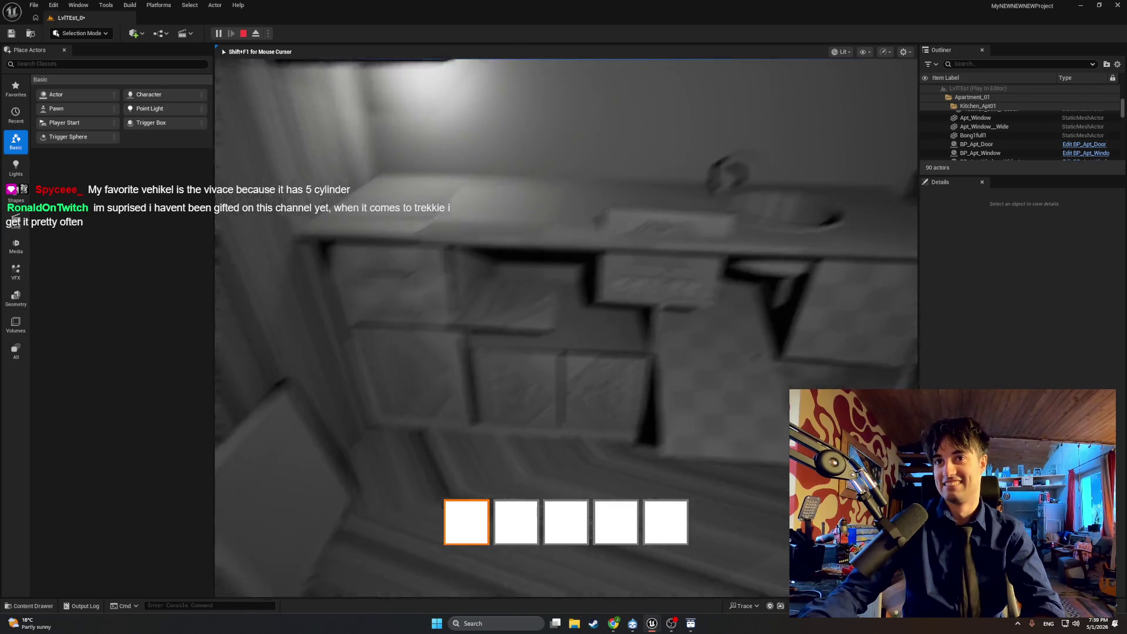
key(d)
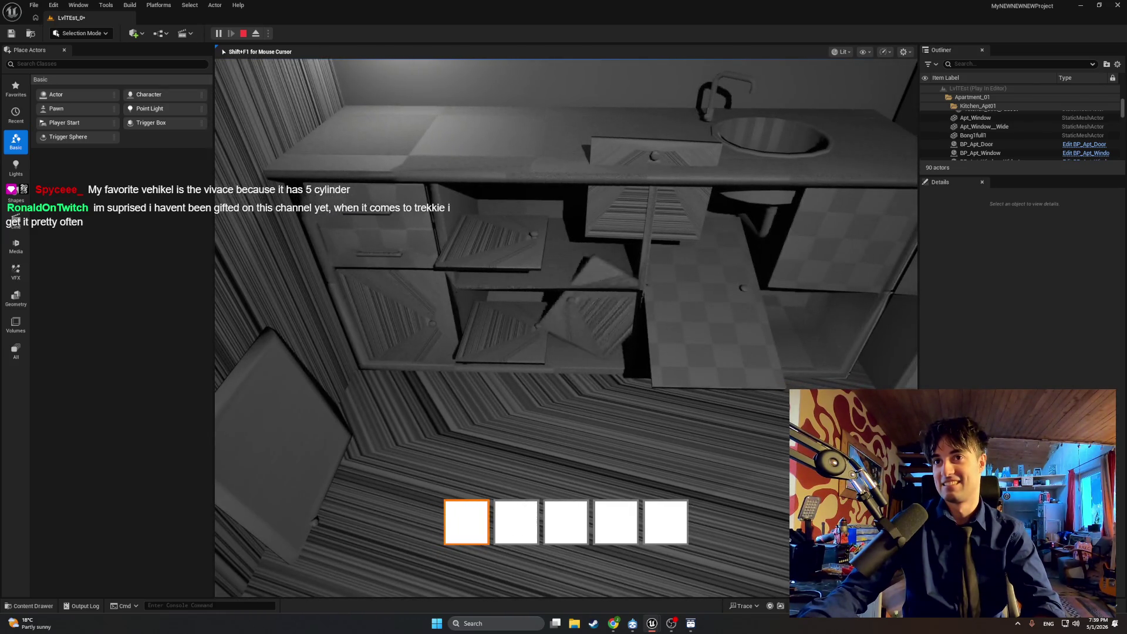
key(a)
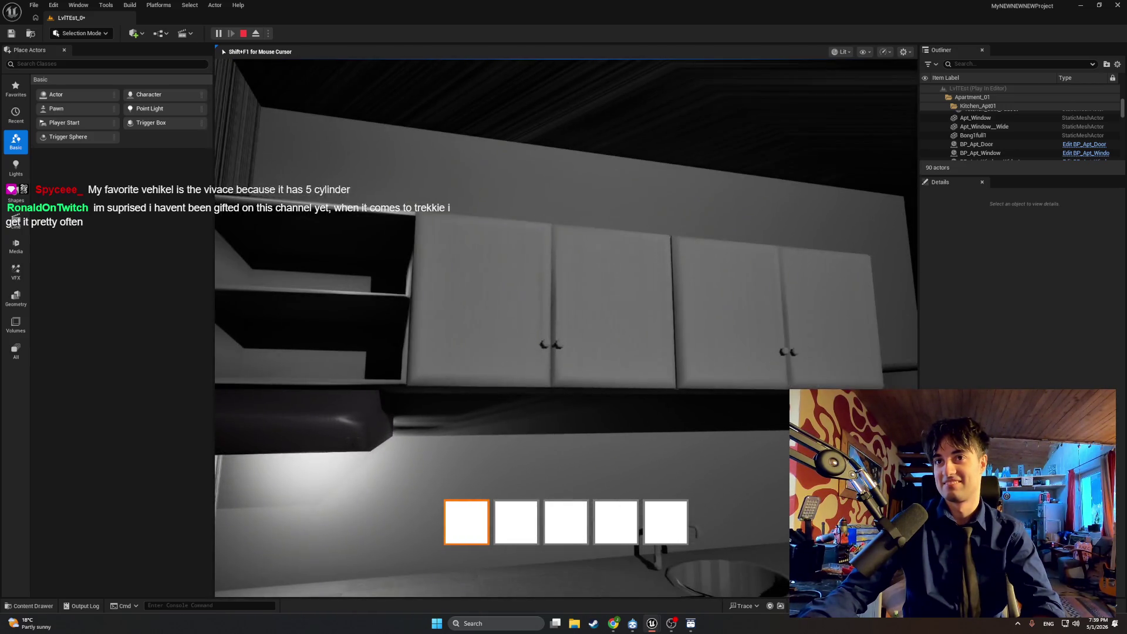
key(e)
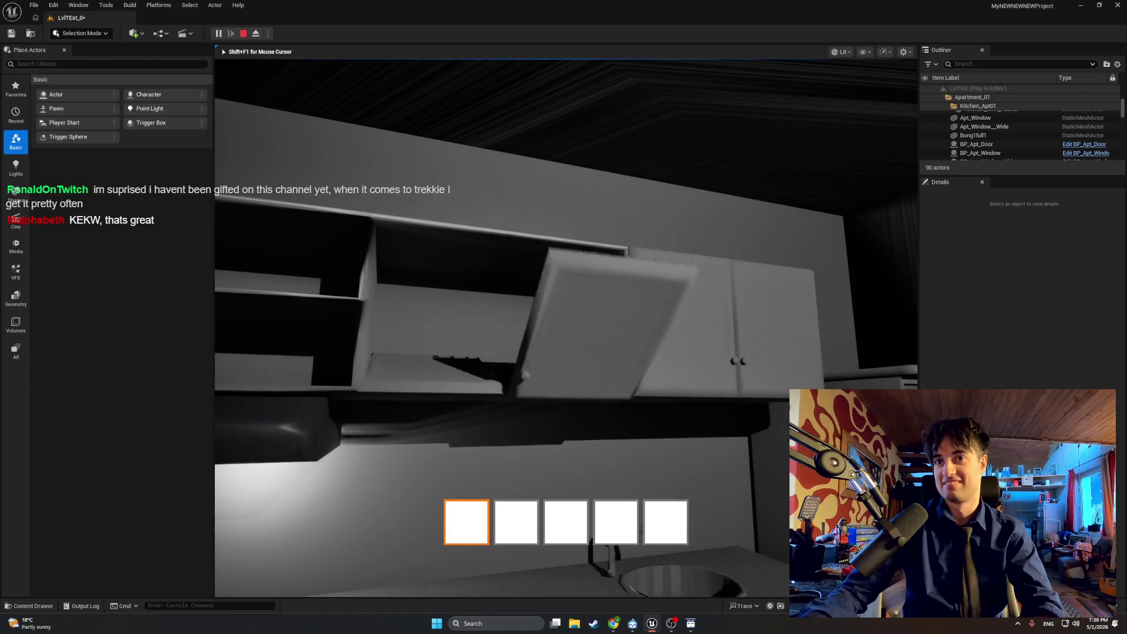
key(w)
key(w)
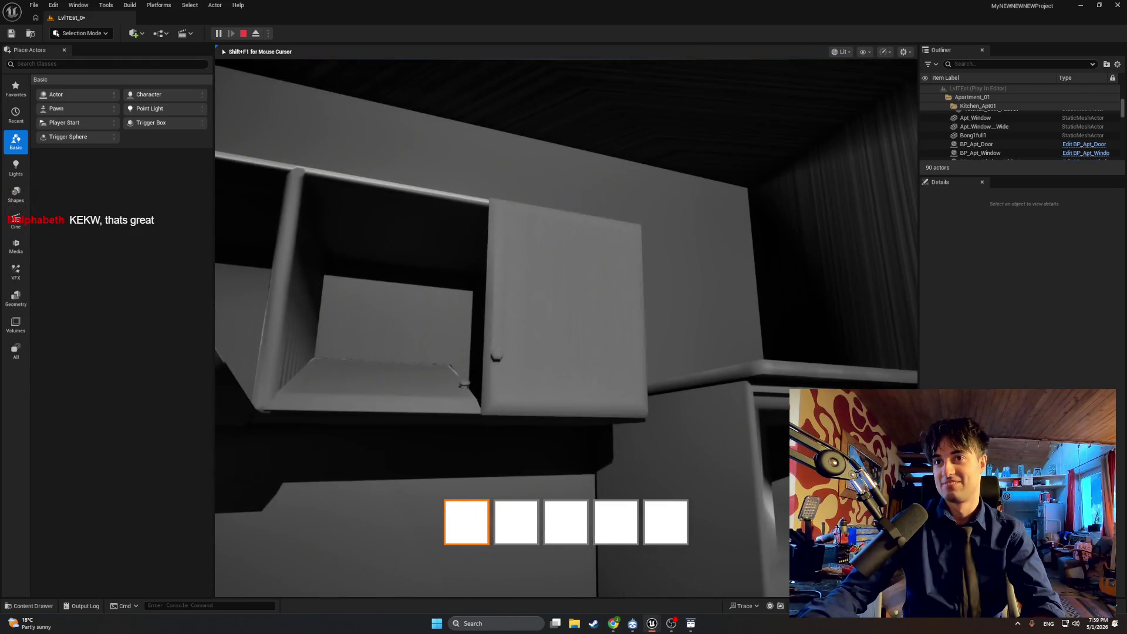
key(s)
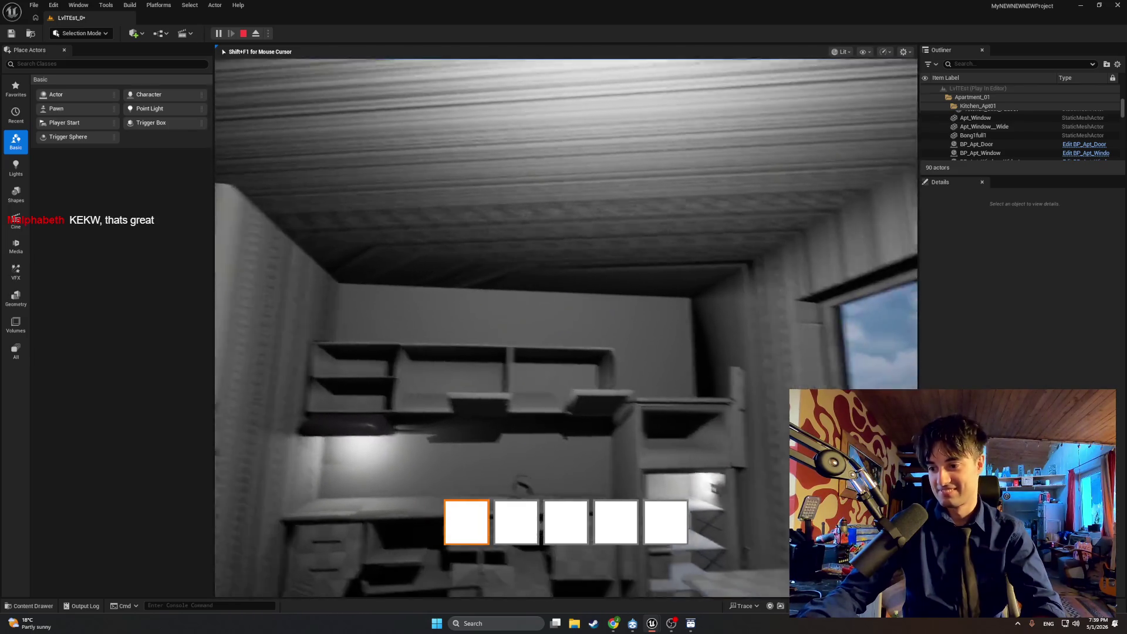
key(w)
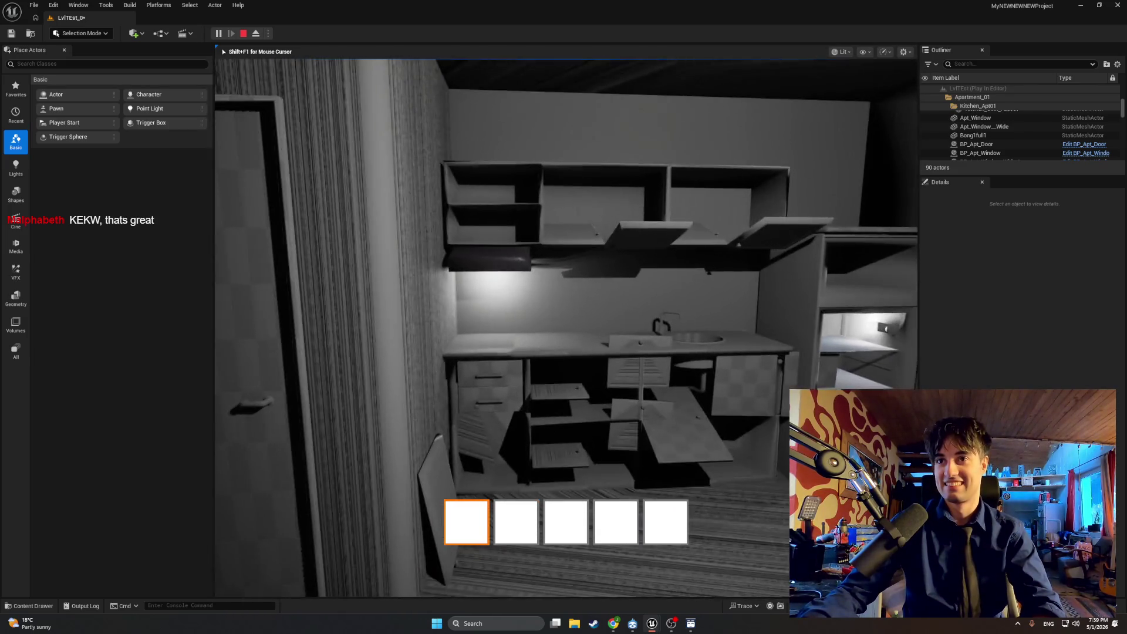
key(w)
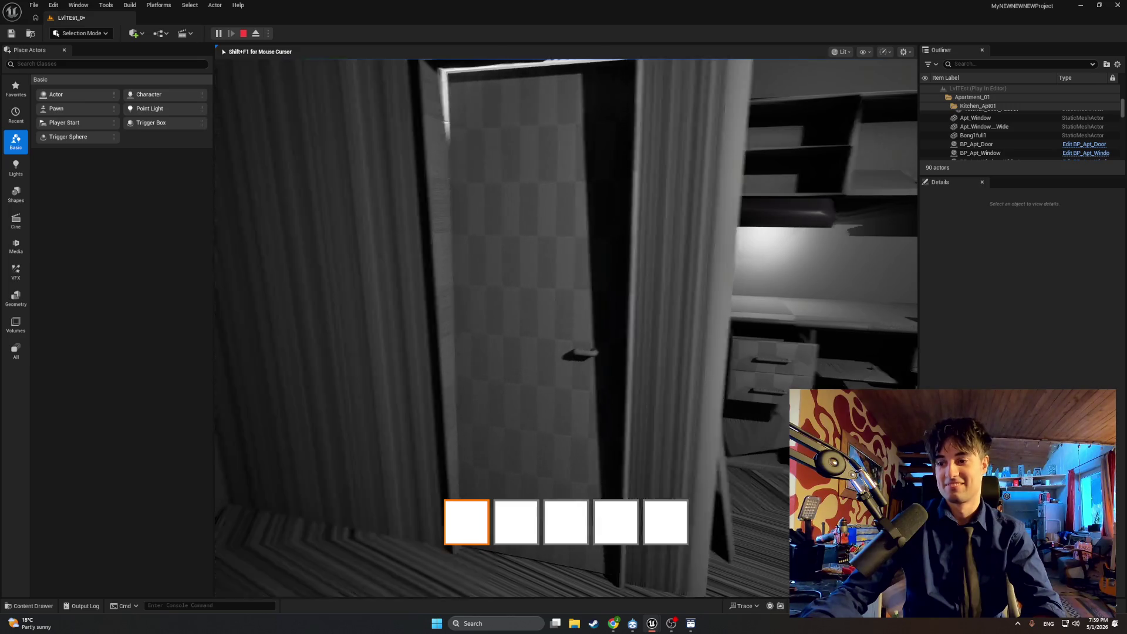
Step: Open the door onto the staircase, try the locked door, then stop playing and view the kitchen
key(w)
key(e)
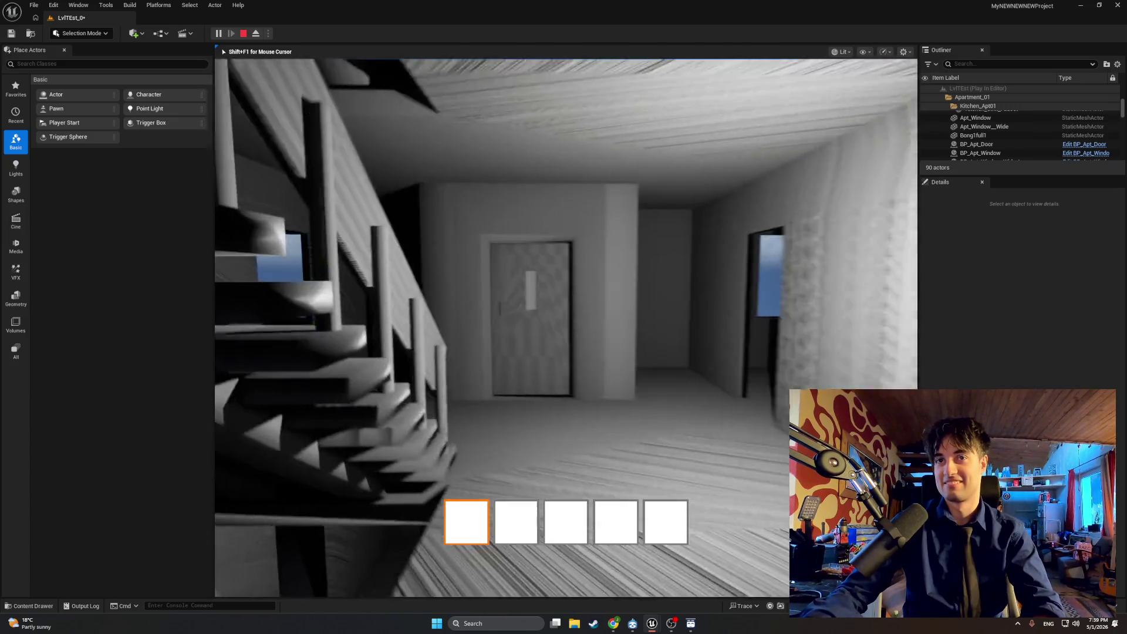
key(w)
key(e)
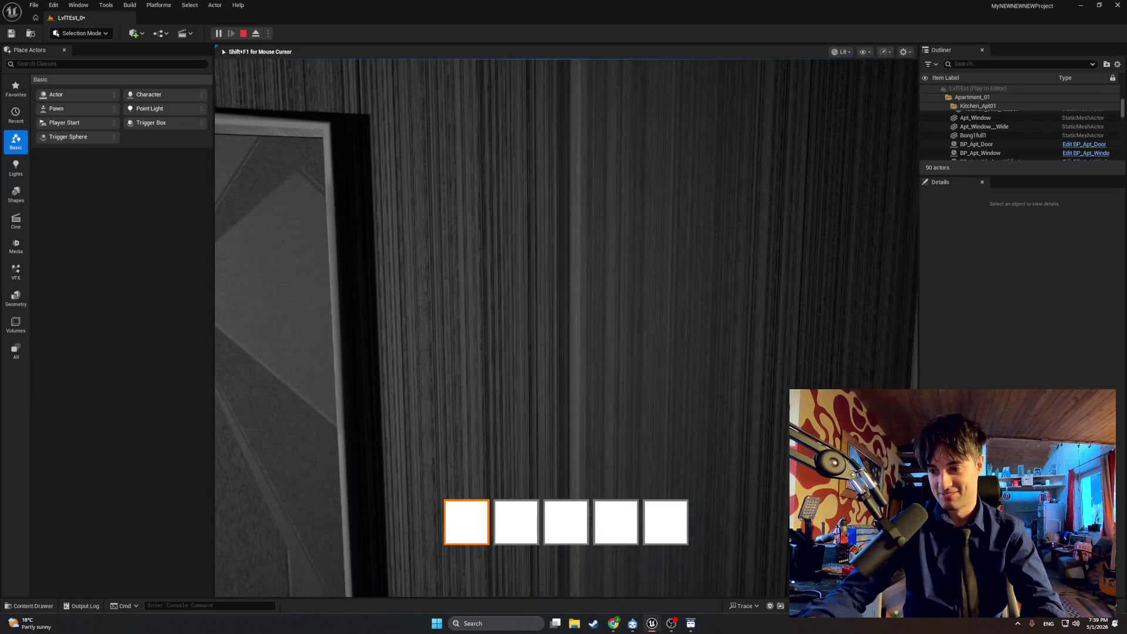
key(Escape)
mouse_move(536, 390)
mouse_down()
mouse_move(528, 411)
mouse_move(423, 399)
mouse_move(375, 387)
mouse_move(361, 364)
mouse_move(564, 387)
mouse_move(458, 393)
mouse_move(393, 390)
mouse_move(529, 391)
mouse_move(573, 375)
mouse_up()
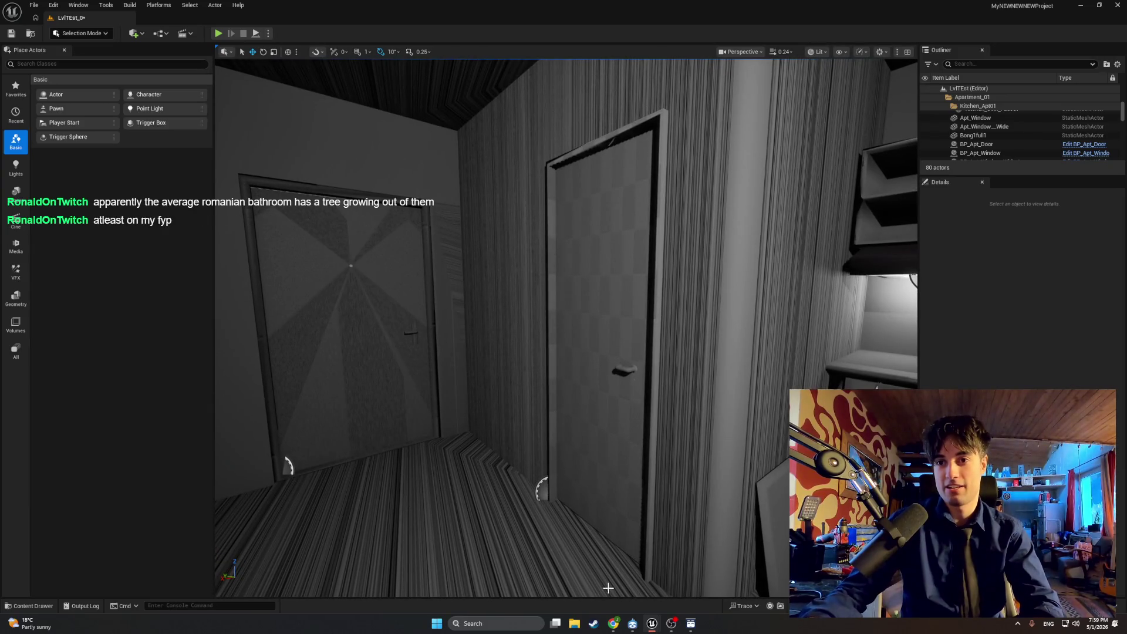
Step: In BP_MasterSwingDoor, connect Smooth Yaw to Make Rotator's Z (Yaw), compile, and frame the Event Tick nodes
mouse_move(652, 624)
click(664, 578)
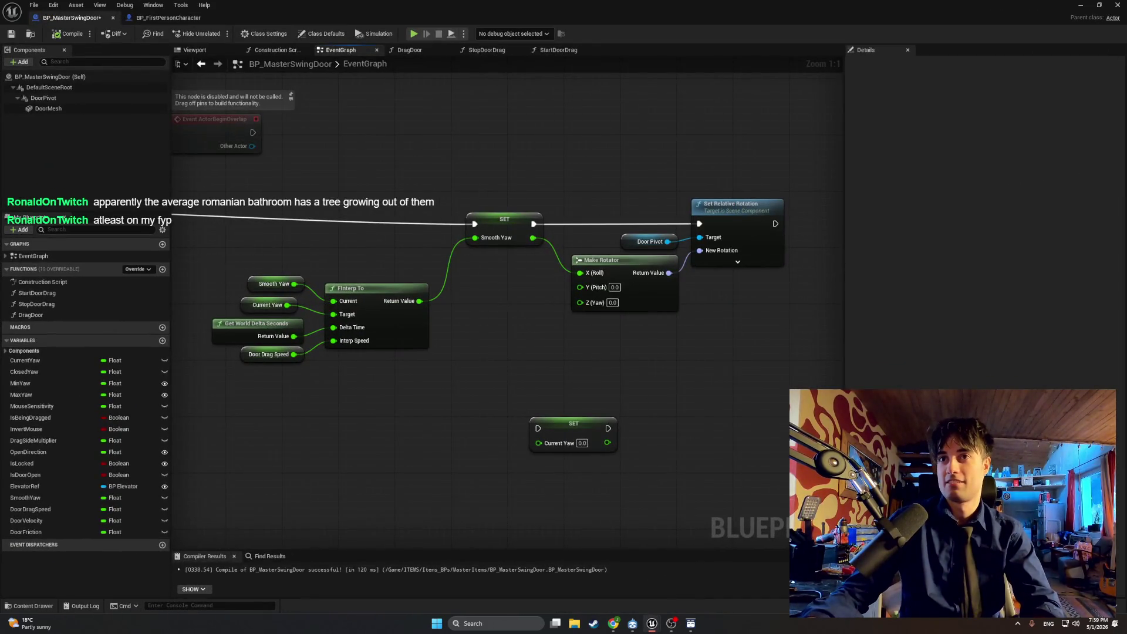
drag(482, 312, 526, 331)
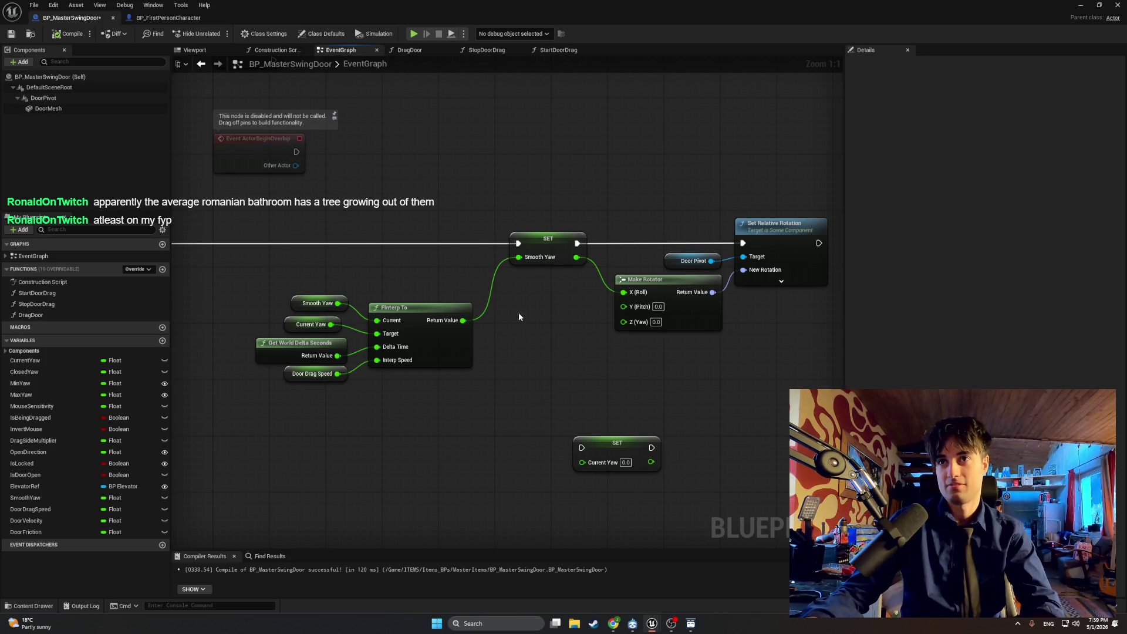
mouse_move(576, 257)
mouse_down()
mouse_move(596, 265)
mouse_move(623, 323)
mouse_up()
click(82, 35)
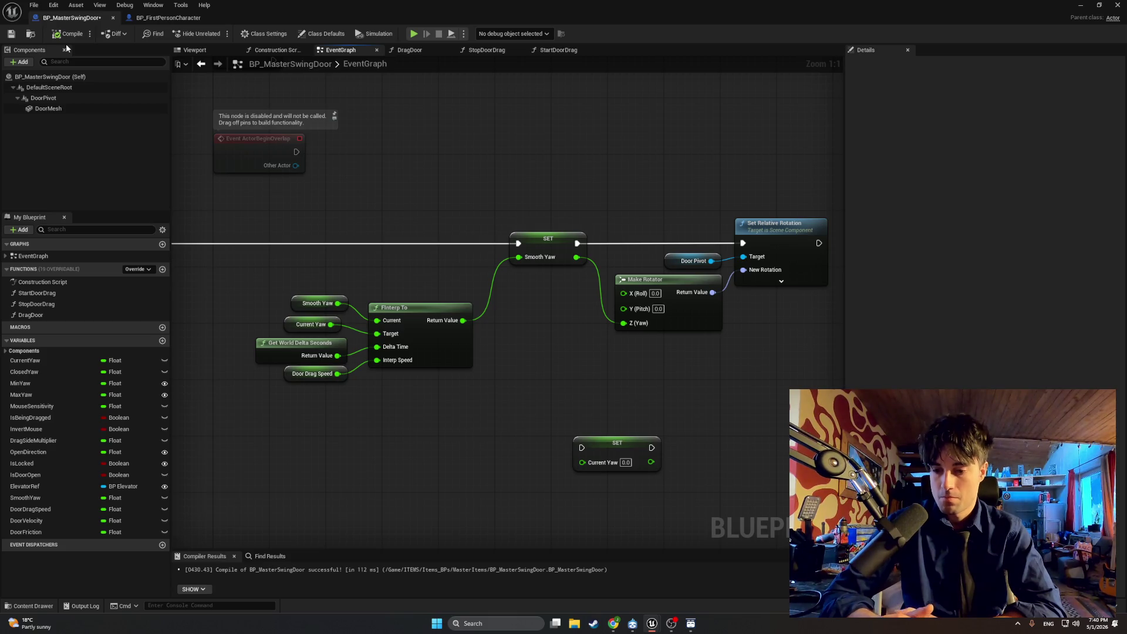
mouse_move(335, 254)
mouse_down()
mouse_move(686, 257)
mouse_move(584, 280)
mouse_move(370, 254)
mouse_move(470, 260)
mouse_move(364, 260)
mouse_up()
drag(380, 386, 645, 396)
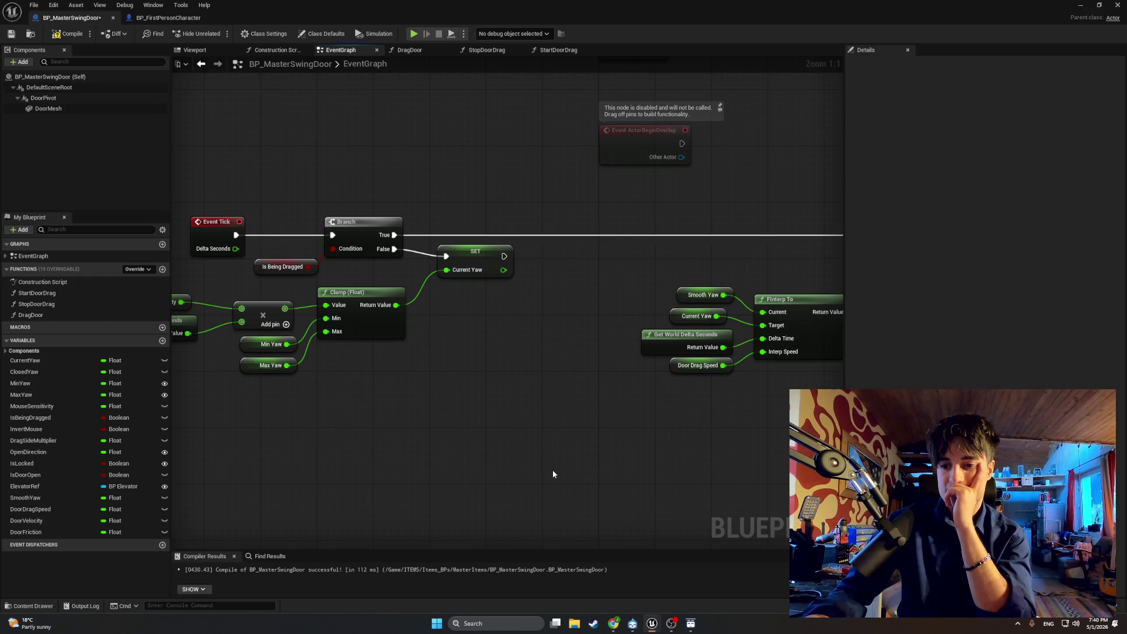
Step: Add a Set Smooth Yaw node after SET Current Yaw and feed it the Current Yaw value
drag(401, 362, 496, 376)
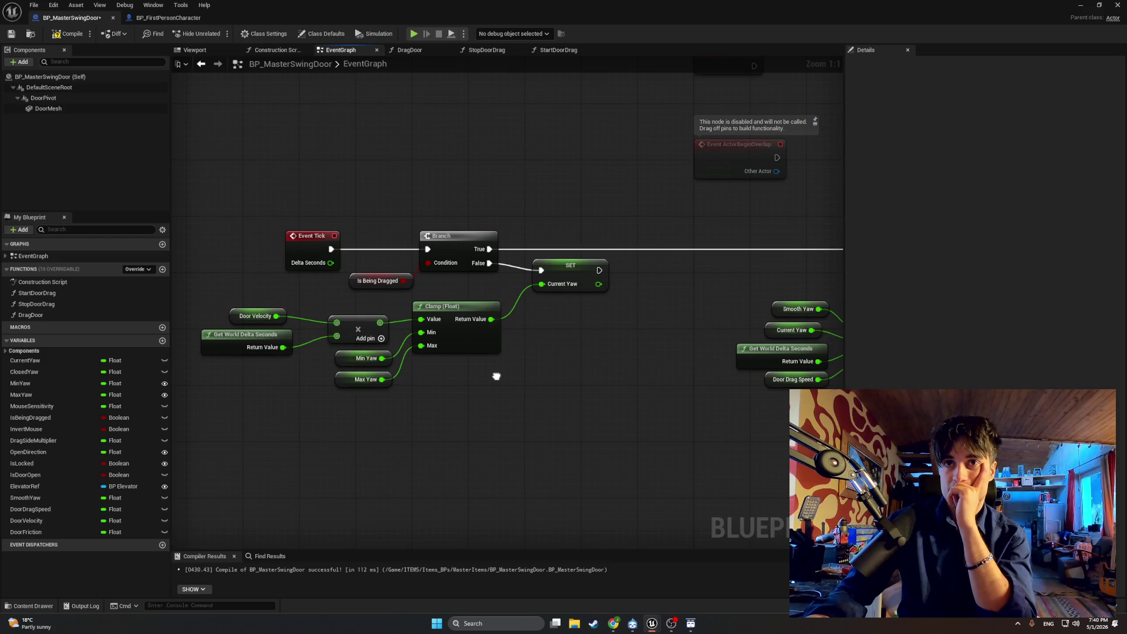
drag(496, 376, 478, 372)
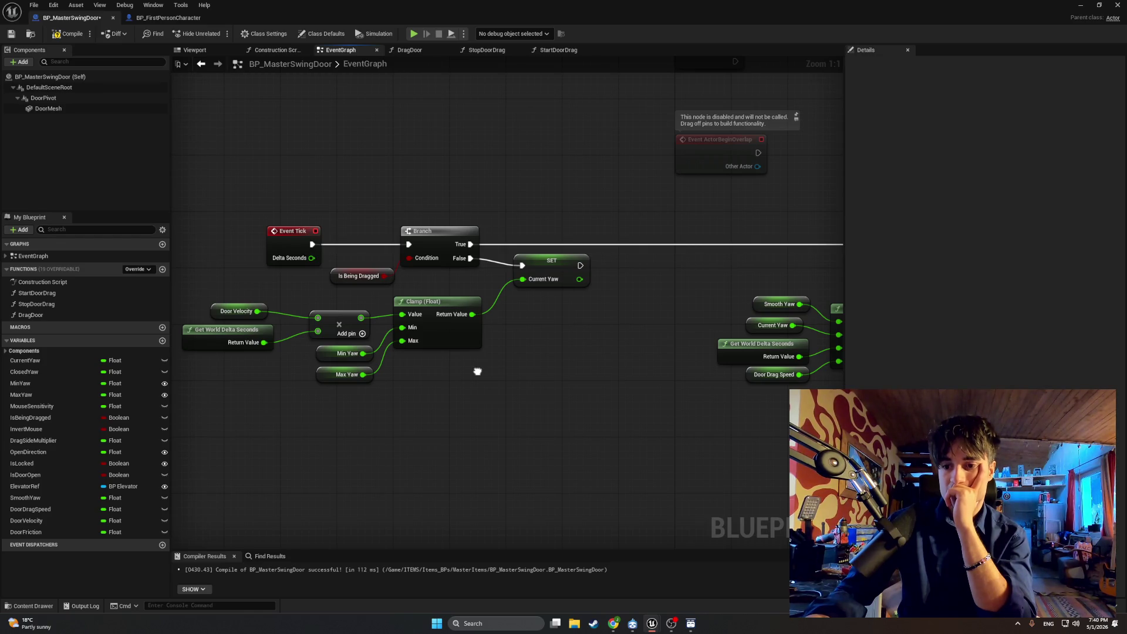
drag(477, 371, 448, 371)
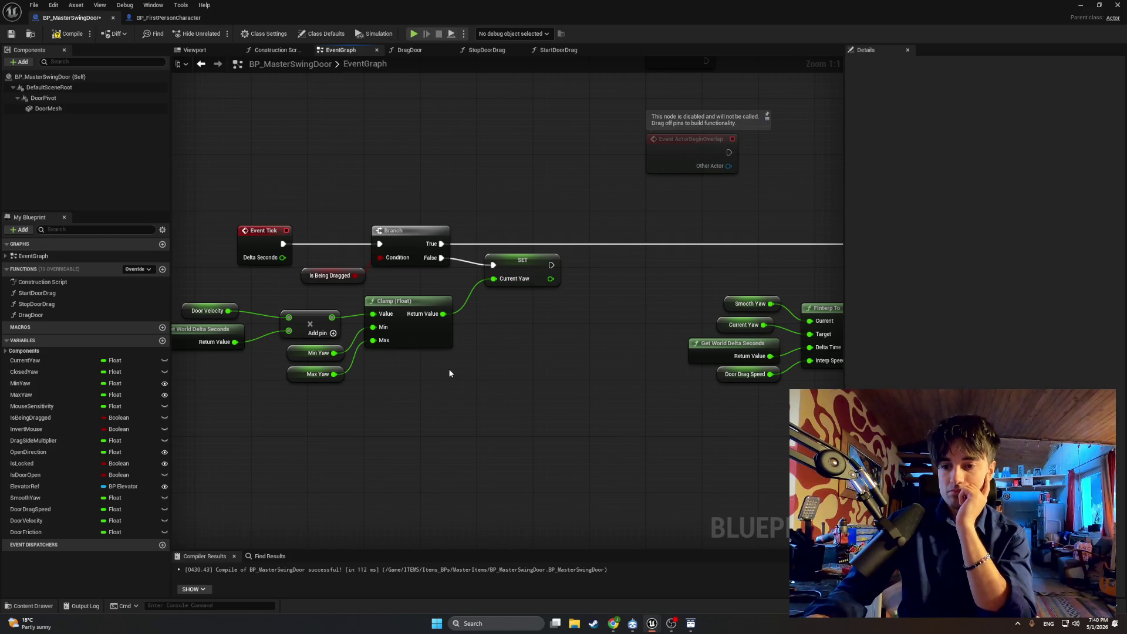
drag(550, 265, 587, 275)
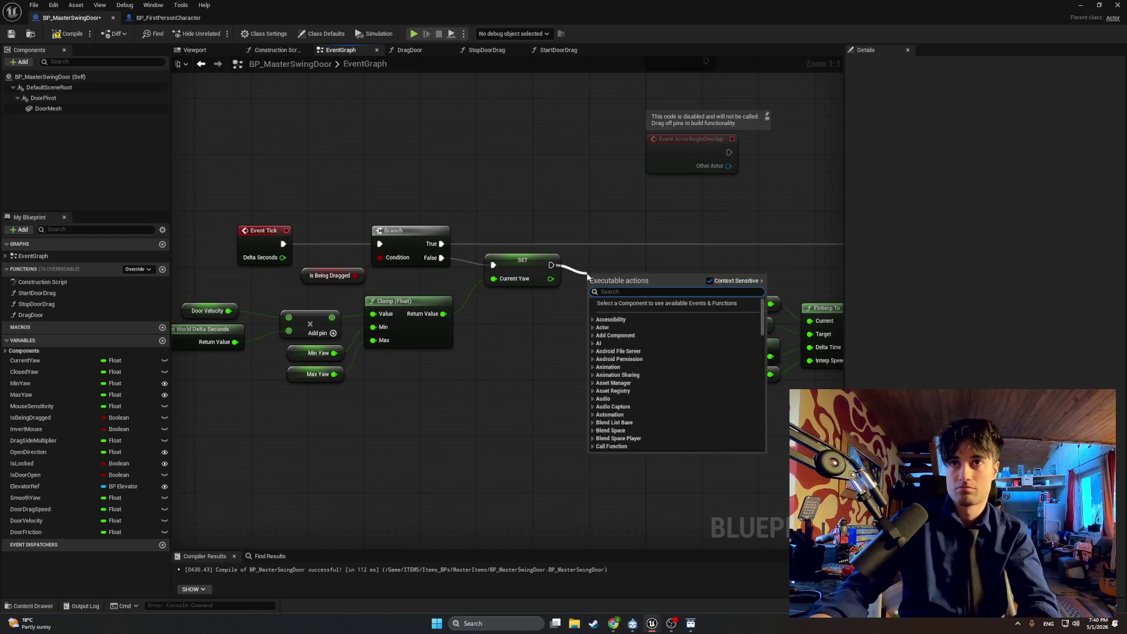
text(set smooth)
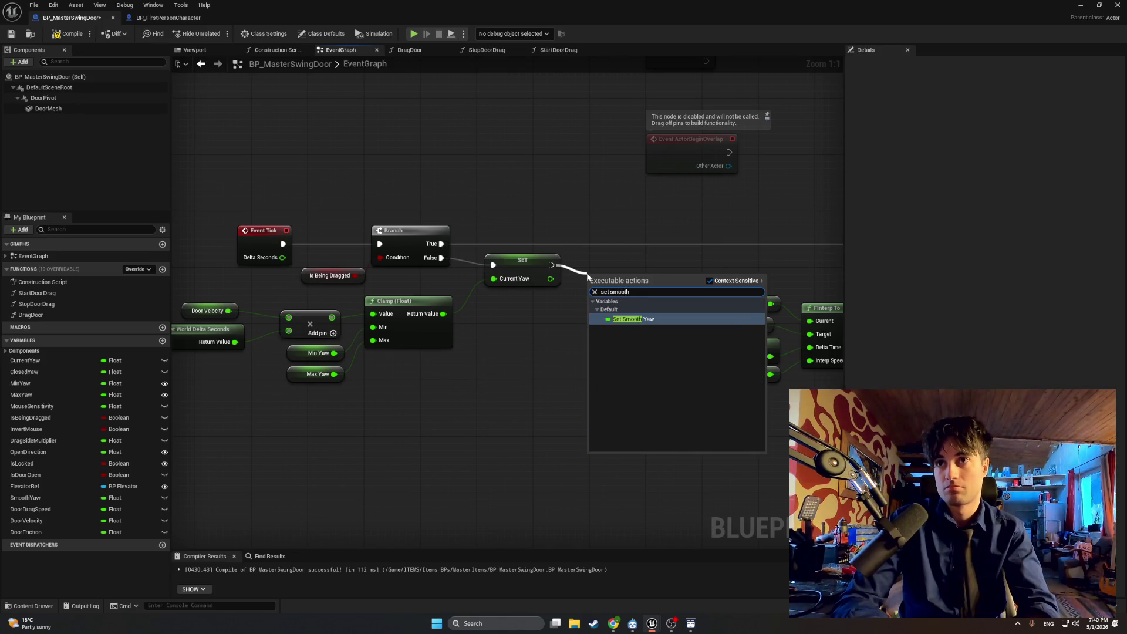
key(Return)
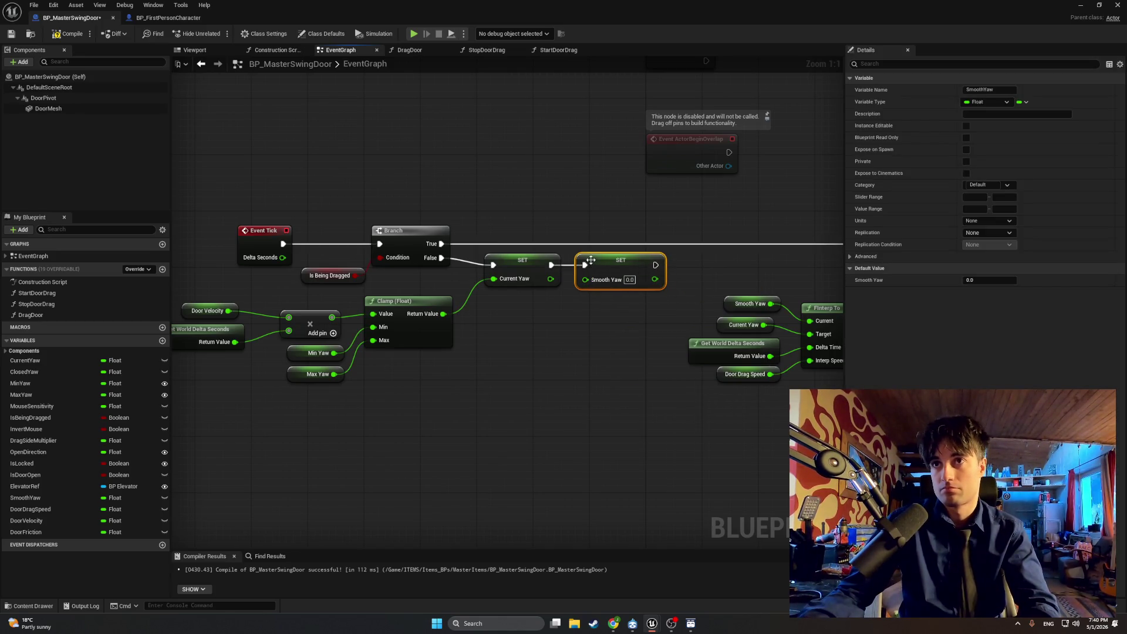
drag(552, 281, 586, 280)
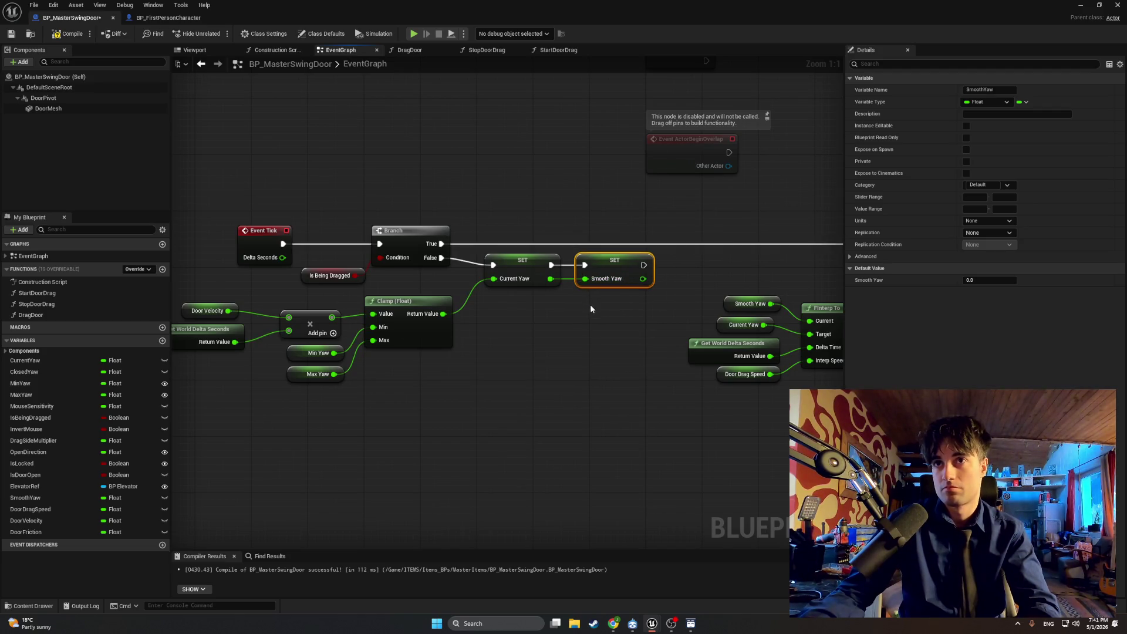
Step: Frame FInterp To and Make Rotator and select the SET, FInterp To and rotation nodes
drag(579, 300, 554, 303)
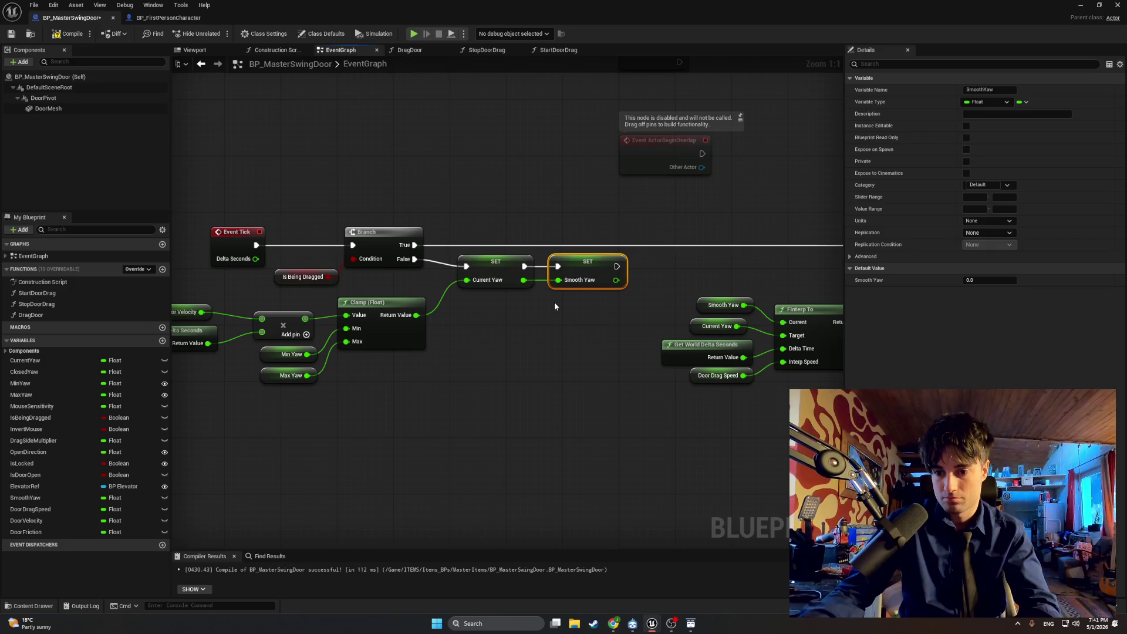
drag(554, 306, 259, 332)
scroll(300, 303, down, 4)
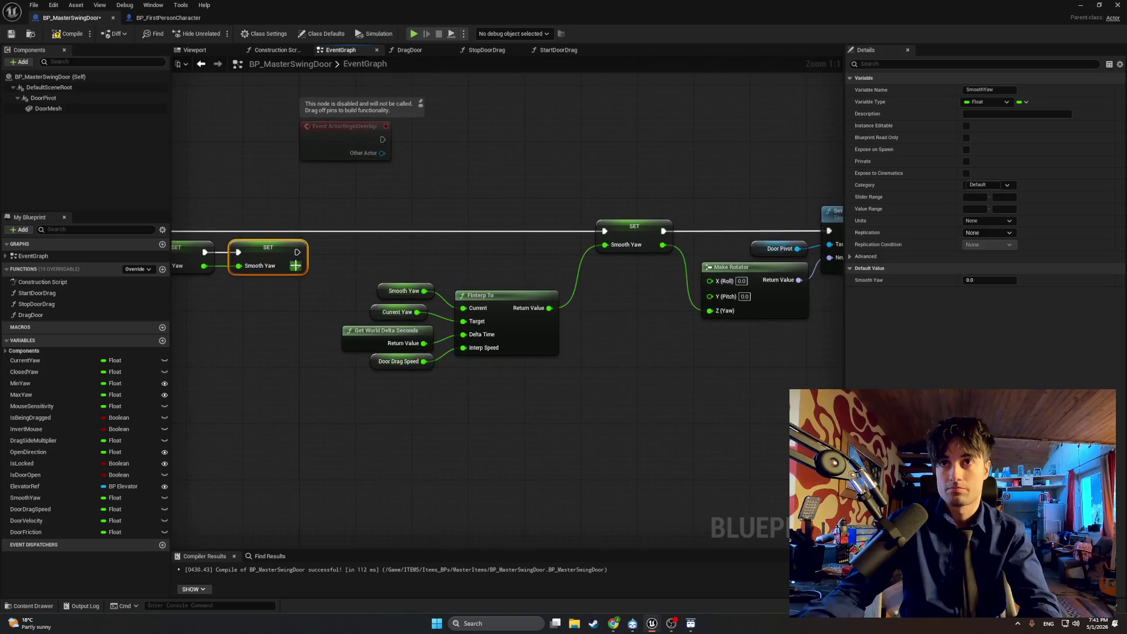
drag(741, 368, 255, 169)
drag(725, 398, 327, 210)
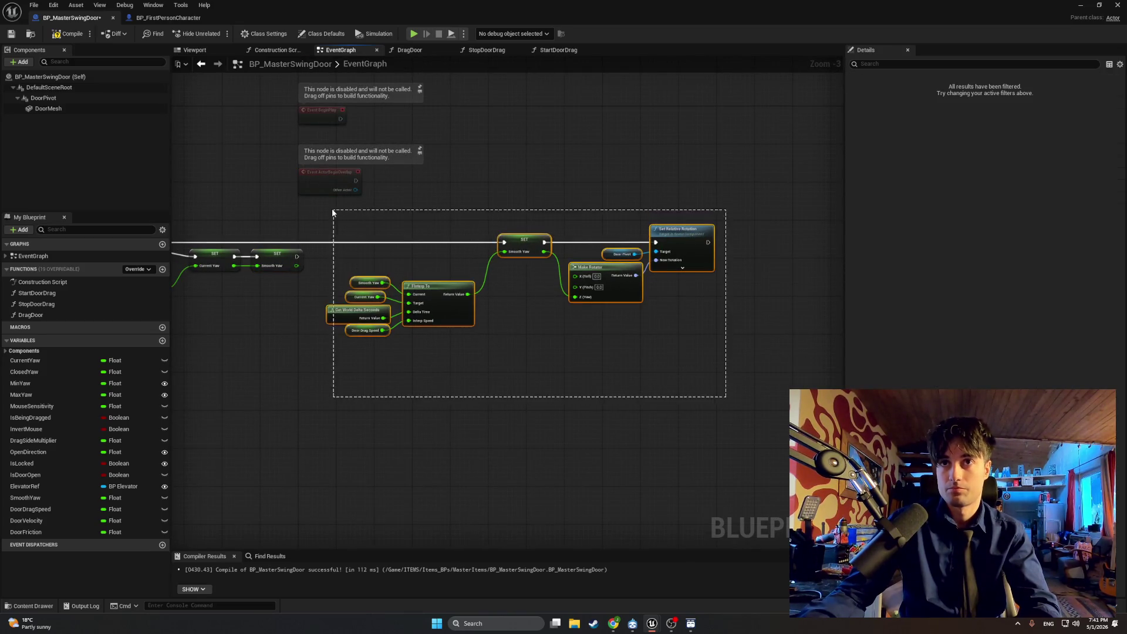
Step: Paste the Make Rotator, Door Pivot and Set Relative Rotation nodes beside the SET Smooth Yaw node
drag(519, 242, 674, 244)
drag(348, 259, 503, 268)
scroll(477, 285, up, 3)
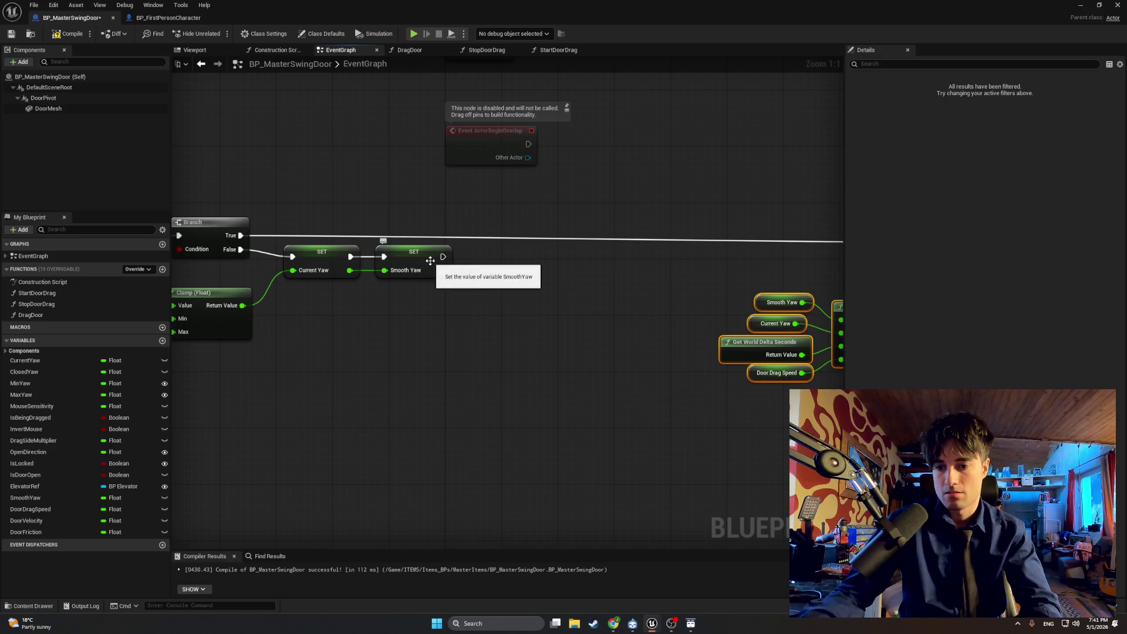
drag(449, 273, 112, 293)
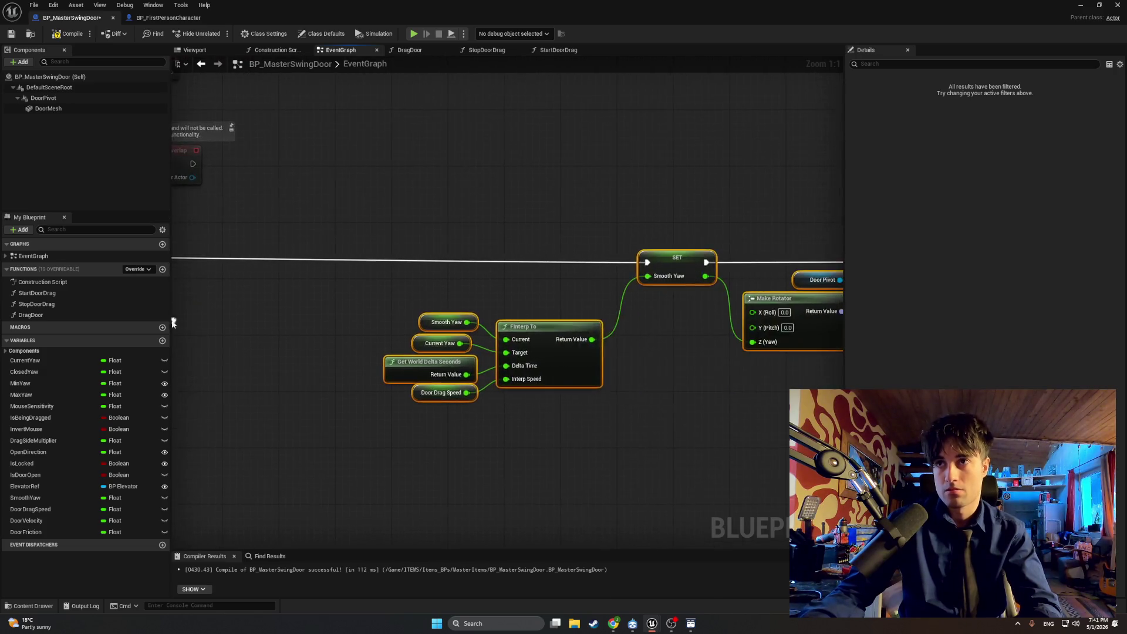
scroll(276, 320, down, 2)
drag(533, 294, 826, 275)
key(ctrl+v)
mouse_move(599, 292)
mouse_down()
mouse_move(481, 285)
mouse_move(503, 293)
mouse_up()
scroll(406, 313, up, 2)
mouse_move(604, 388)
mouse_down()
mouse_move(509, 259)
mouse_move(612, 256)
mouse_up()
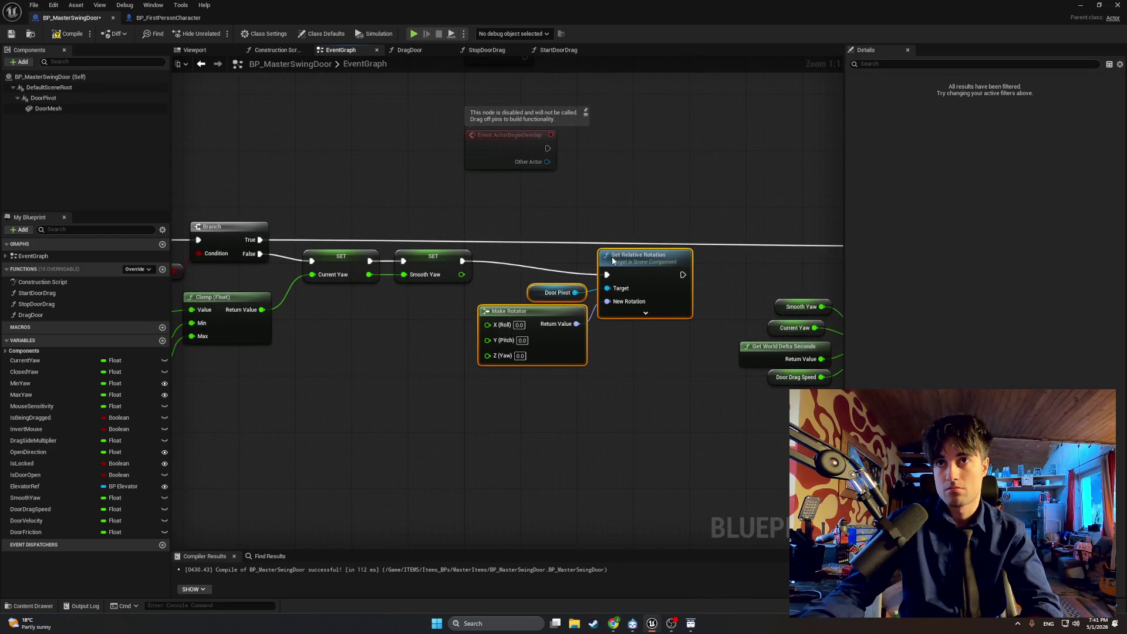
Step: Wire Smooth Yaw into Make Rotator's Z (Yaw) and compile the Blueprint
drag(459, 300, 487, 354)
mouse_move(692, 415)
mouse_down()
mouse_move(569, 258)
mouse_move(653, 262)
mouse_up()
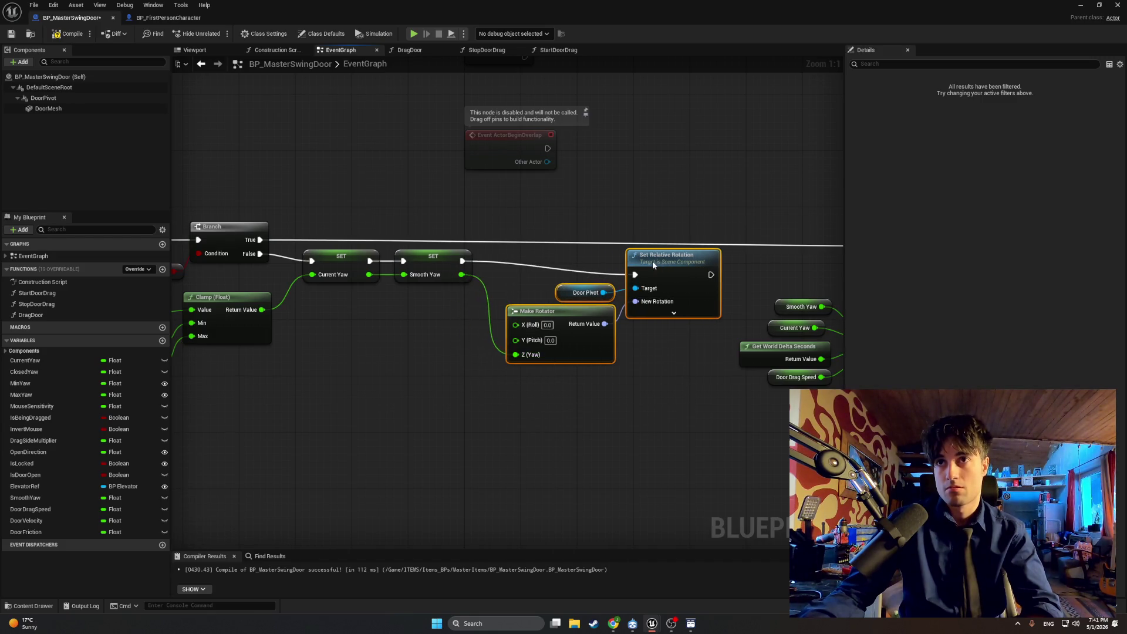
click(69, 33)
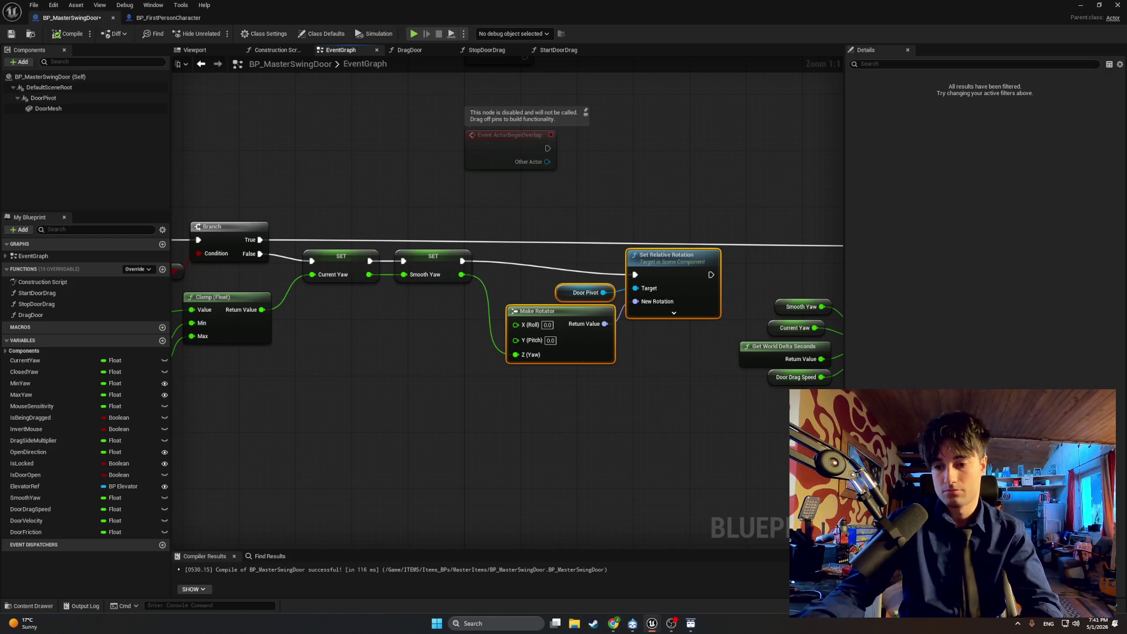
scroll(523, 456, down, 2)
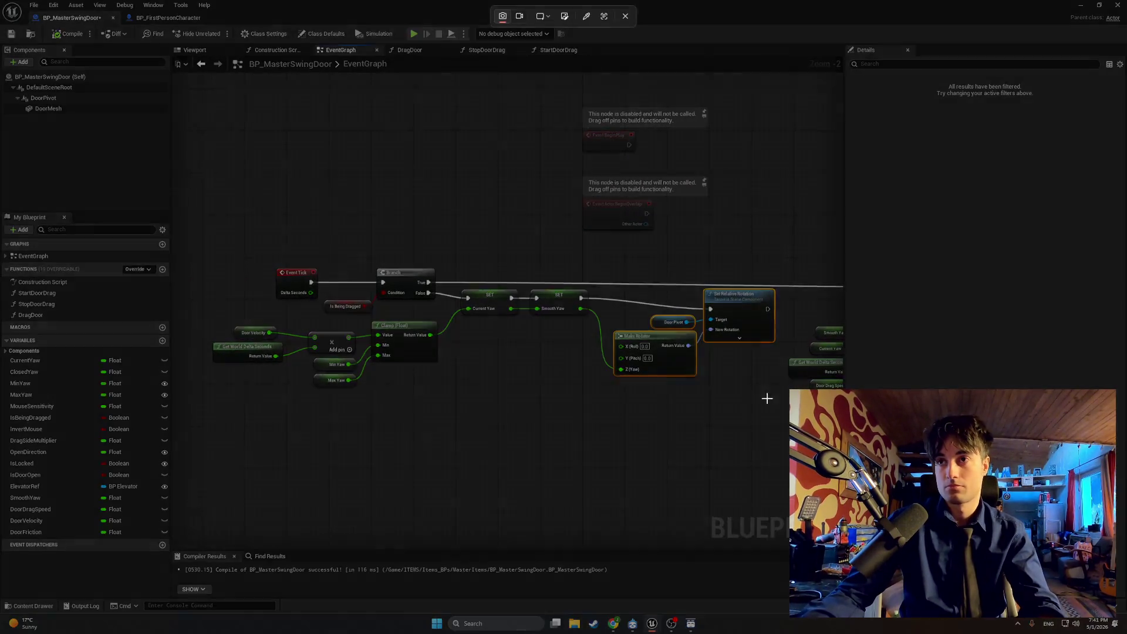
mouse_move(770, 403)
mouse_down()
mouse_move(537, 258)
mouse_move(195, 235)
mouse_move(216, 234)
mouse_up()
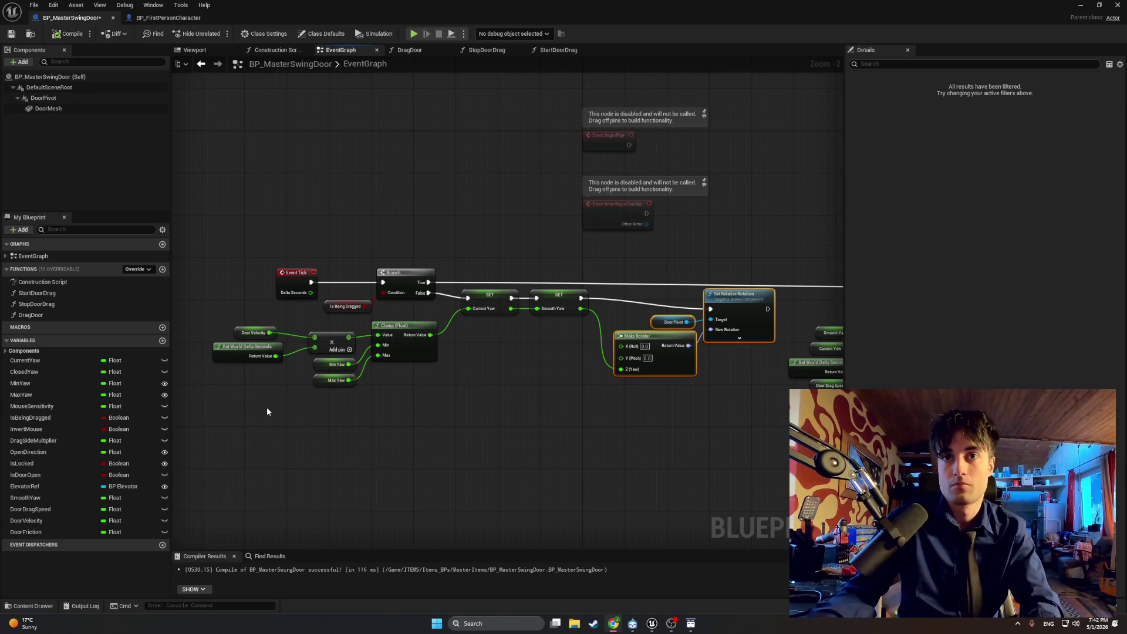
scroll(339, 413, up, 2)
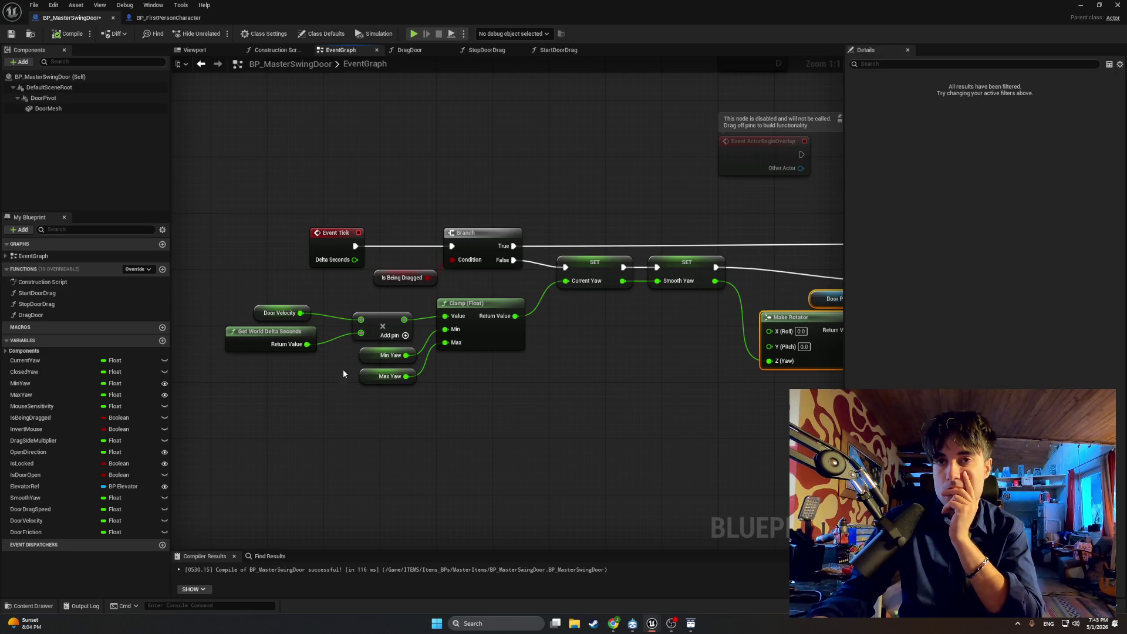
drag(336, 382, 348, 408)
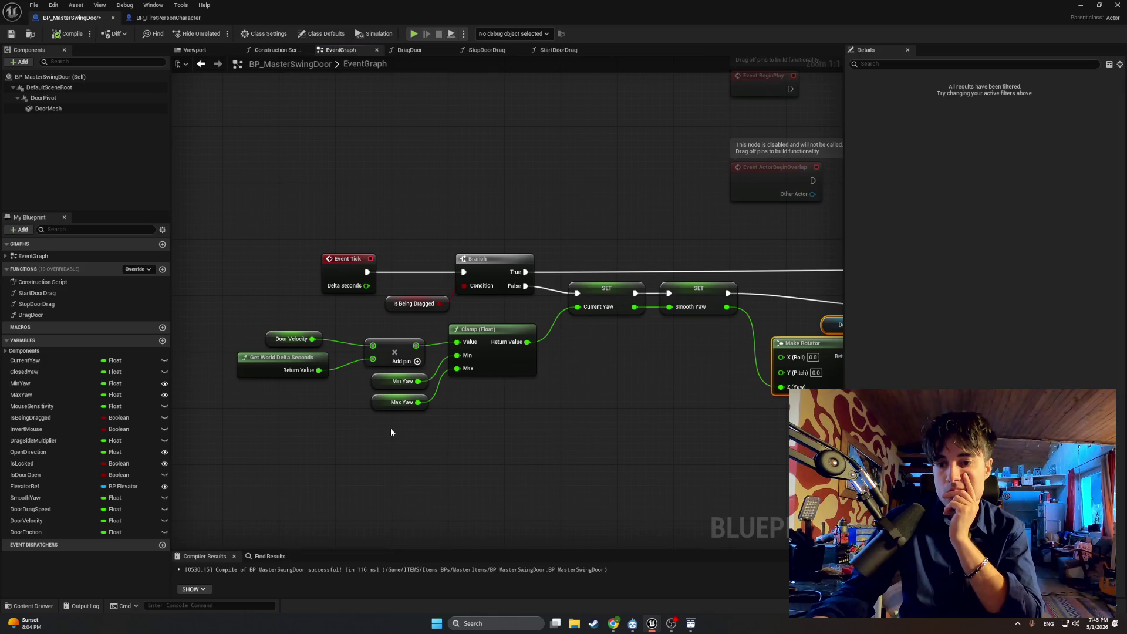
Step: Move the Door Velocity, Delta Seconds and Multiply nodes to the left
drag(438, 376, 303, 350)
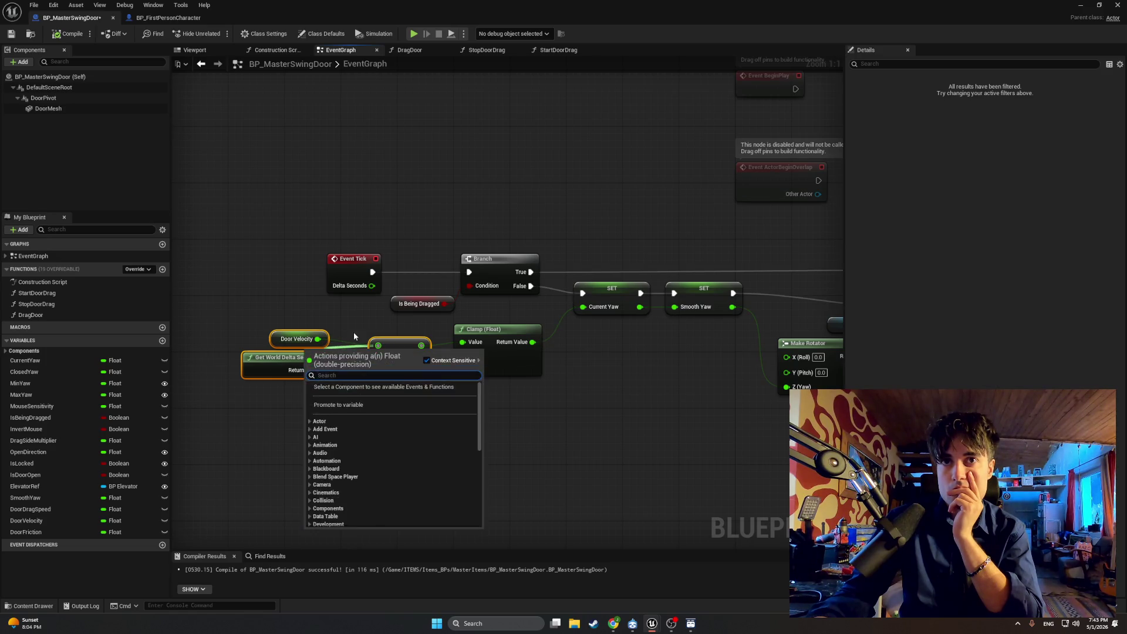
click(382, 333)
drag(382, 333, 317, 360)
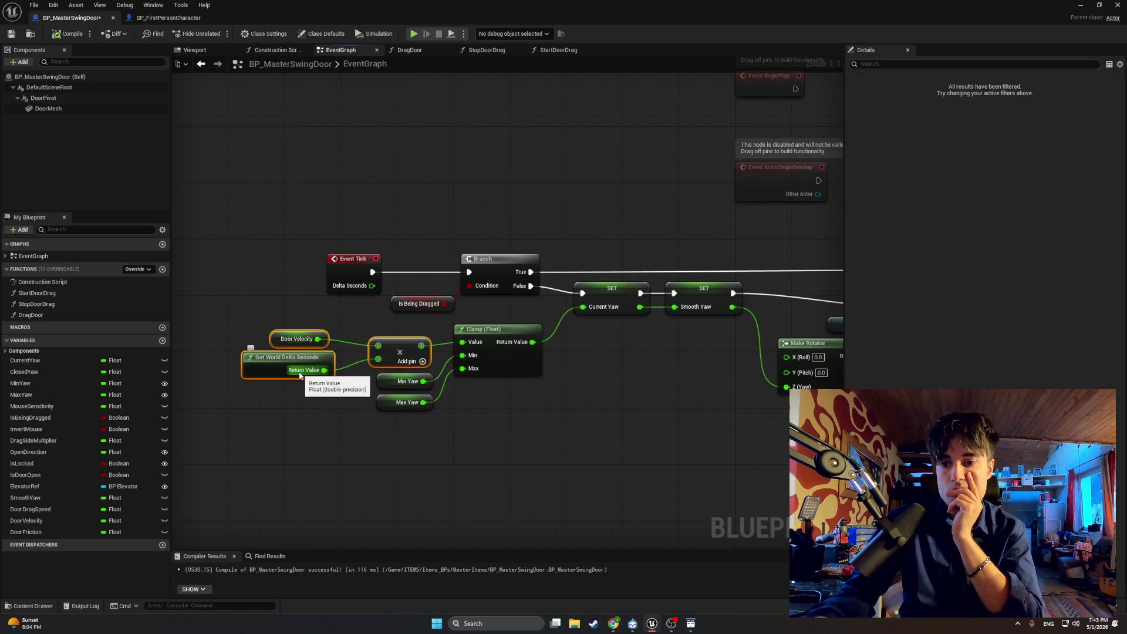
drag(390, 348, 283, 344)
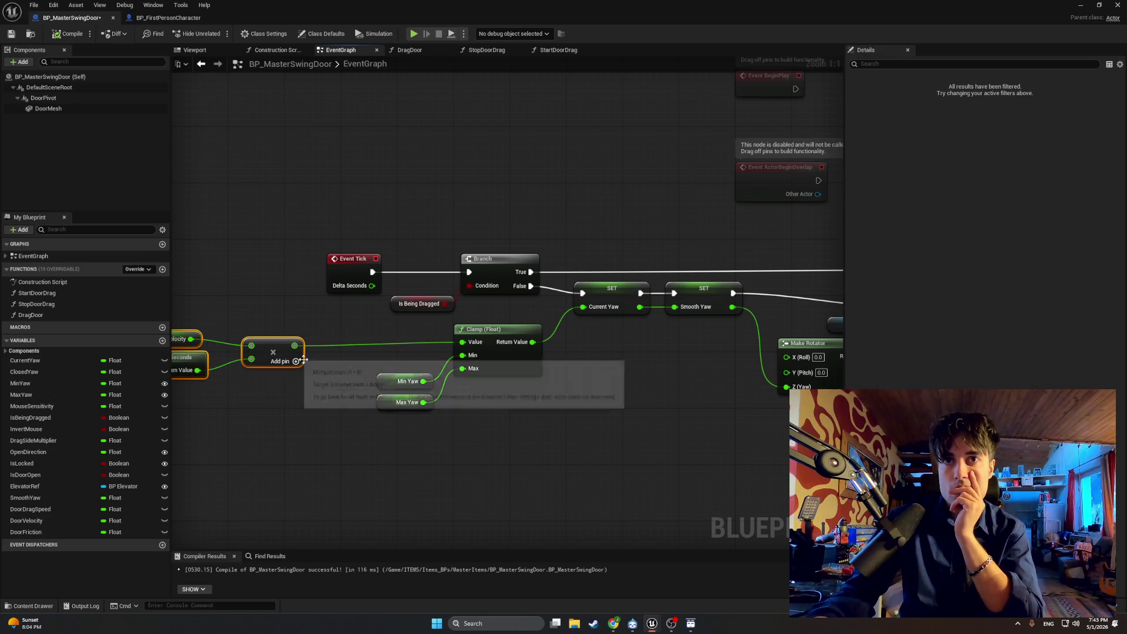
Step: Pan to the rotation nodes, glance at the DragDoor function graph, then return to EventGraph
scroll(469, 424, down, 2)
mouse_move(470, 425)
mouse_down()
mouse_move(247, 389)
mouse_move(278, 395)
mouse_move(181, 395)
mouse_move(368, 393)
mouse_up()
click(405, 51)
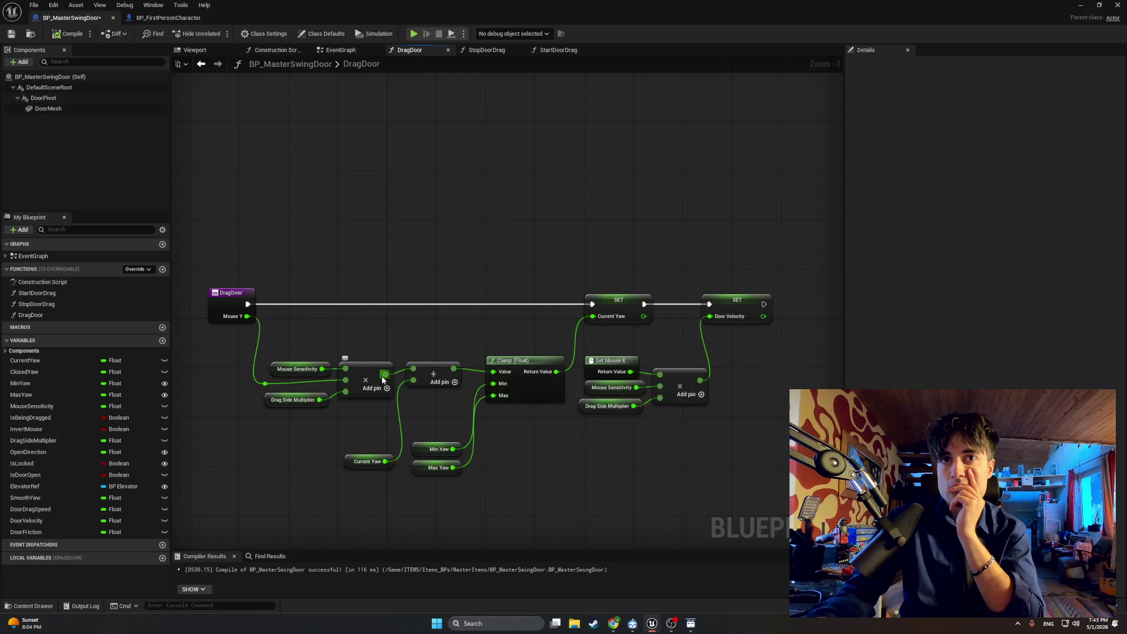
click(338, 49)
Step: Insert an Add node between the Multiply result and the Clamp Value input
mouse_move(298, 164)
mouse_down()
mouse_move(492, 147)
mouse_move(410, 201)
mouse_move(421, 342)
mouse_up()
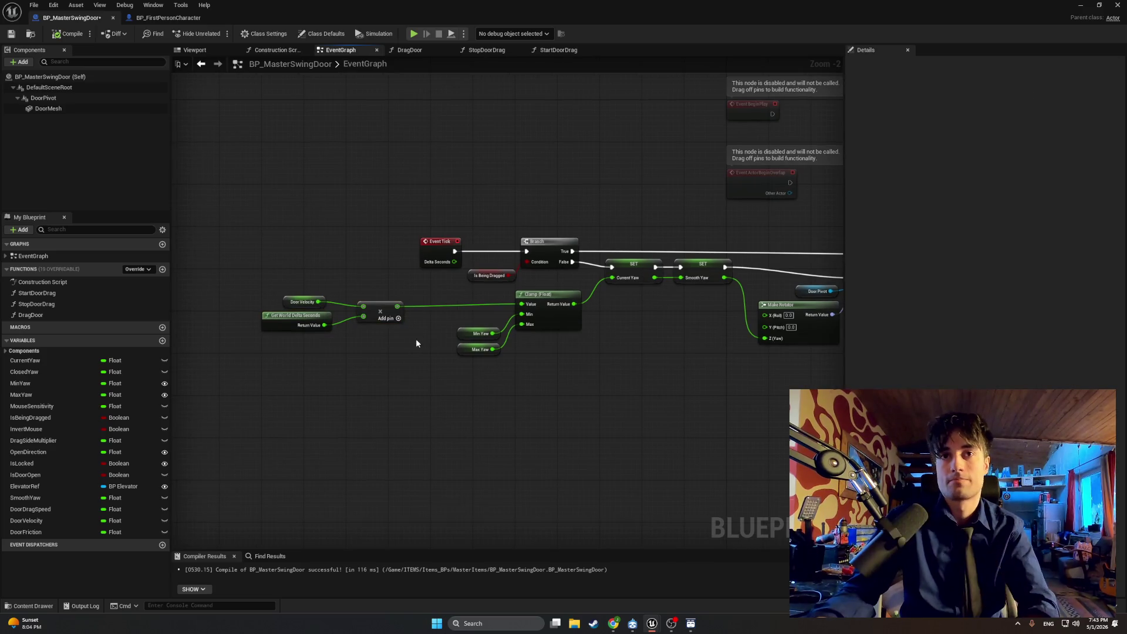
right_click(417, 343)
text(+)
key(Return)
scroll(425, 328, up, 2)
mouse_move(425, 328)
mouse_down()
mouse_move(426, 302)
mouse_move(441, 295)
mouse_move(428, 298)
mouse_up()
click(403, 298)
alt+click(392, 298)
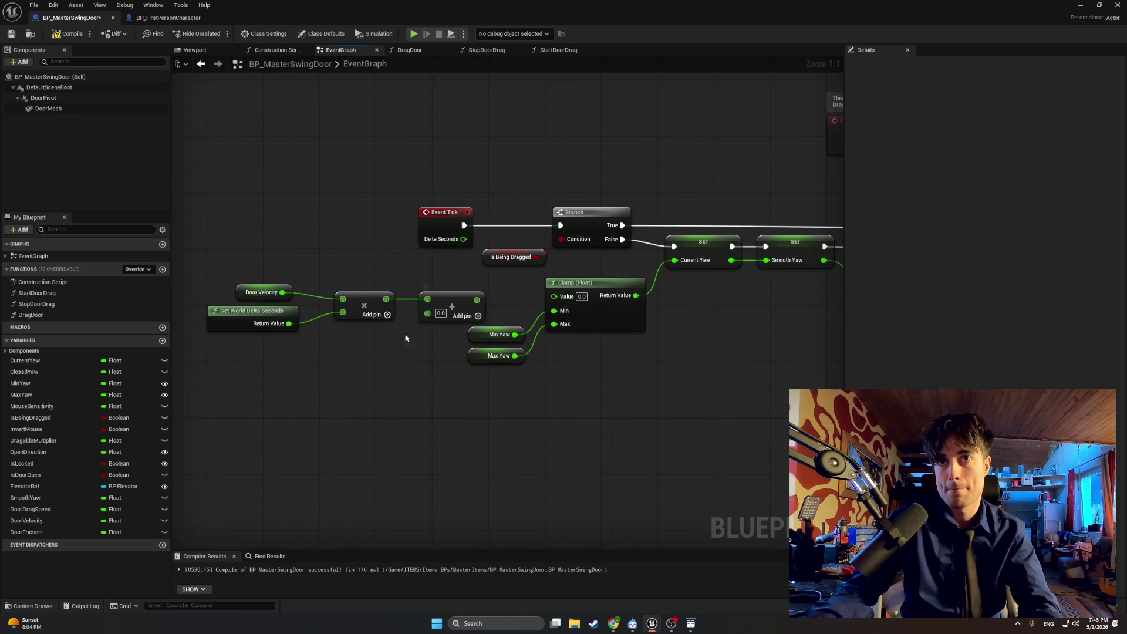
Step: Feed a Current Yaw getter into the Add node, tidy the nodes, and compile
mouse_move(57, 364)
mouse_down()
mouse_move(337, 349)
mouse_move(446, 334)
mouse_move(428, 312)
mouse_move(554, 295)
mouse_up()
click(355, 356)
drag(418, 277, 269, 358)
drag(439, 295, 481, 287)
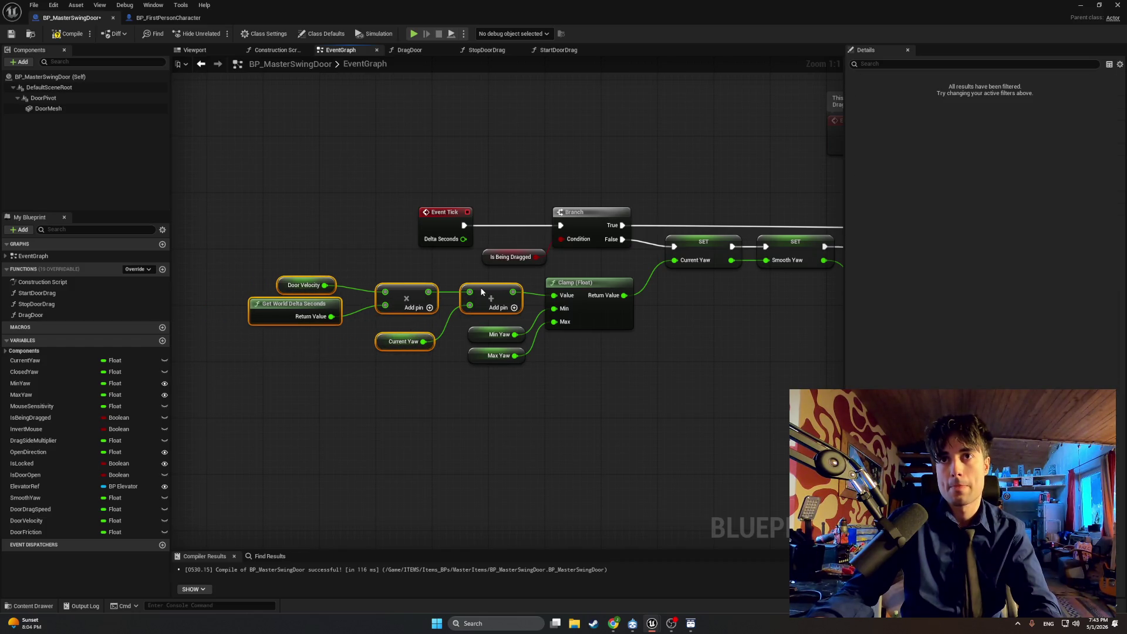
click(67, 34)
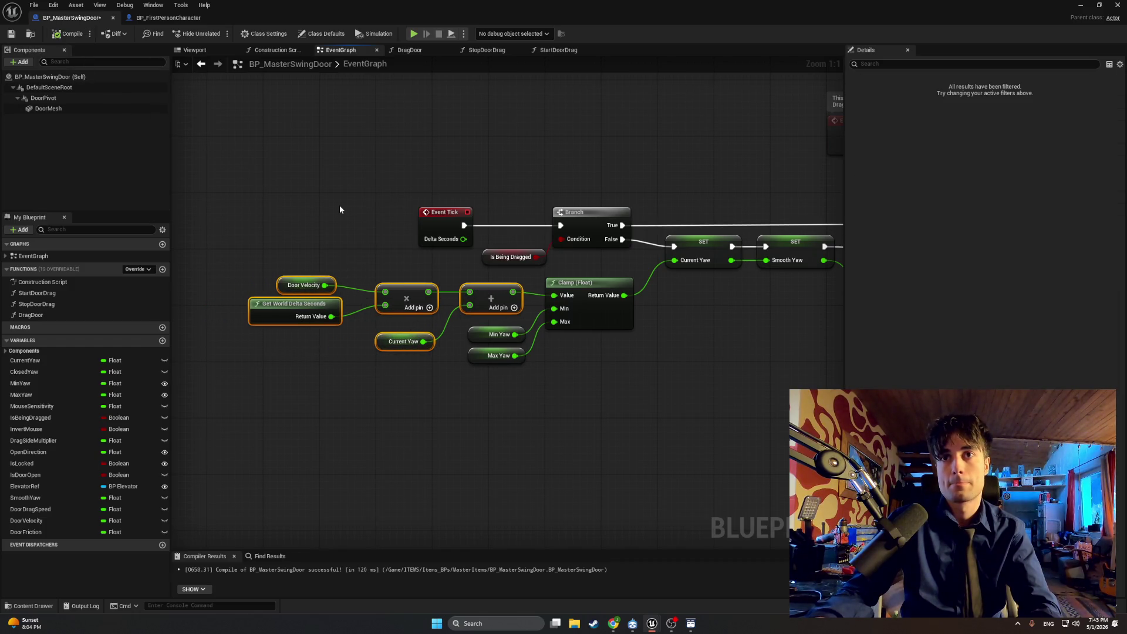
drag(341, 212, 192, 209)
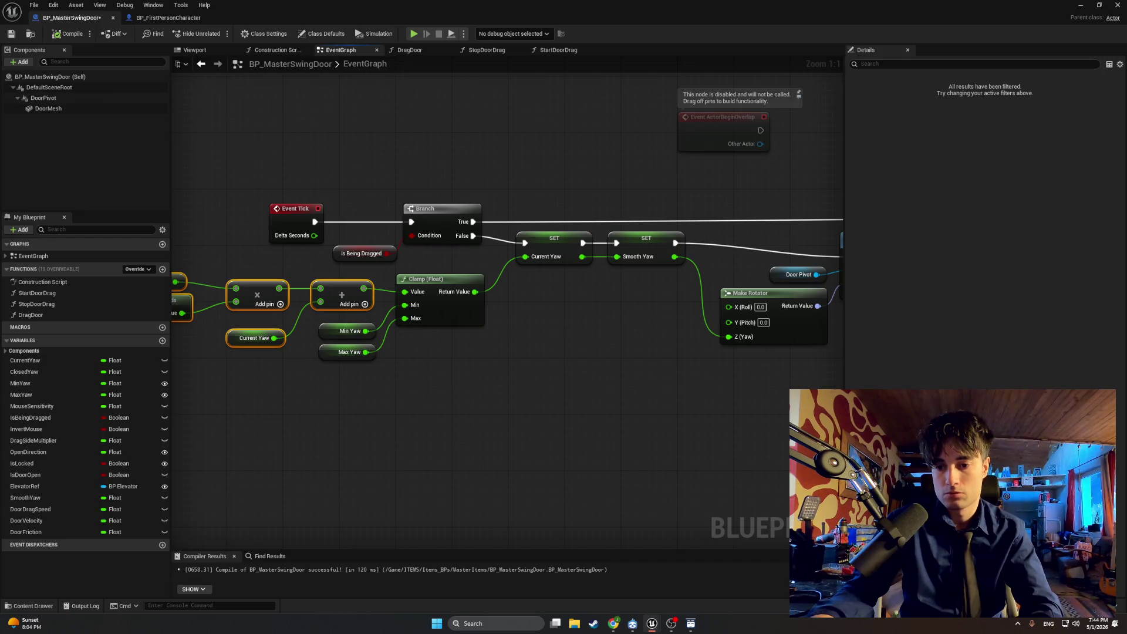
click(1080, 4)
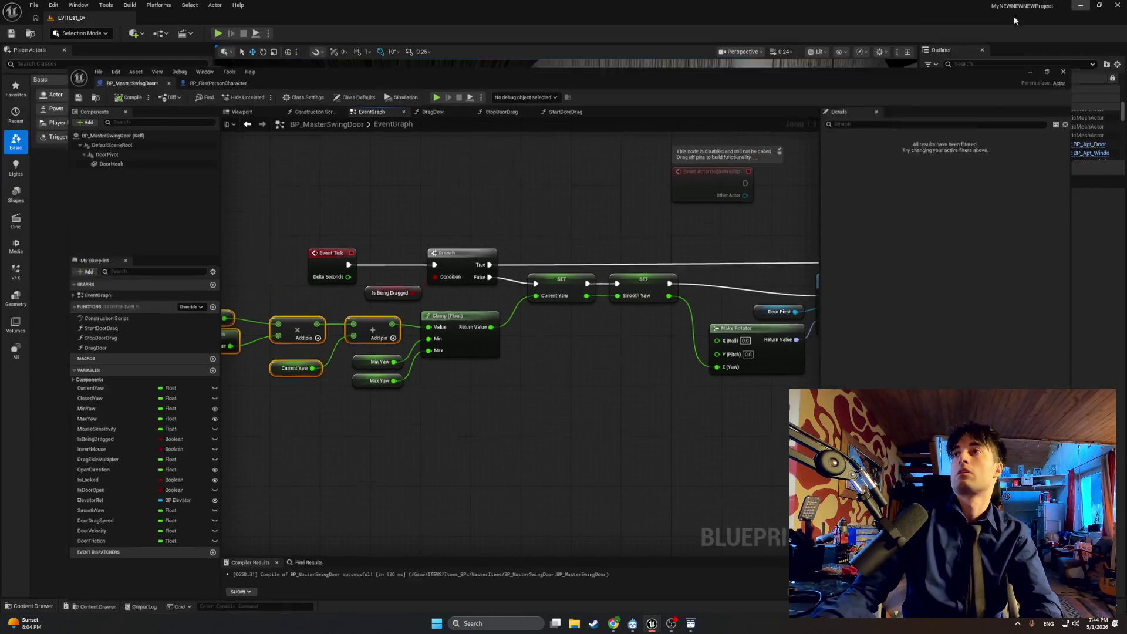
Step: Play the level, swing the apartment door open and shut about ten times with E, then stop
click(218, 33)
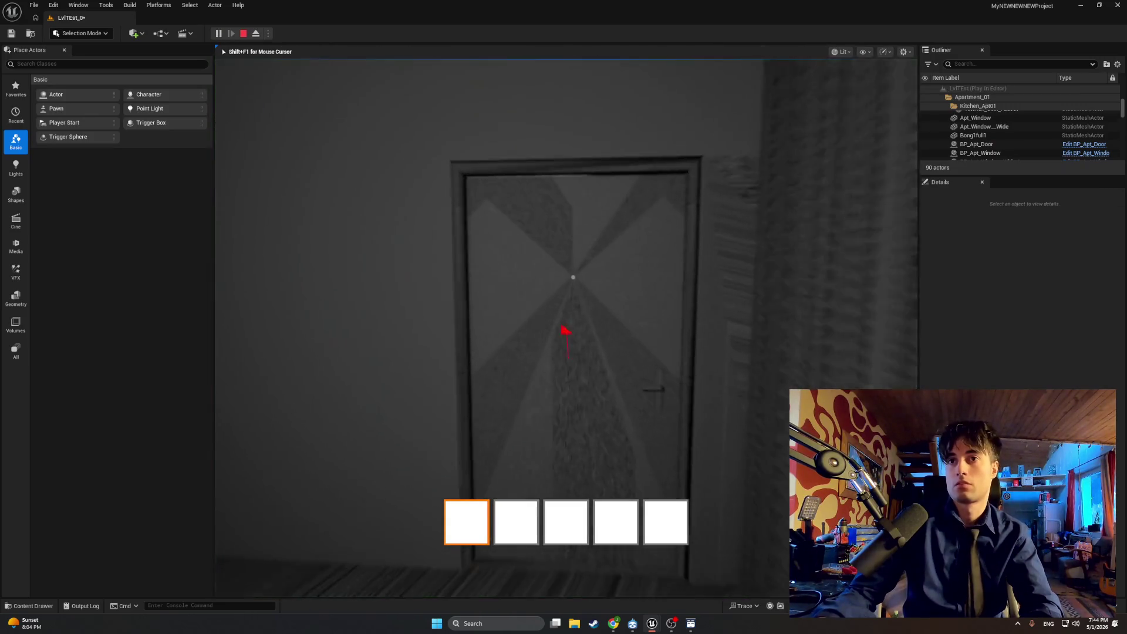
key(e)
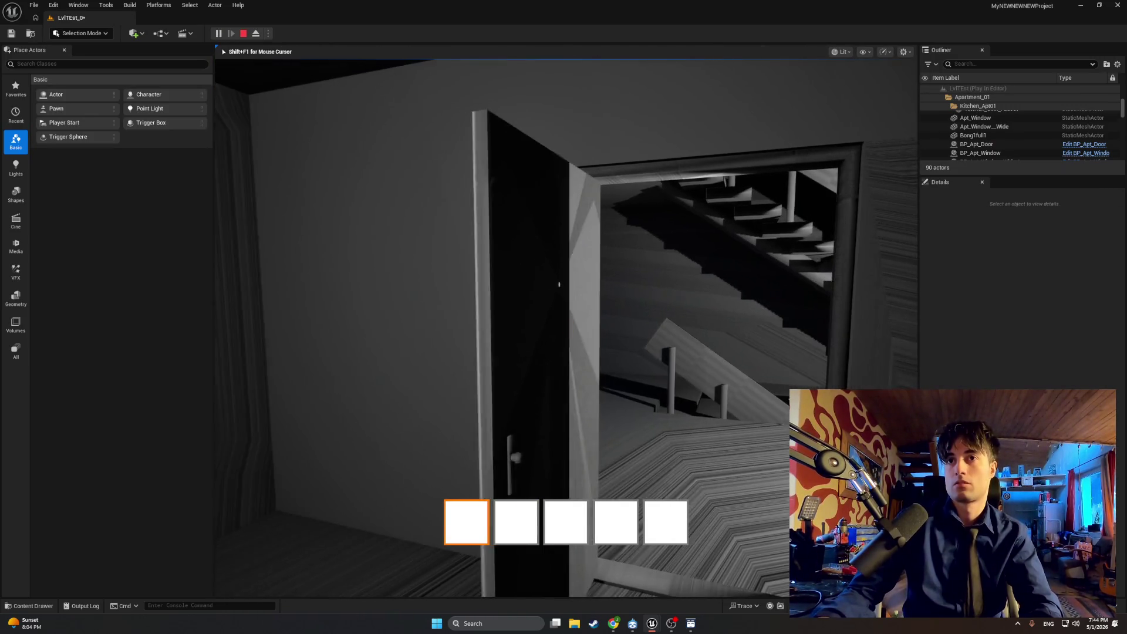
key(e)
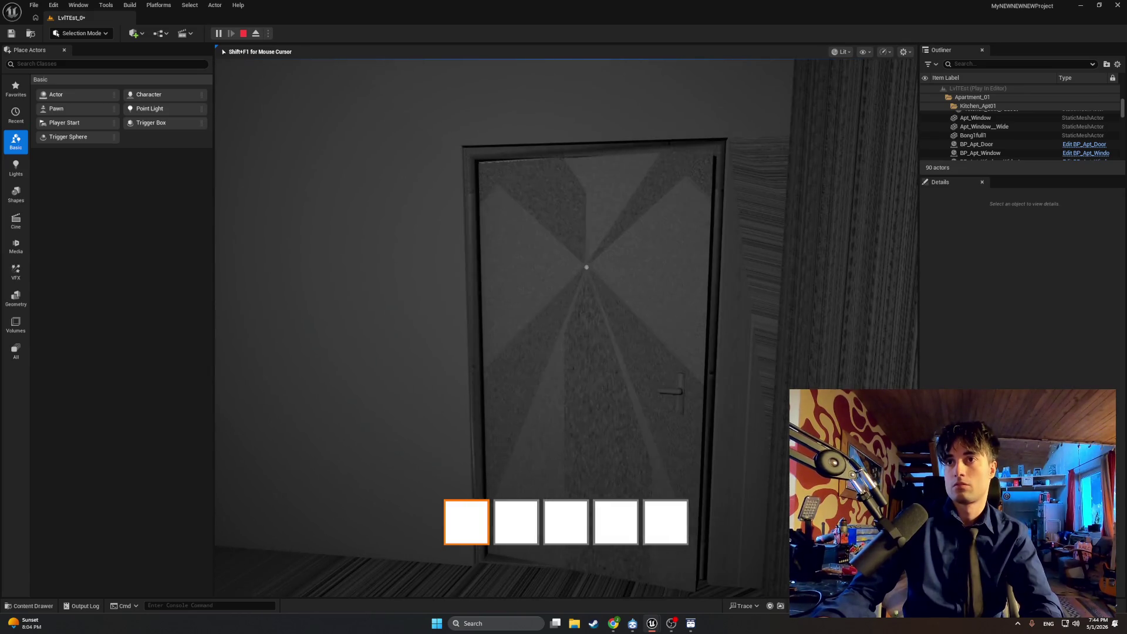
key(e)
key(e)
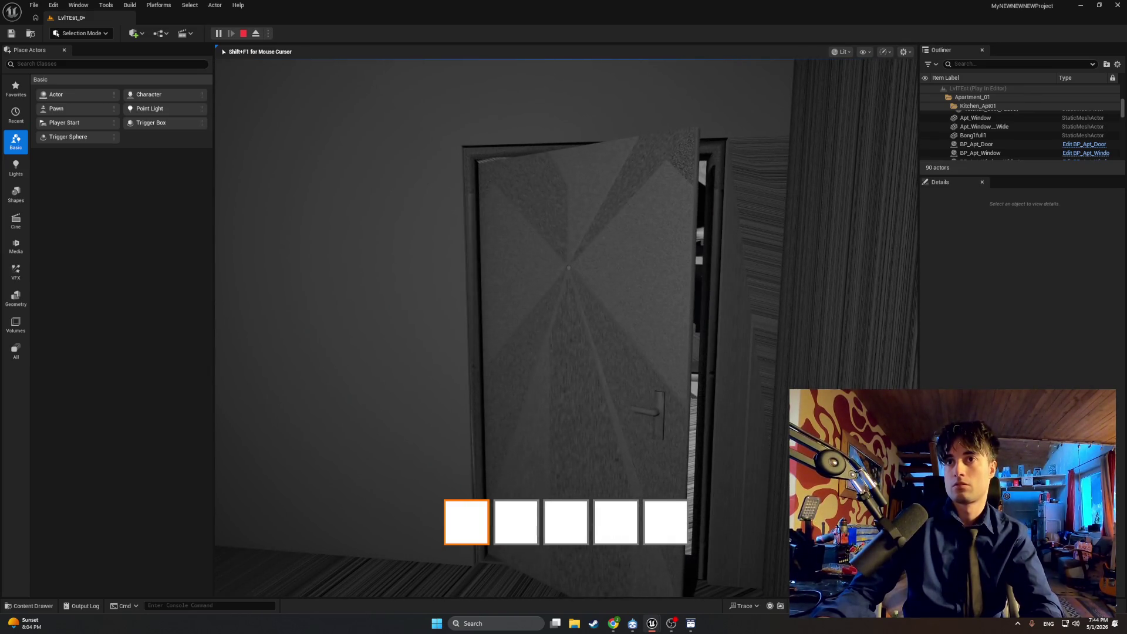
key(e)
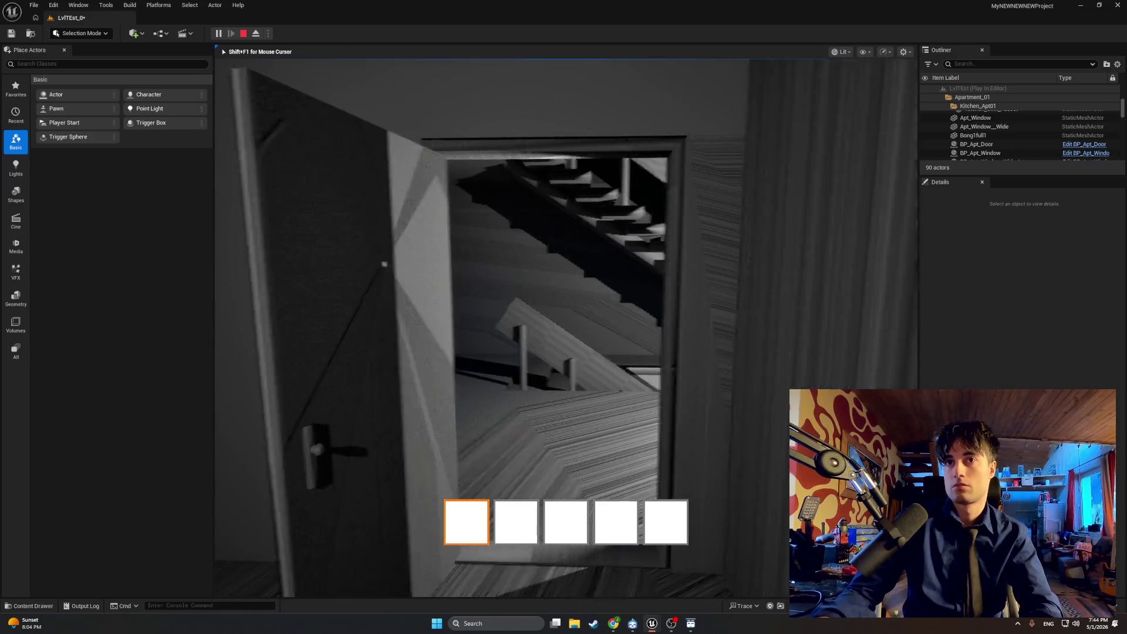
key(e)
key(e)
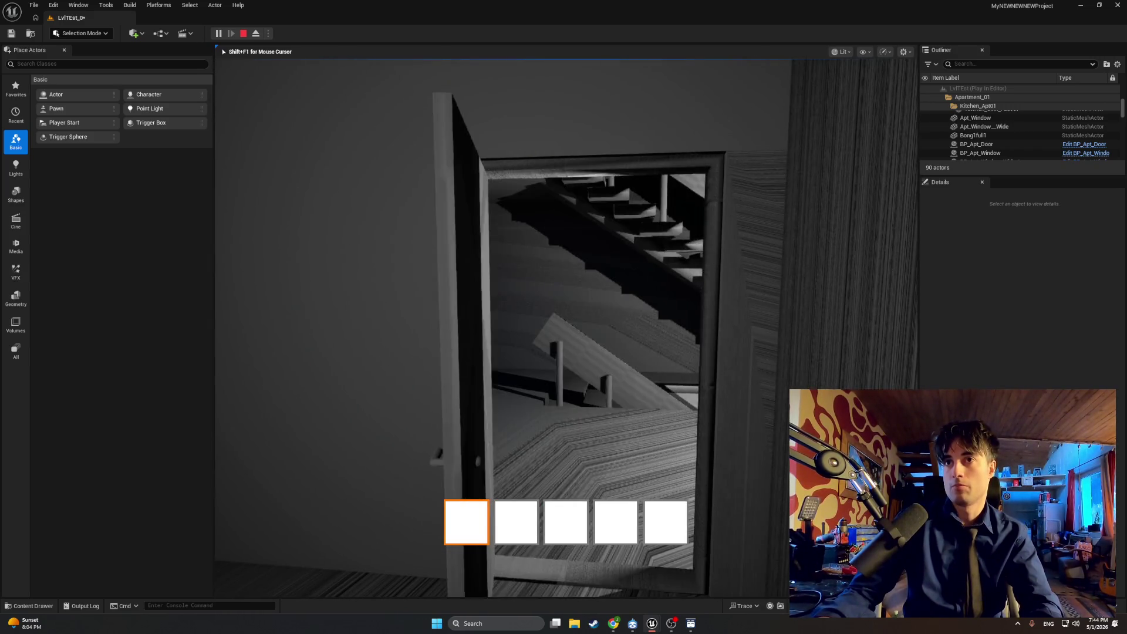
key(e)
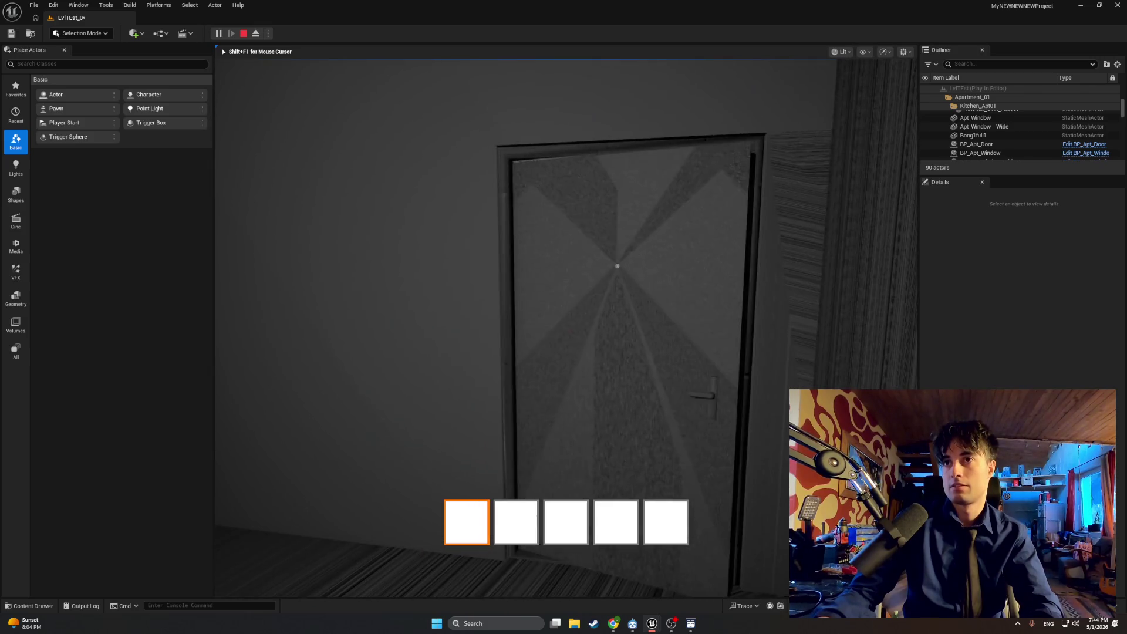
key(e)
key(e)
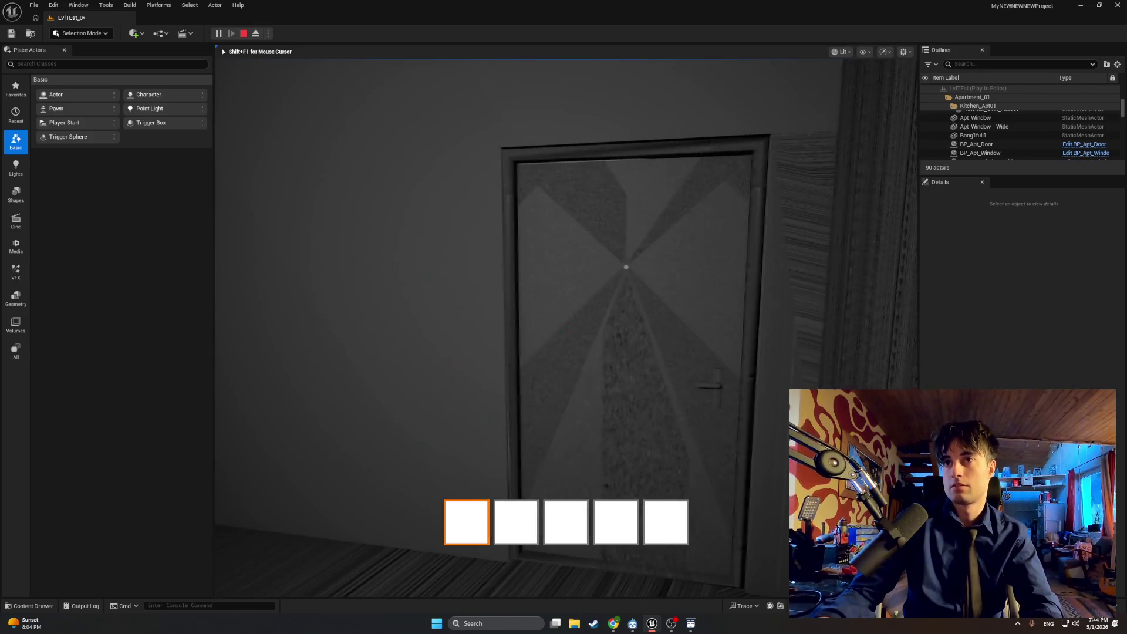
key(e)
key(e)
key(e)
key(e)
key(e)
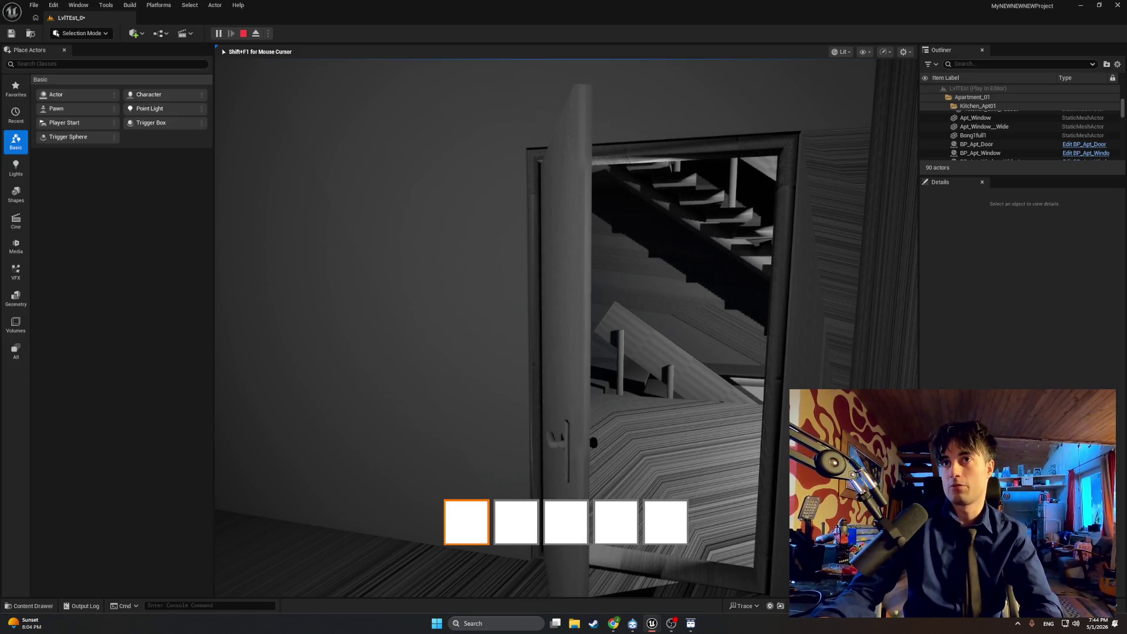
key(e)
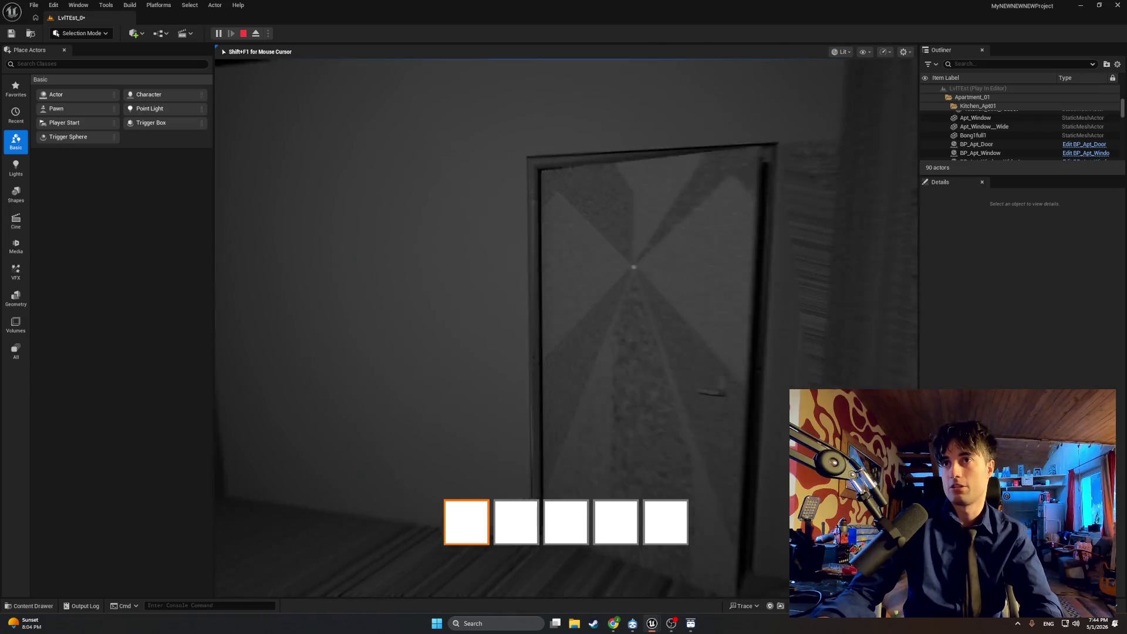
key(e)
key(Escape)
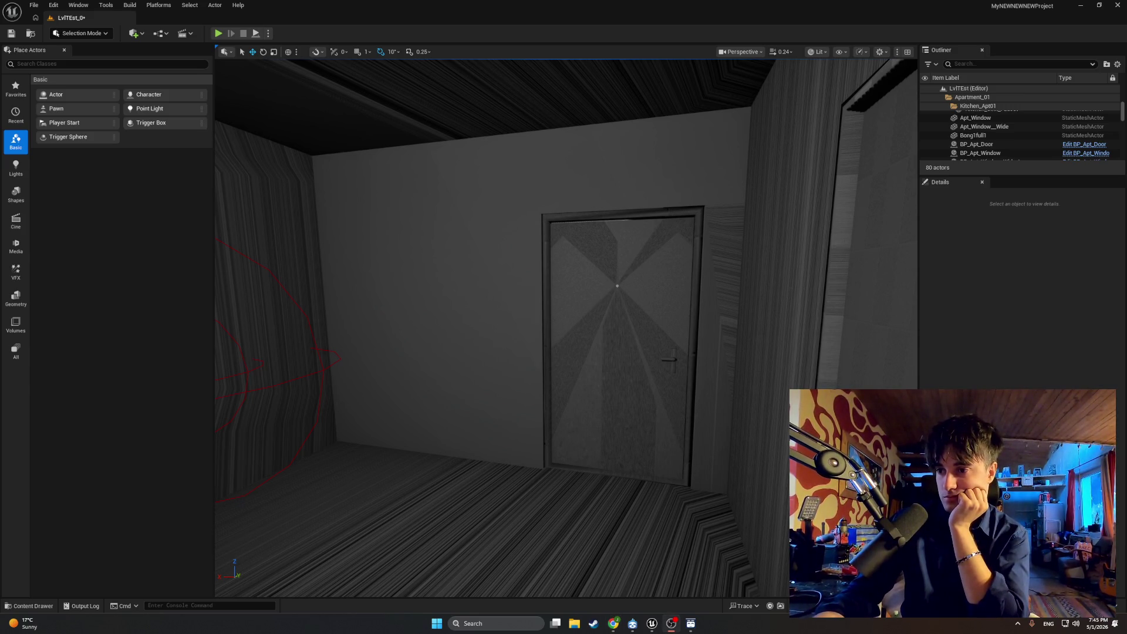
mouse_move(660, 627)
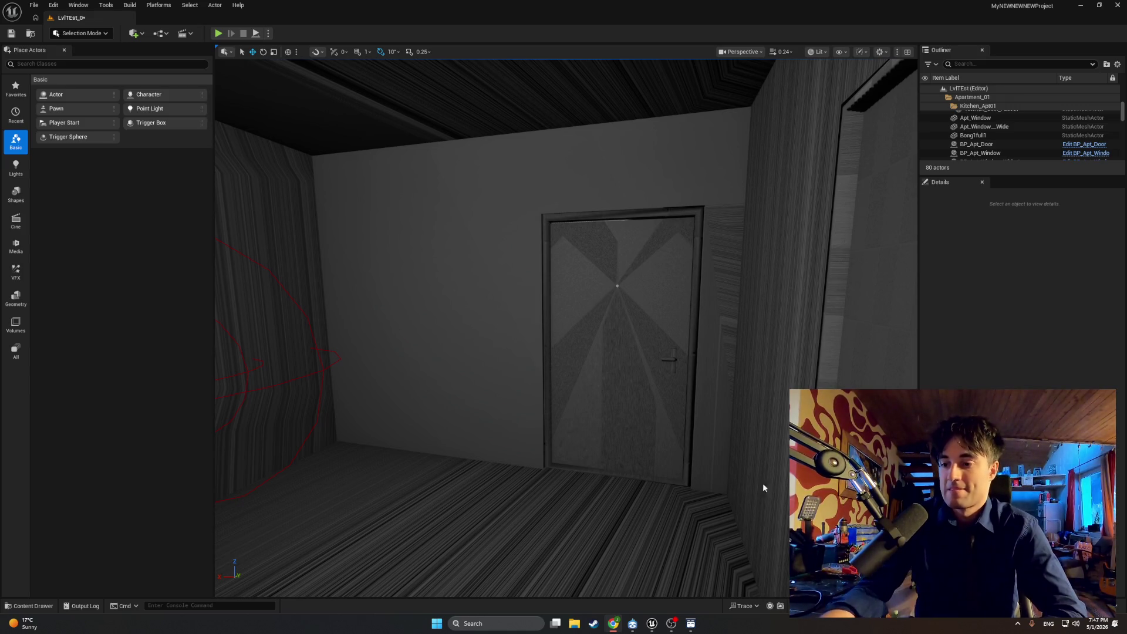
click(218, 33)
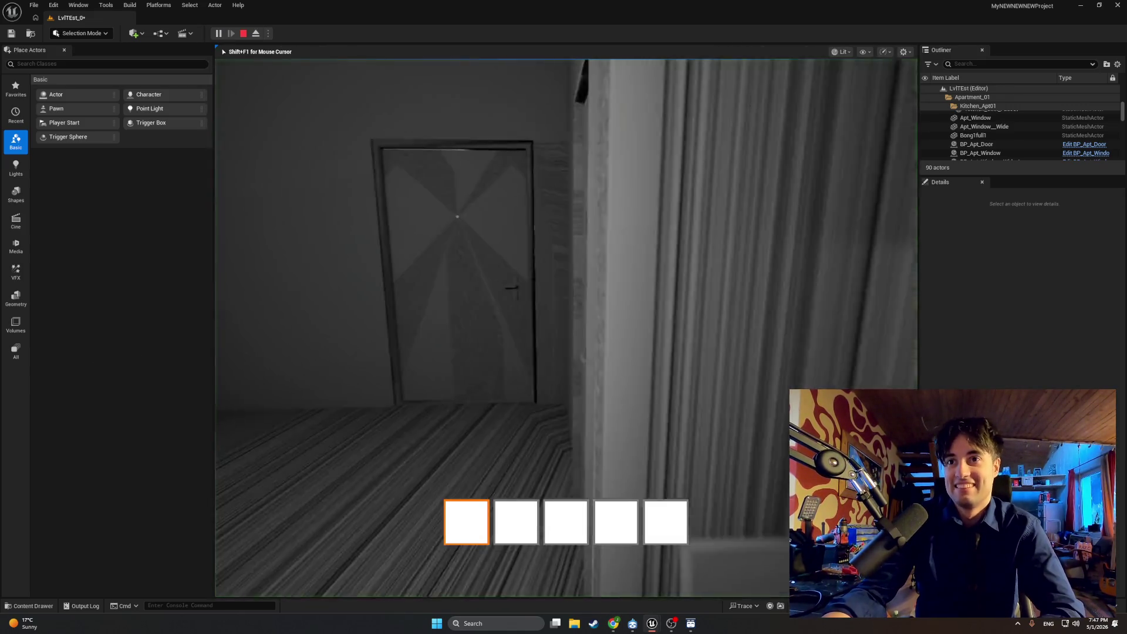
key(w)
key(e)
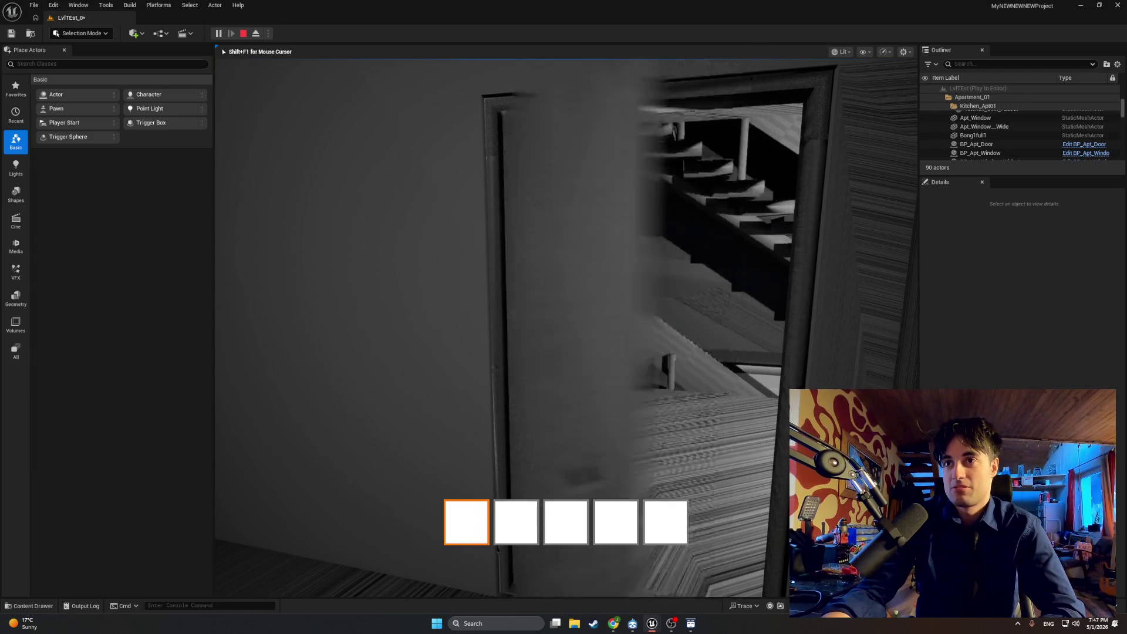
key(e)
mouse_move(566, 327)
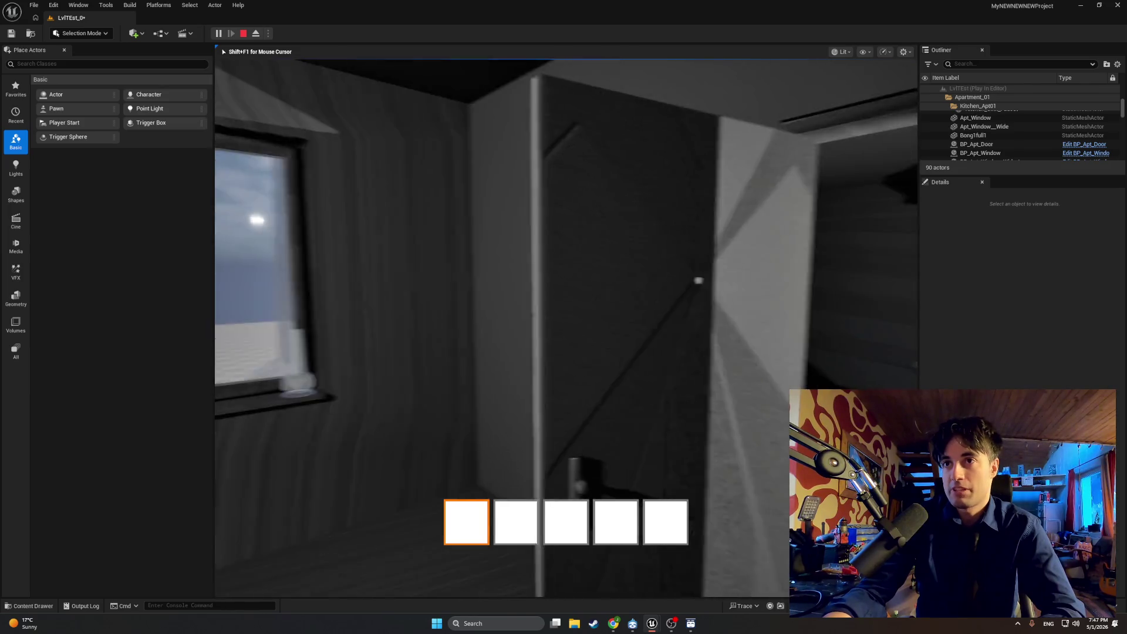
key(e)
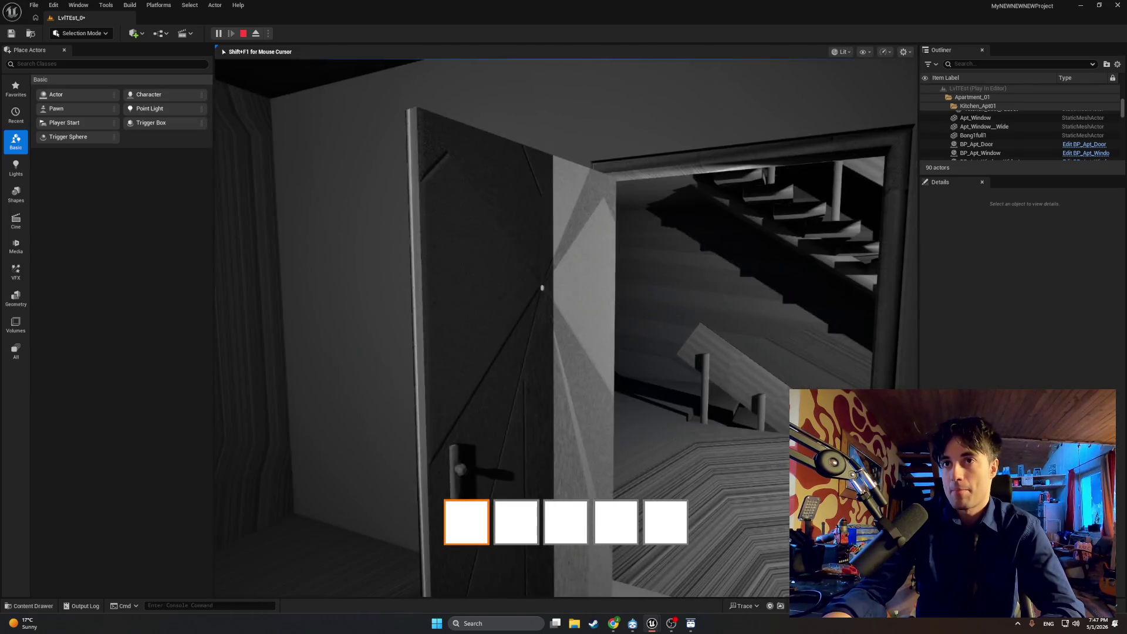
key(e)
key(e)
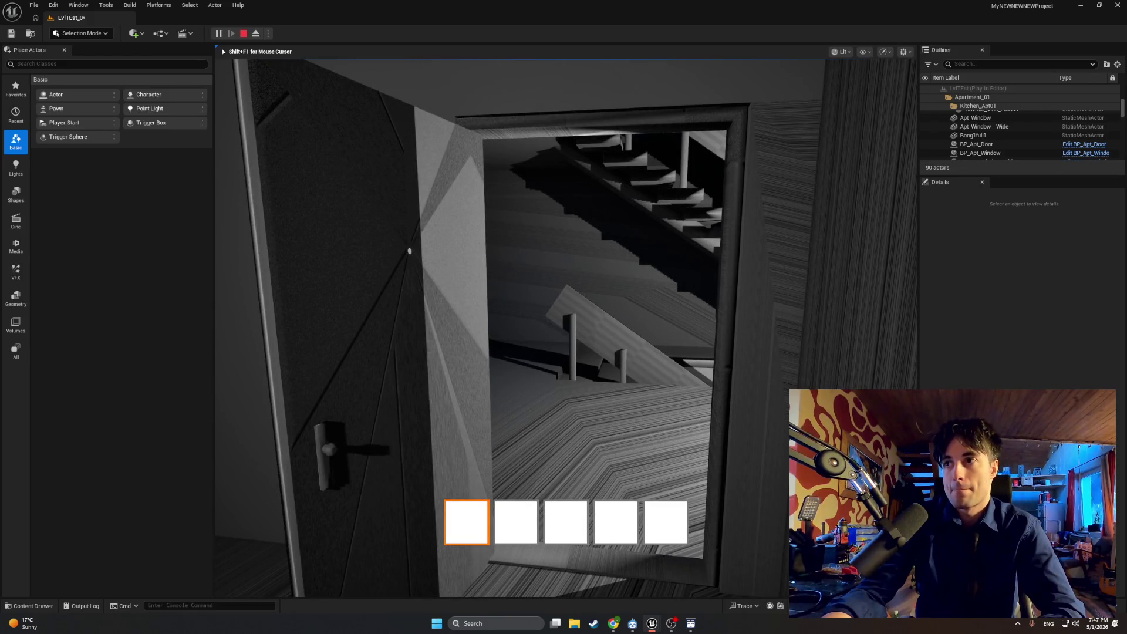
key(w)
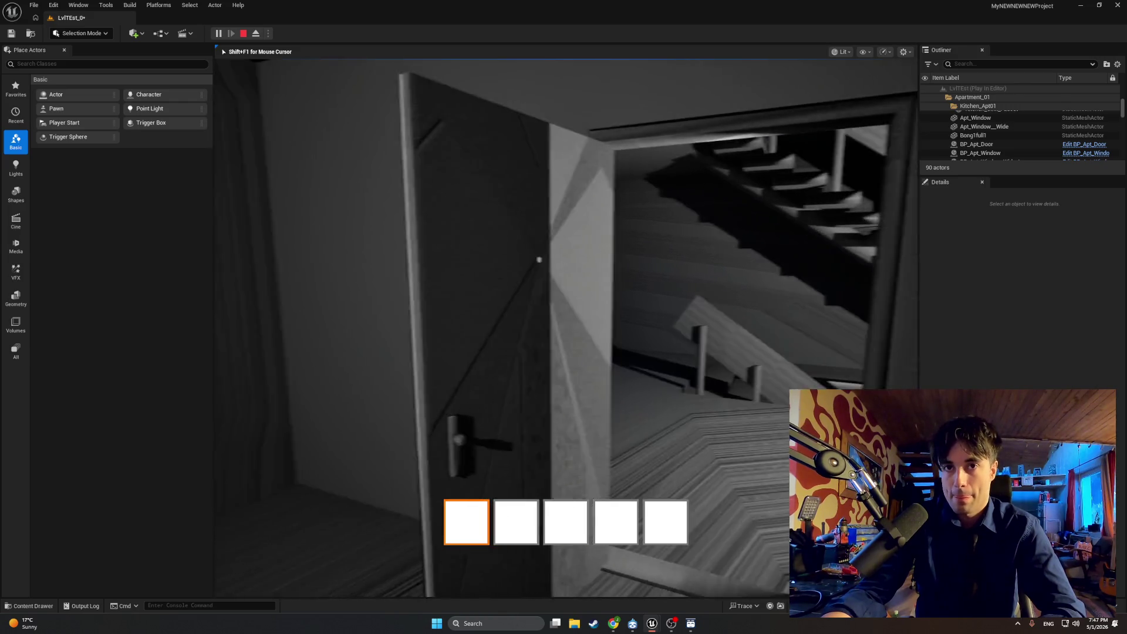
key(w)
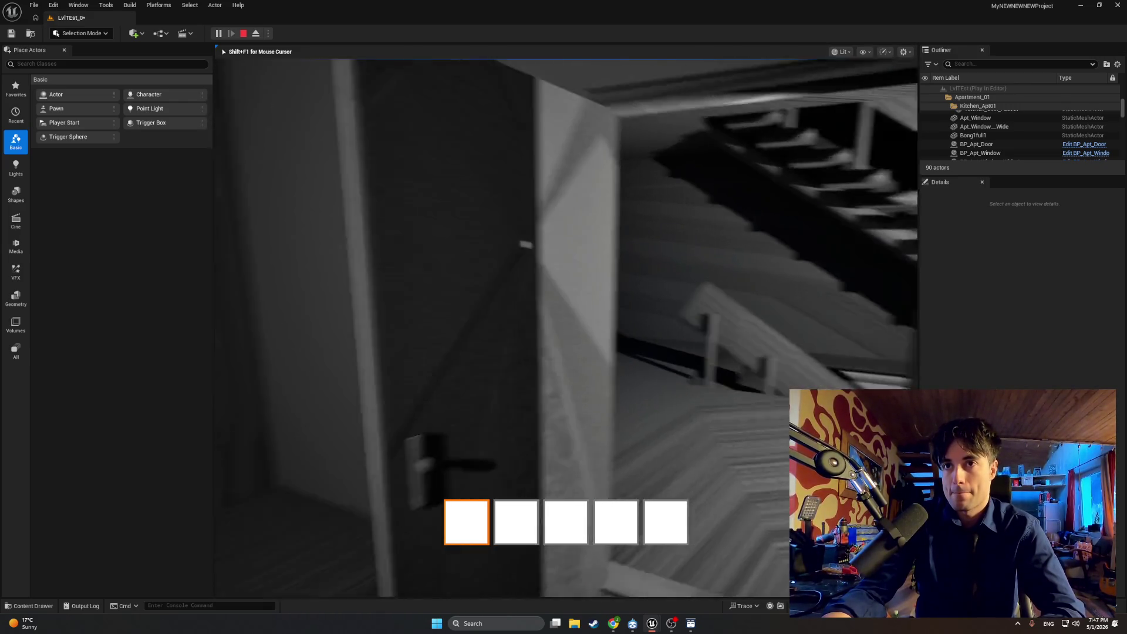
key(w)
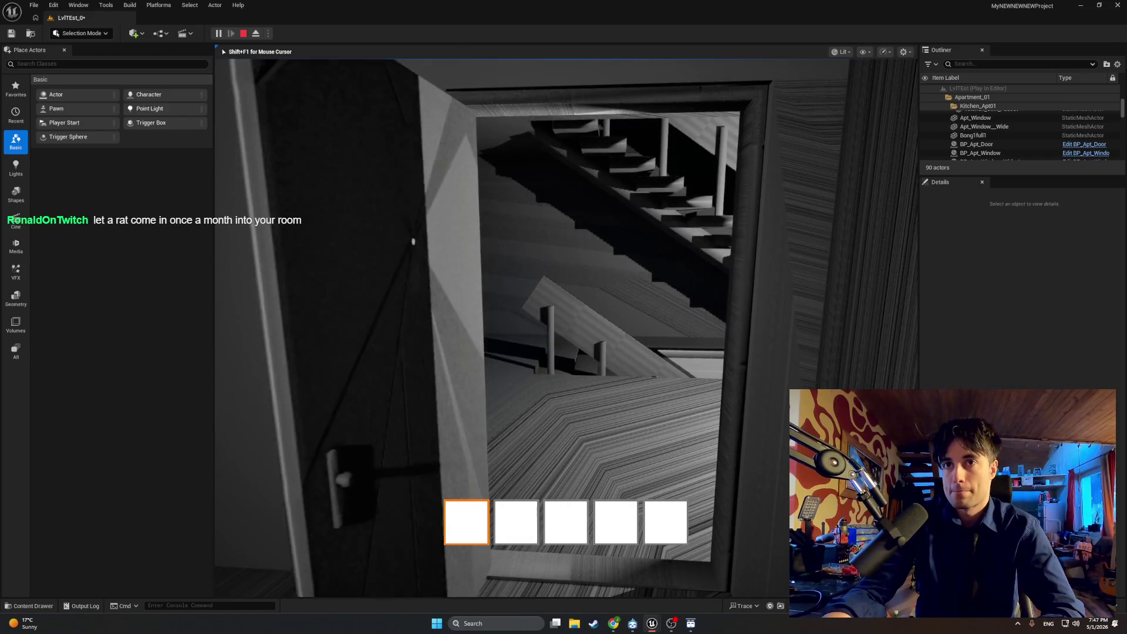
key(s)
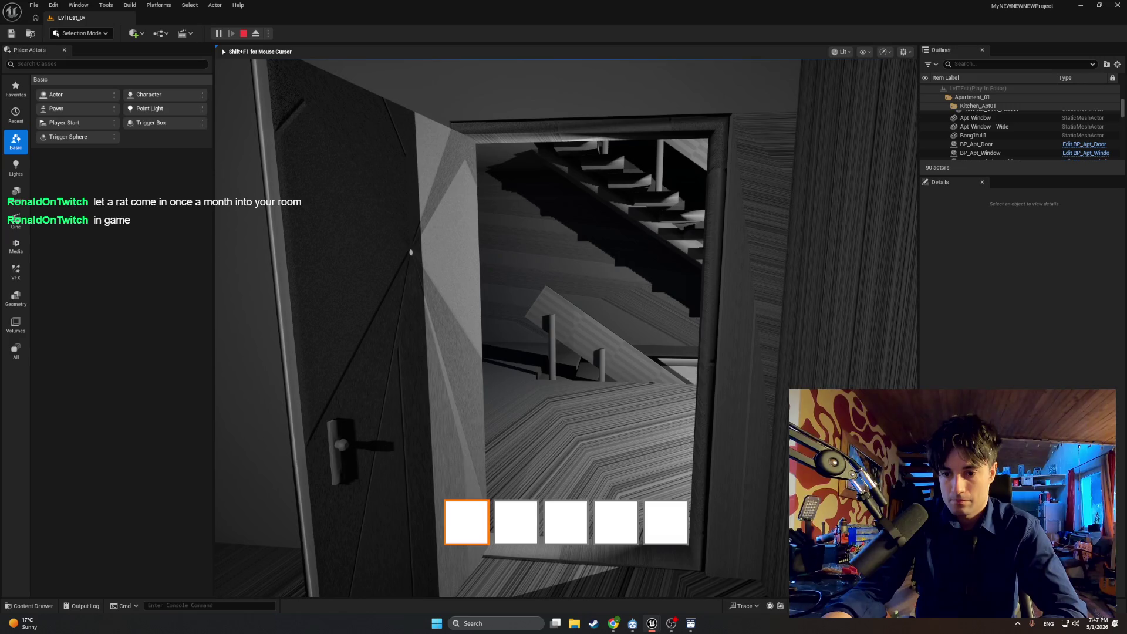
key(Escape)
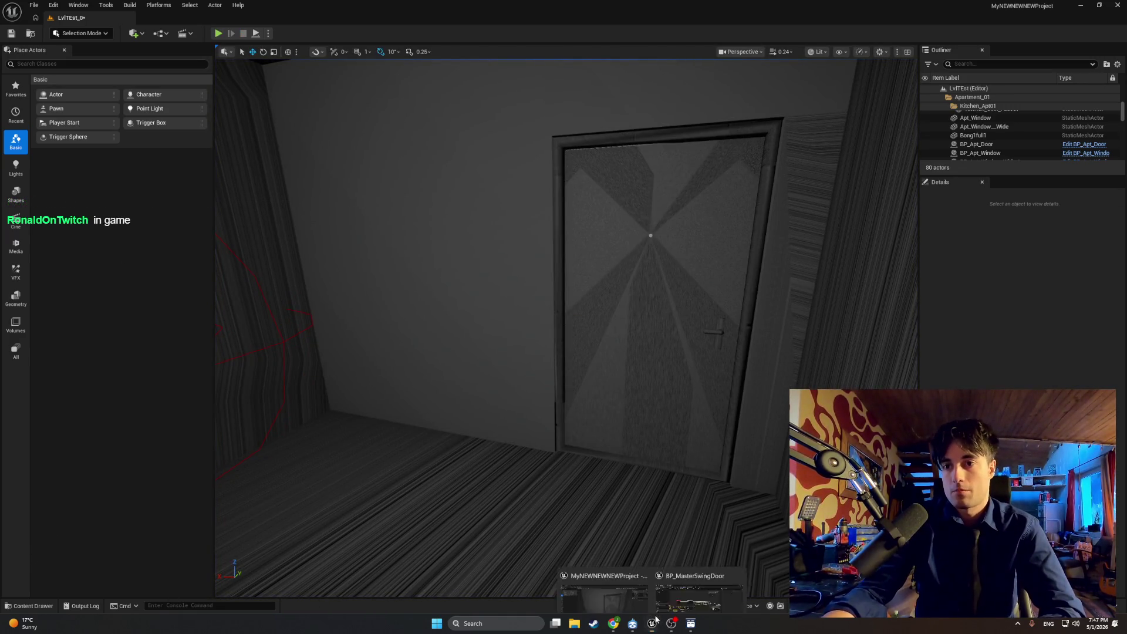
Step: Switch to the door Blueprint, then bring up Chrome's ChatGPT chat about FInterp To smoothing
key(alt+Tab)
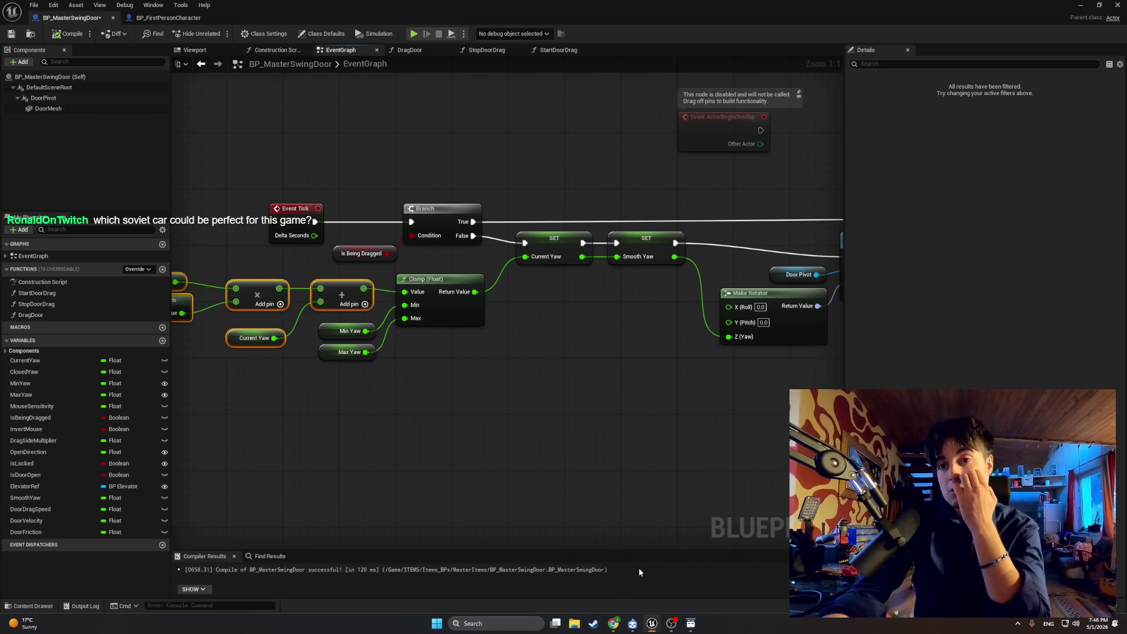
click(613, 623)
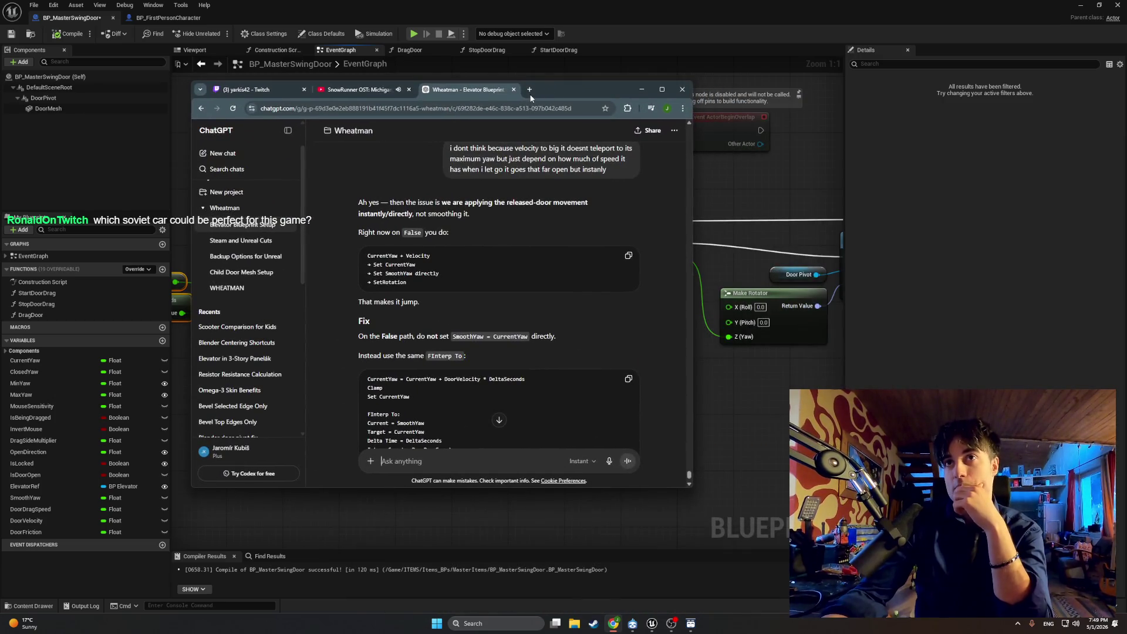
Step: Maximize Chrome, open a new tab, and restore it showing the 3DExport Skoda 120 ls 1977 page
click(663, 90)
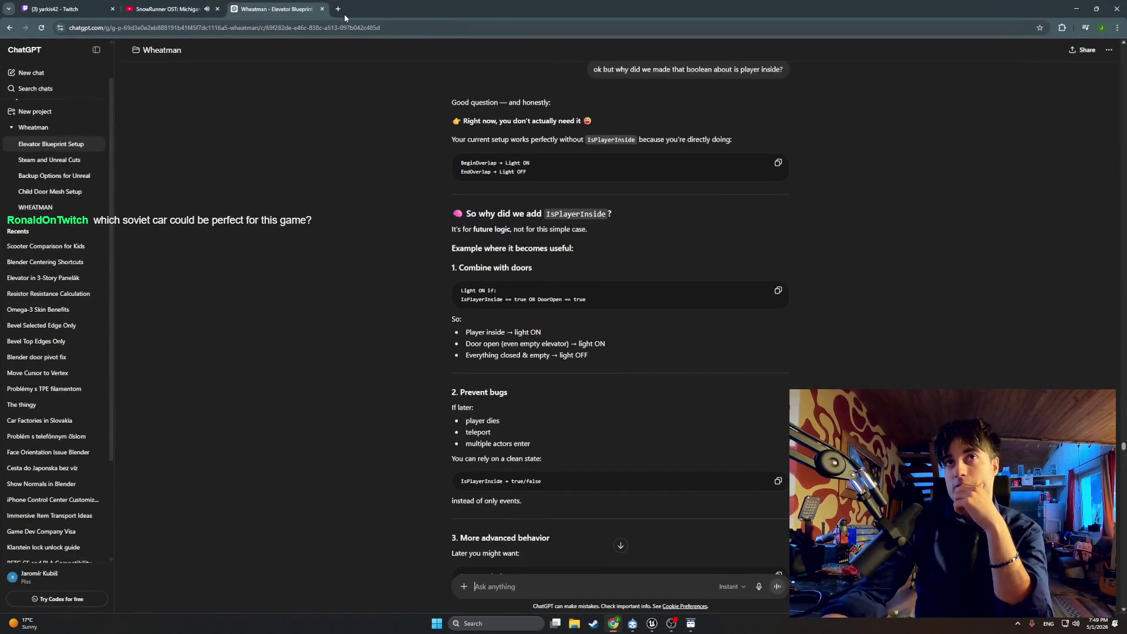
click(341, 11)
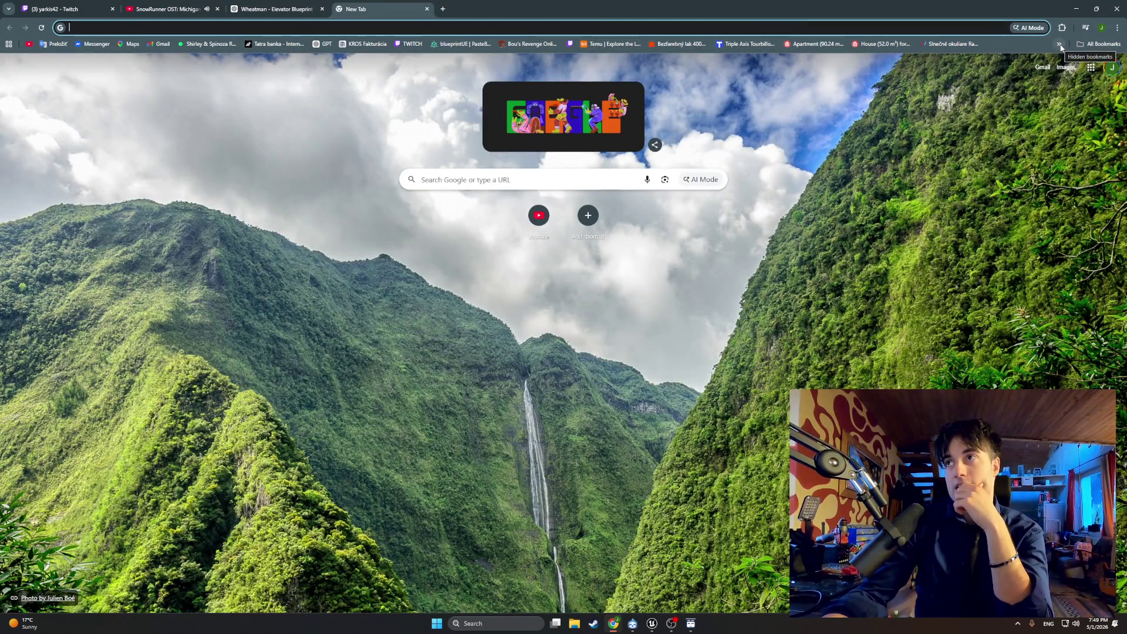
click(1076, 9)
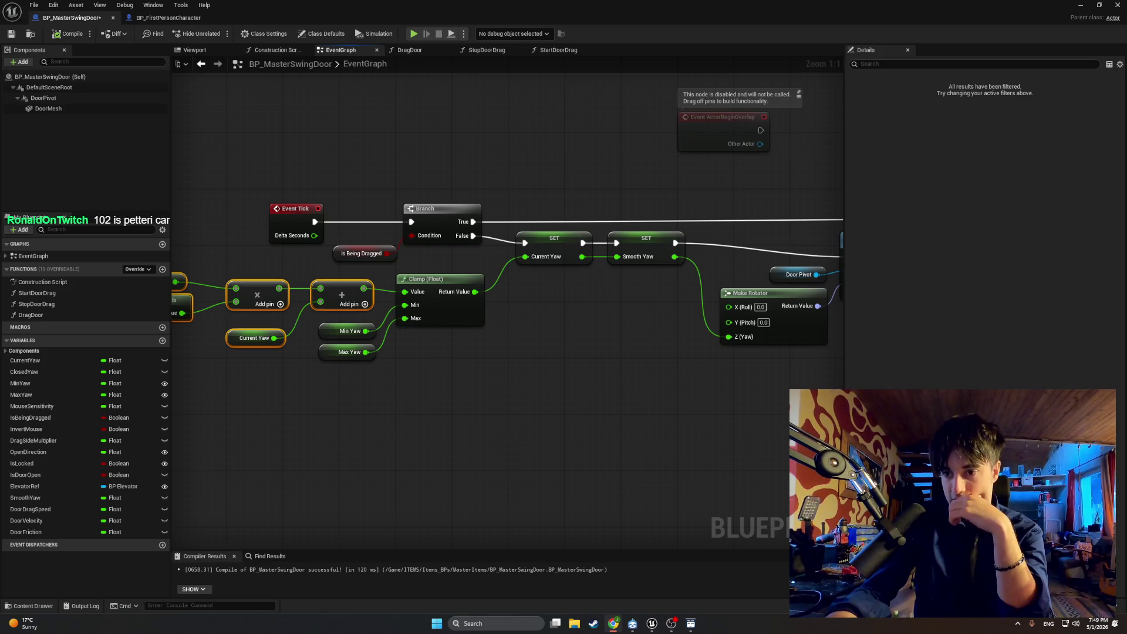
click(614, 623)
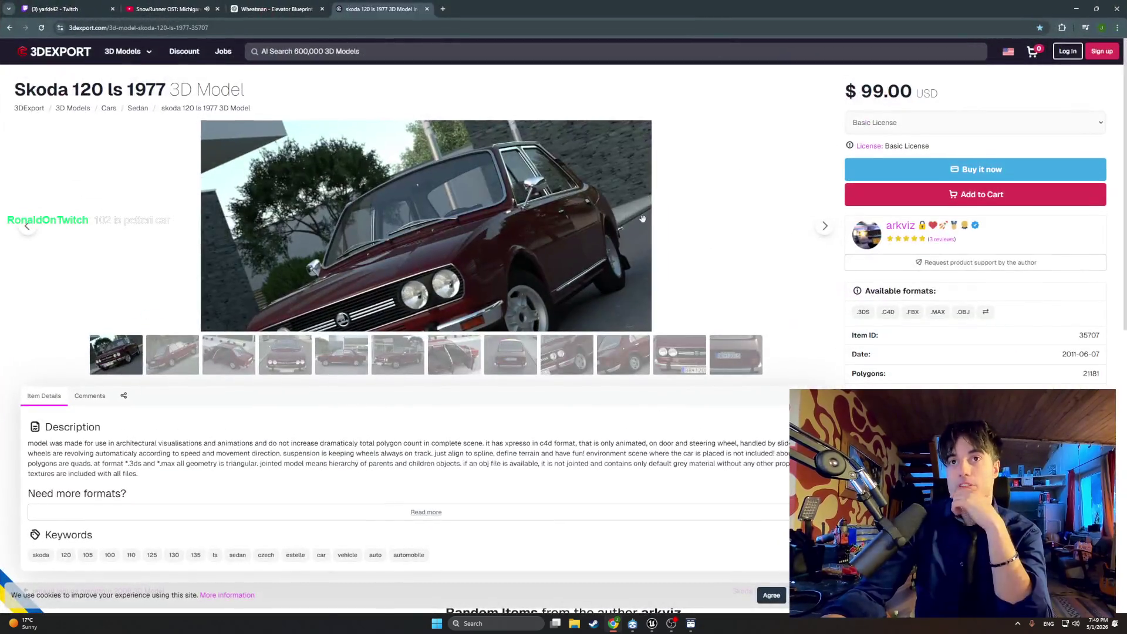
Step: Flip through all twelve Skoda gallery photos, close the lightbox, then close the 3DExport tab
click(734, 264)
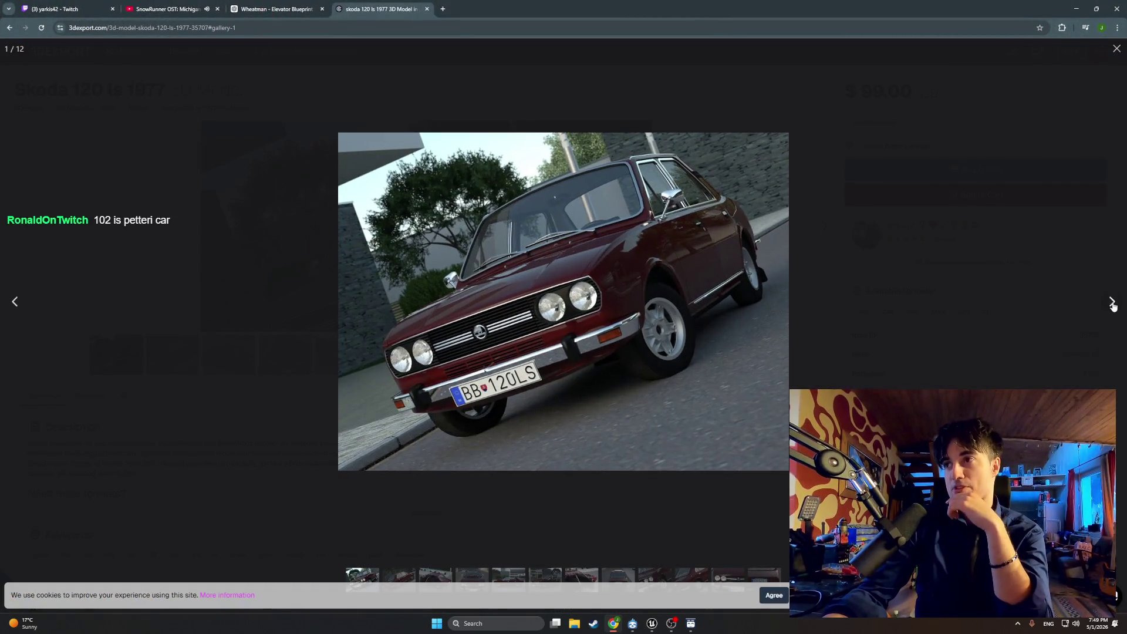
click(1112, 303)
click(1112, 303)
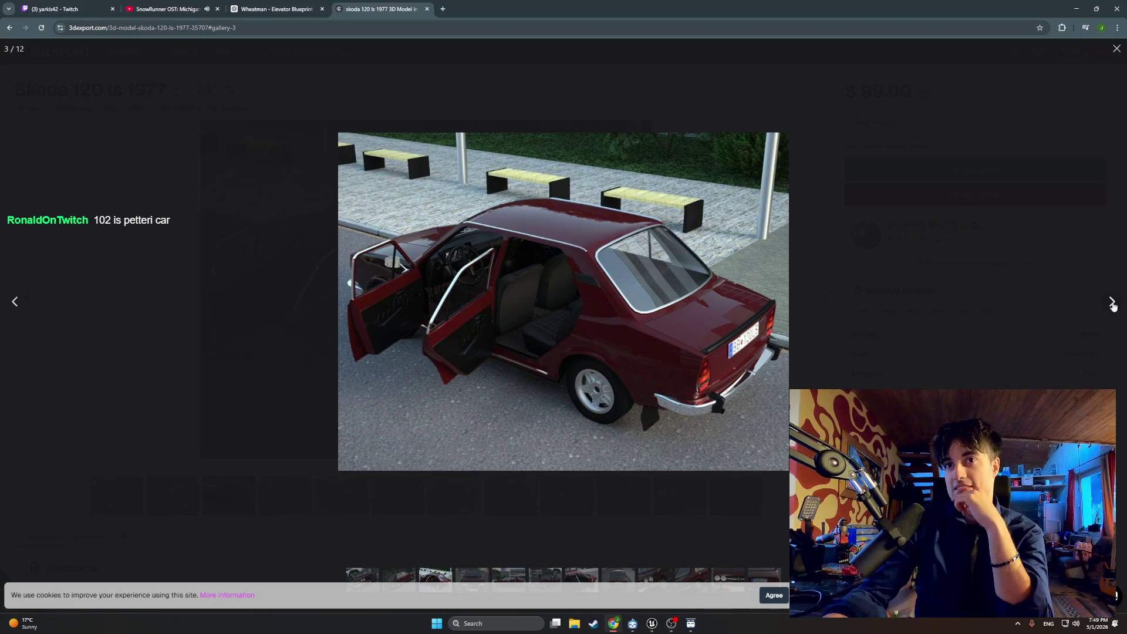
click(1112, 303)
click(1112, 303)
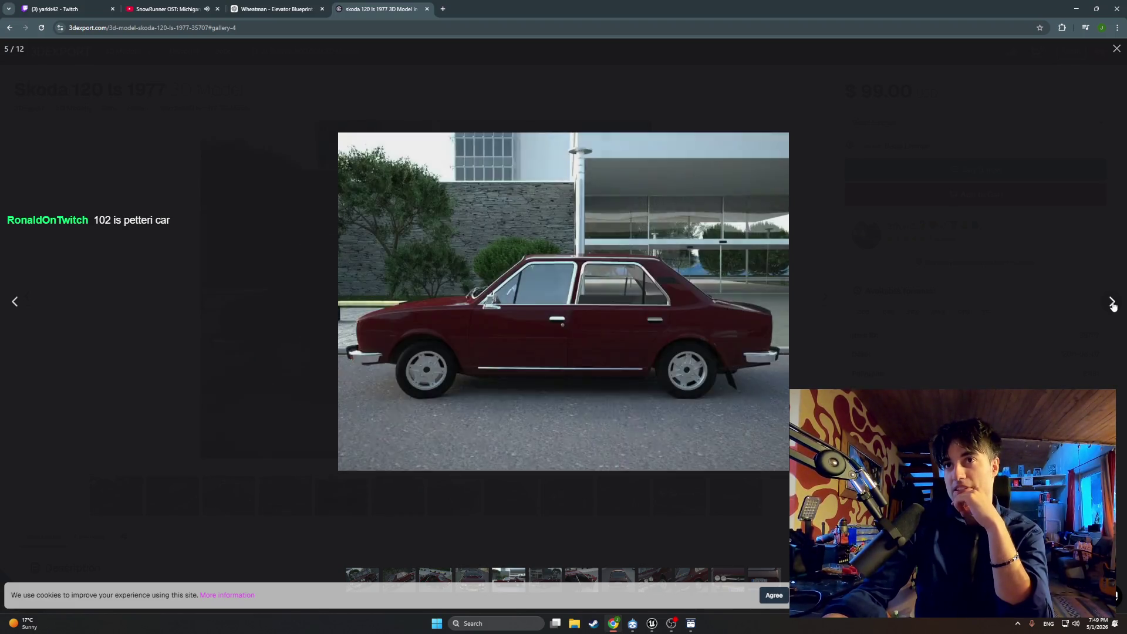
click(1112, 303)
click(1112, 303)
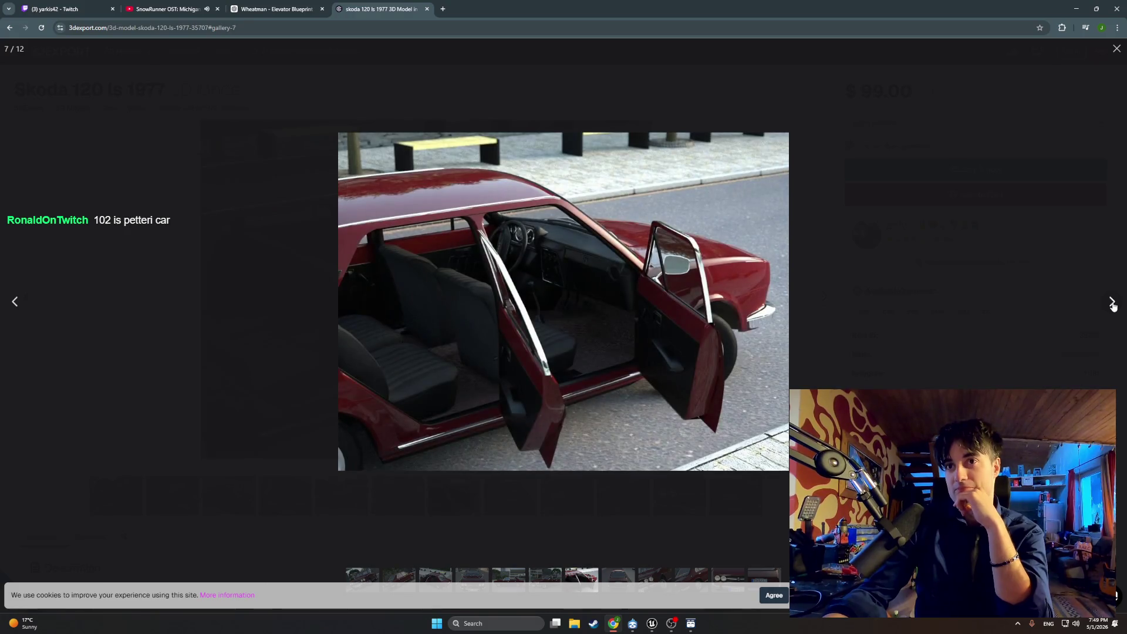
click(1112, 303)
click(1112, 303)
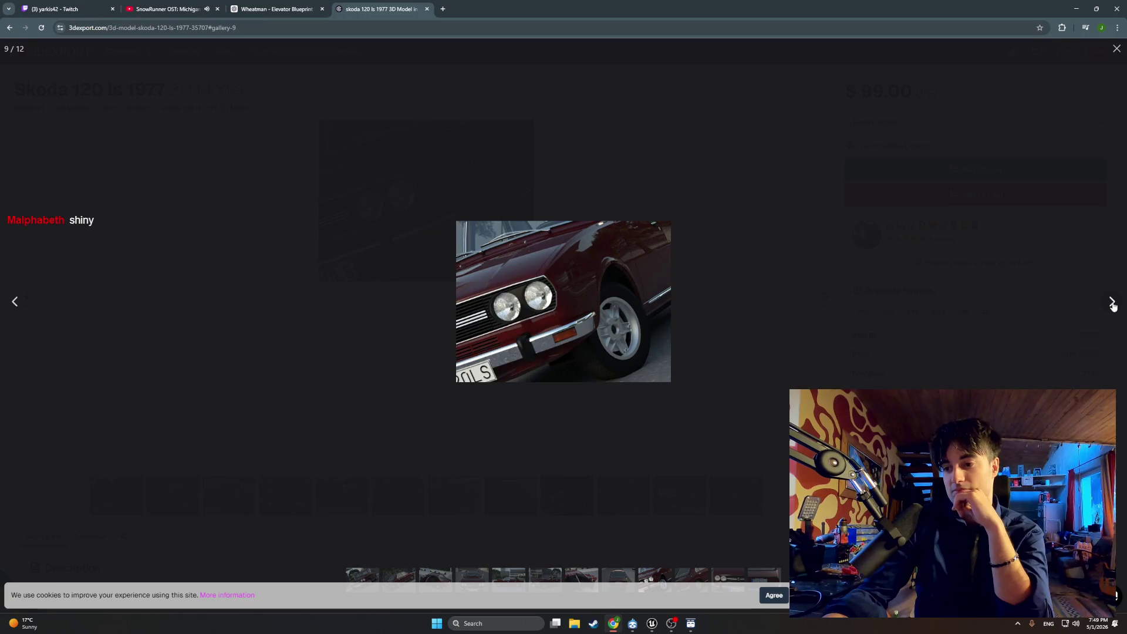
click(1111, 303)
click(1112, 303)
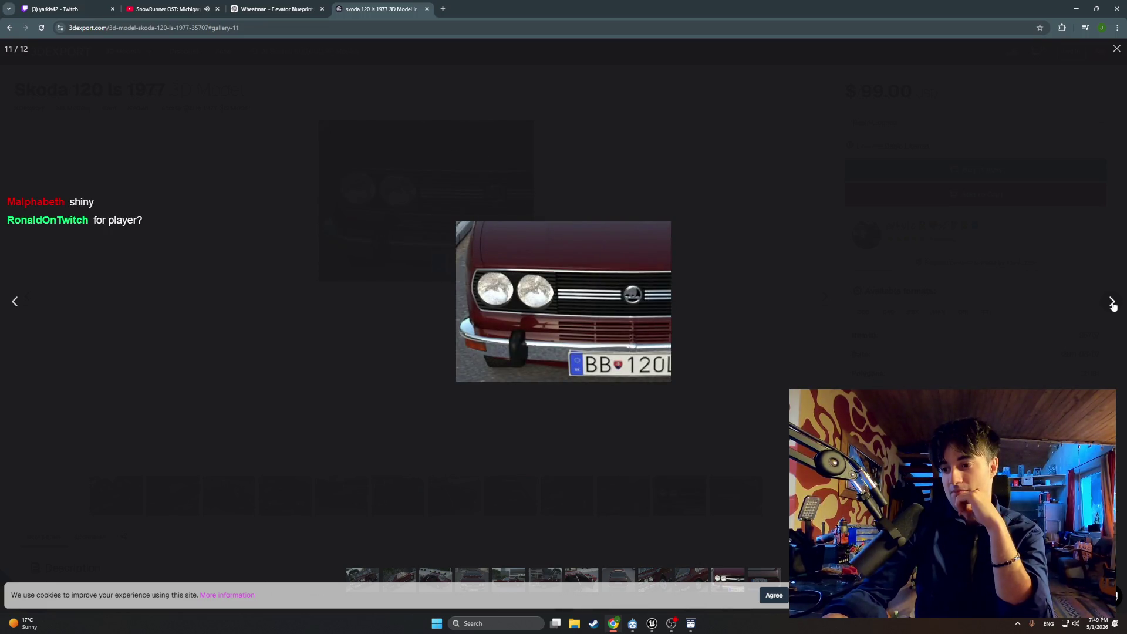
click(1112, 303)
click(1112, 303)
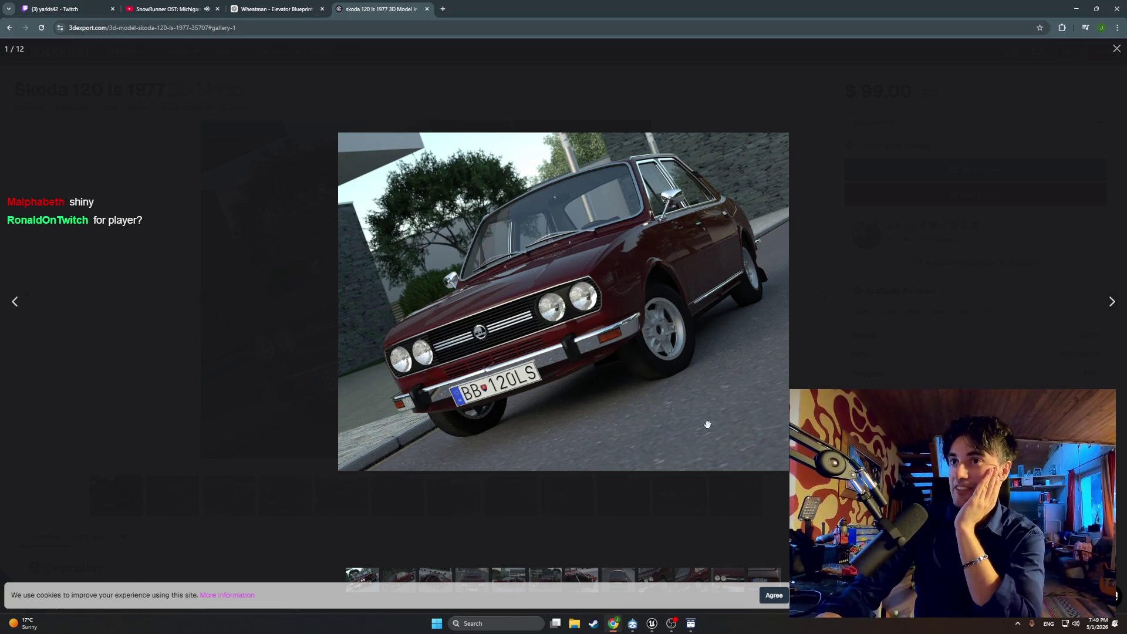
click(615, 532)
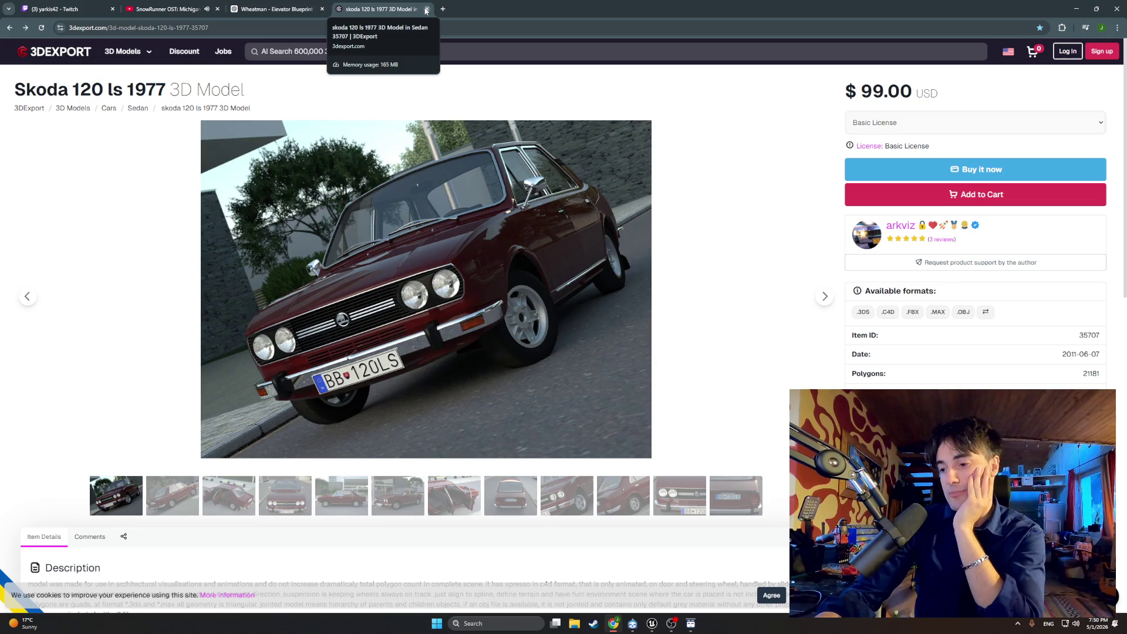
click(426, 10)
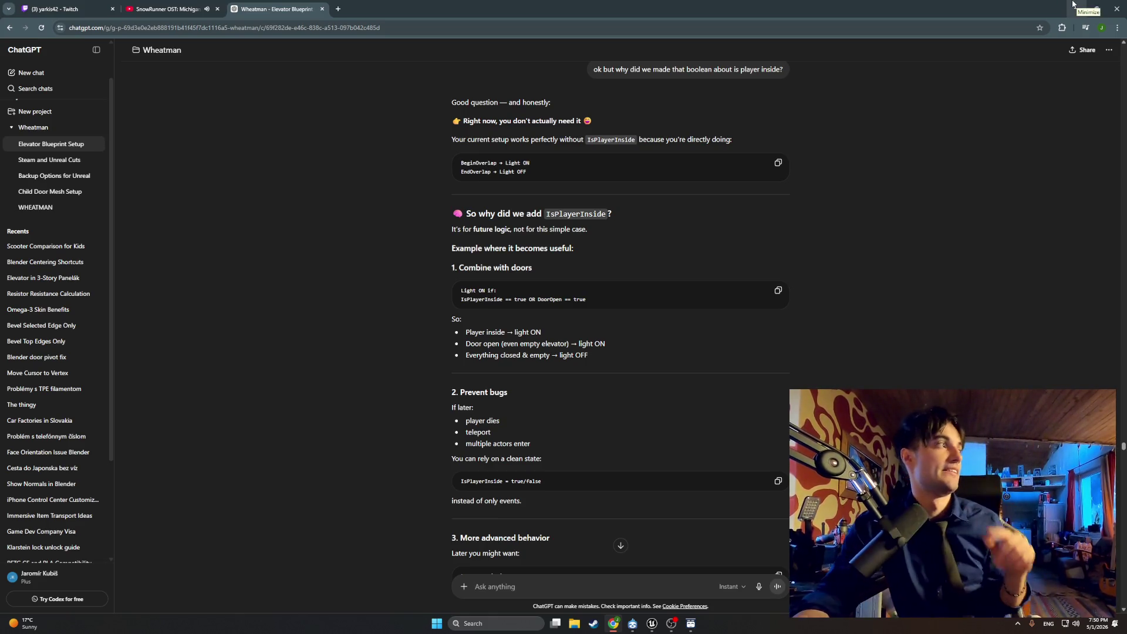
Step: Minimize Chrome, restore it briefly, then minimize again to reveal the BP_MasterSwingDoor graph
click(1073, 4)
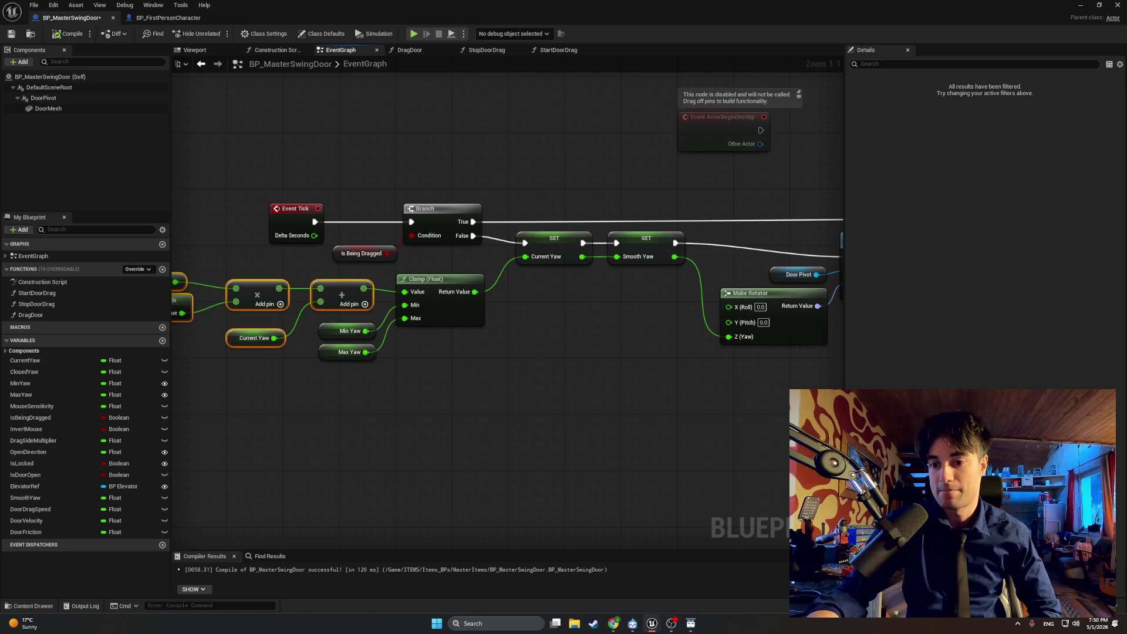
click(613, 624)
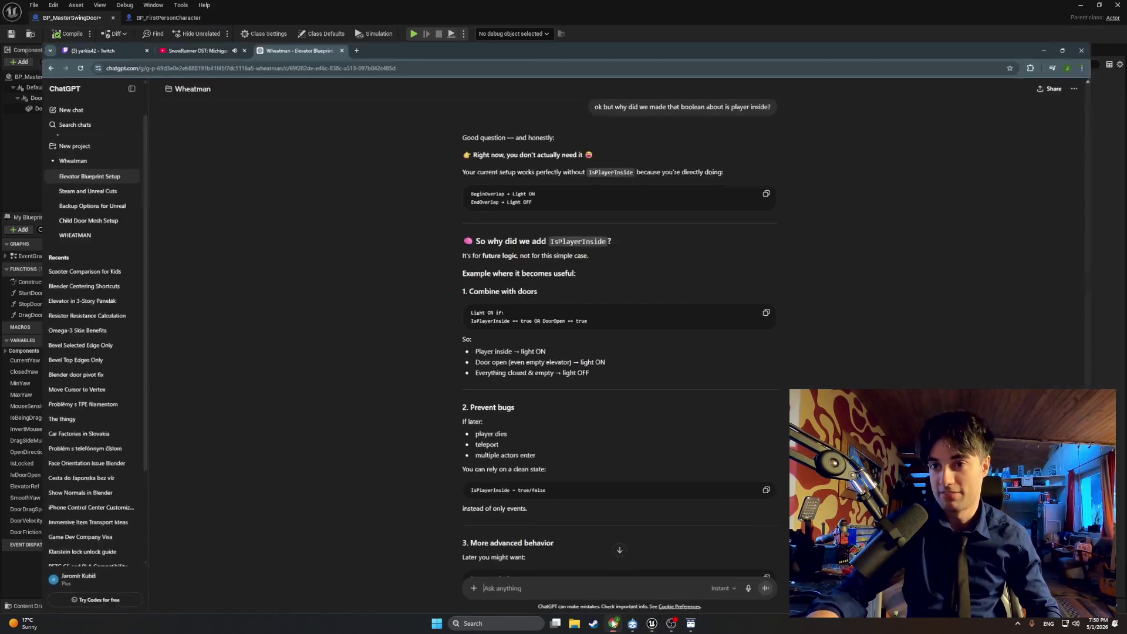
click(1076, 9)
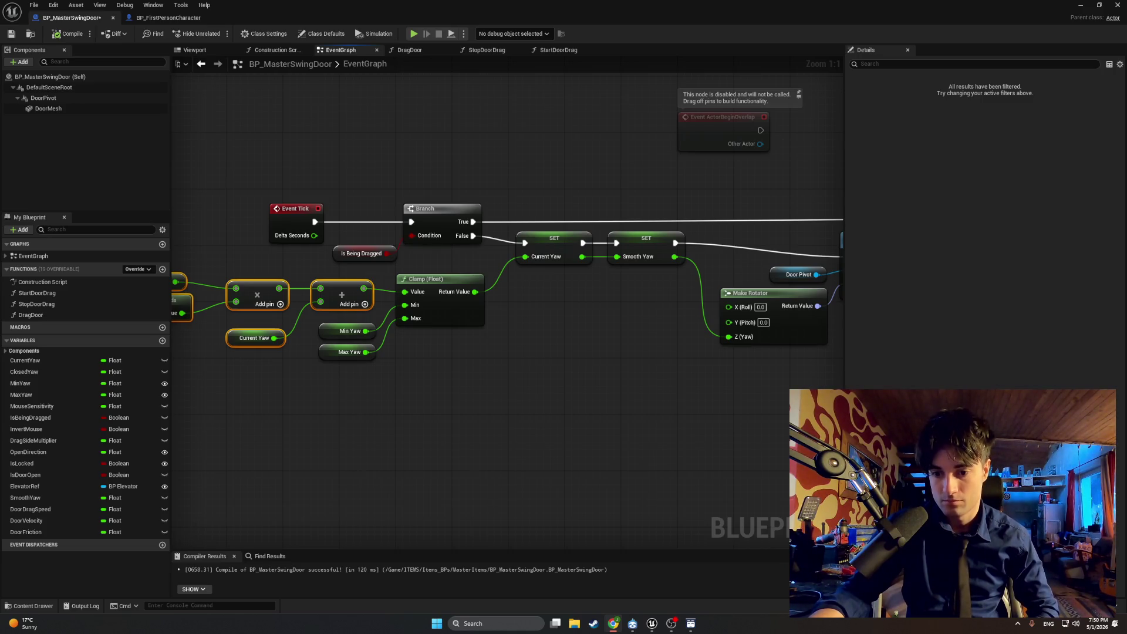
Step: Cut the FInterp To node group and paste it below the SET nodes on the False path
click(542, 406)
right_click(541, 415)
scroll(535, 403, down, 1)
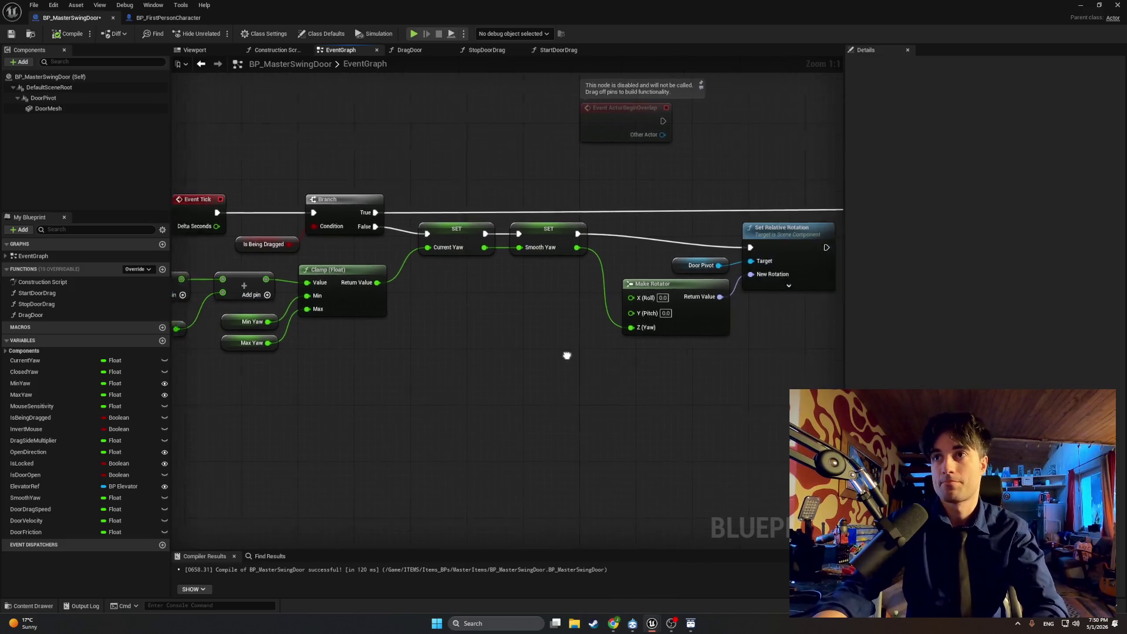
drag(592, 397, 503, 395)
drag(710, 397, 617, 297)
key(ctrl+x)
drag(347, 464, 521, 375)
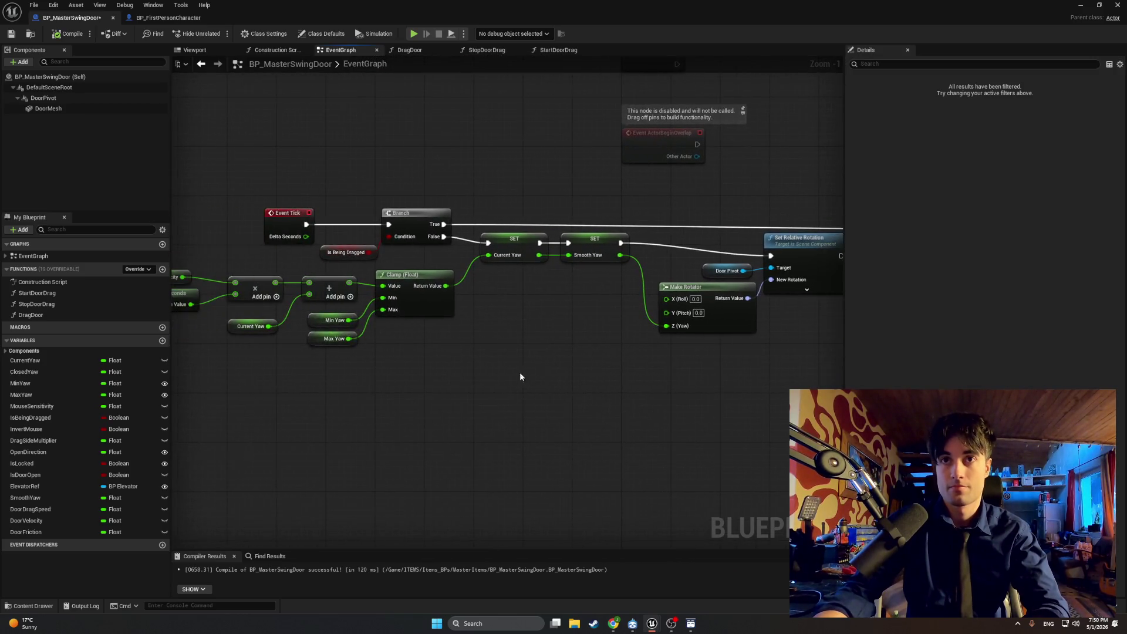
key(ctrl+v)
drag(547, 331, 557, 333)
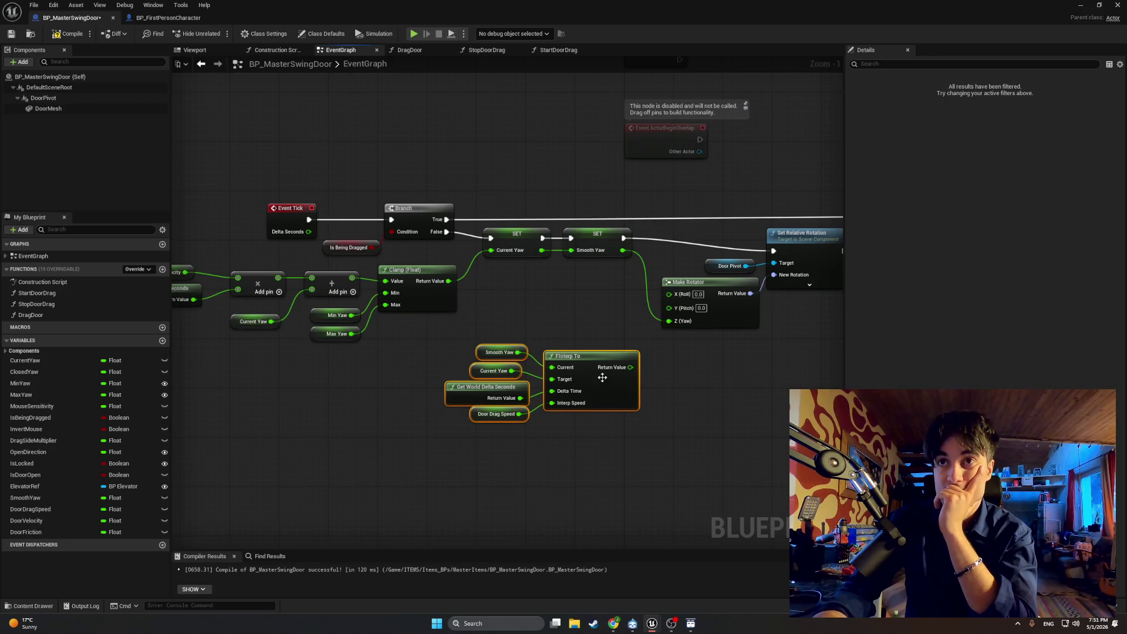
Step: Wire FInterp To's Return Value into SET Smooth Yaw, tidy the nodes, and compile
mouse_move(630, 367)
mouse_down()
mouse_move(563, 278)
mouse_move(570, 251)
mouse_up()
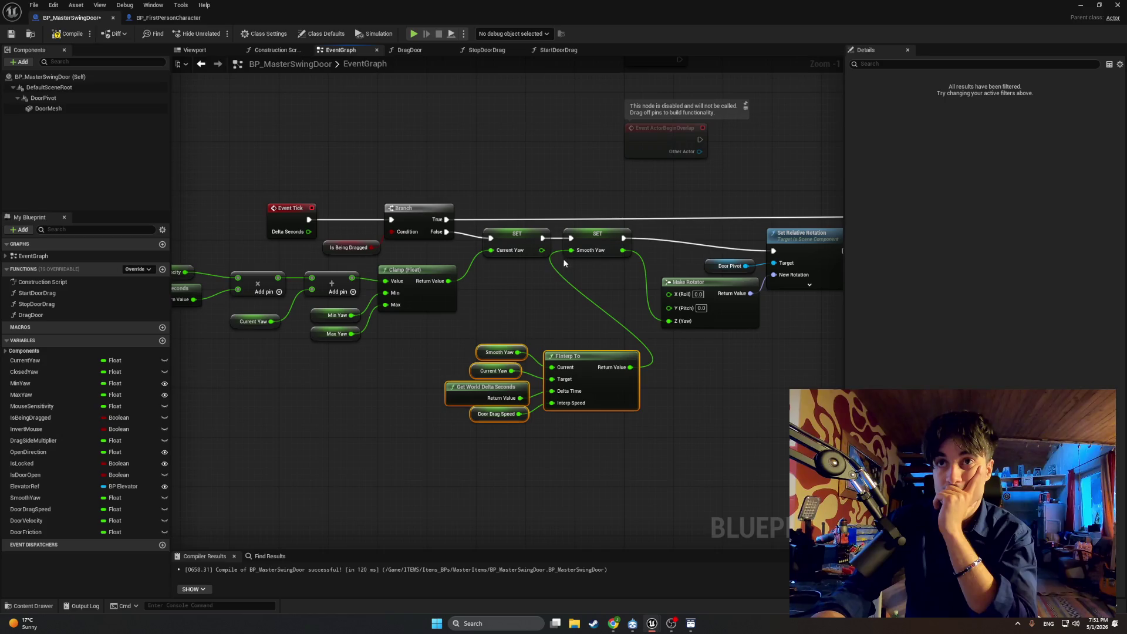
drag(563, 355, 520, 344)
drag(584, 234, 596, 235)
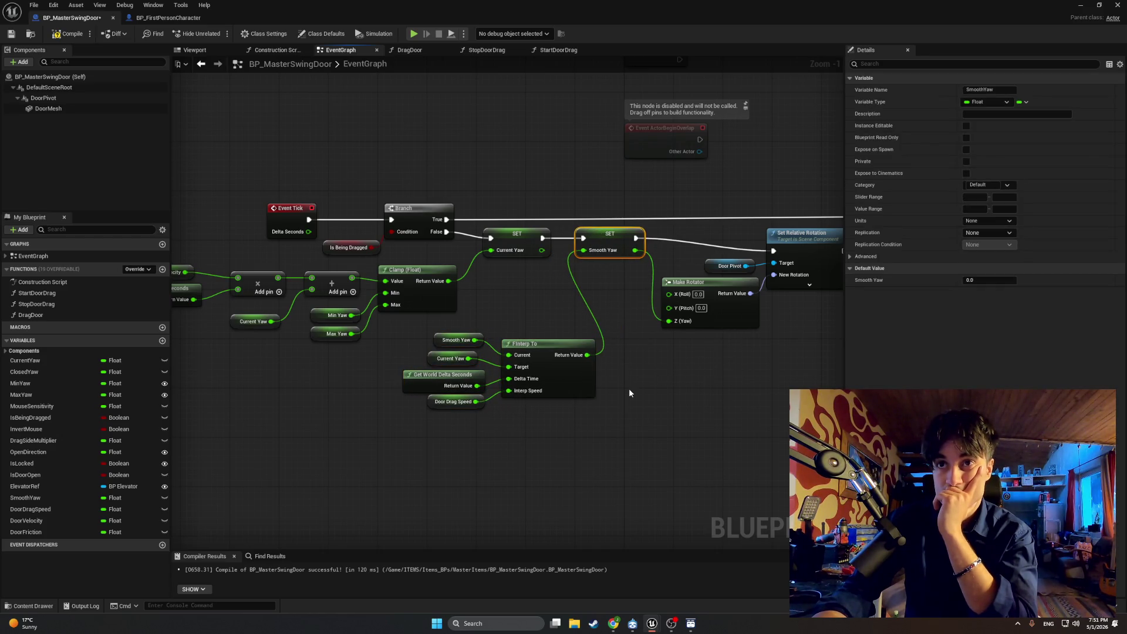
click(60, 36)
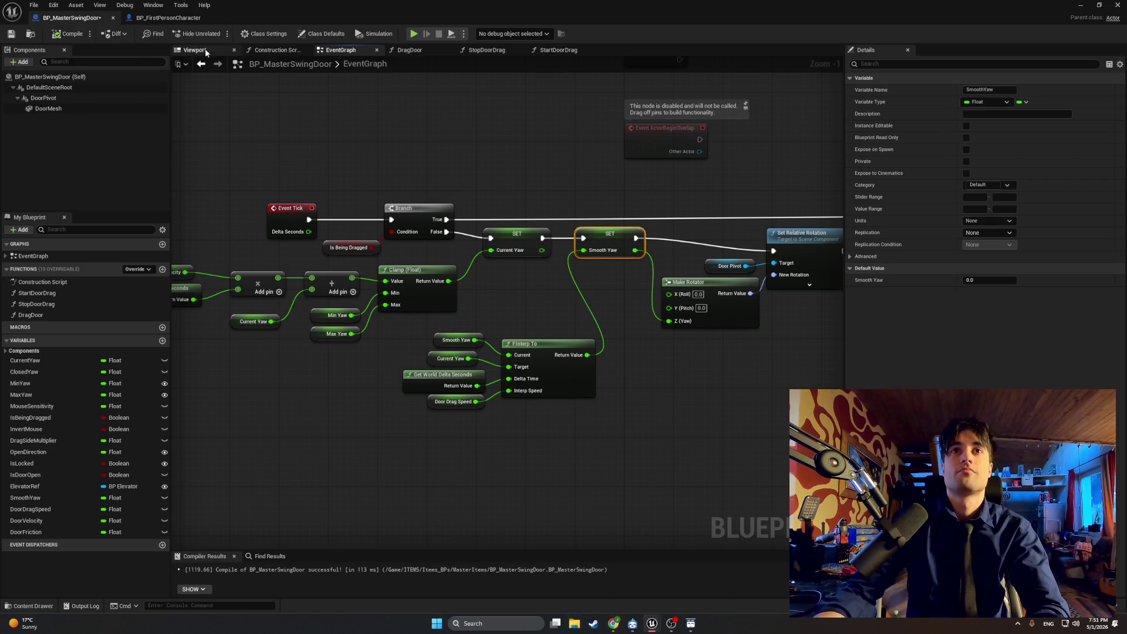
Step: Play-test the level, walking near the apartment door and opening and shutting it with E
click(1080, 5)
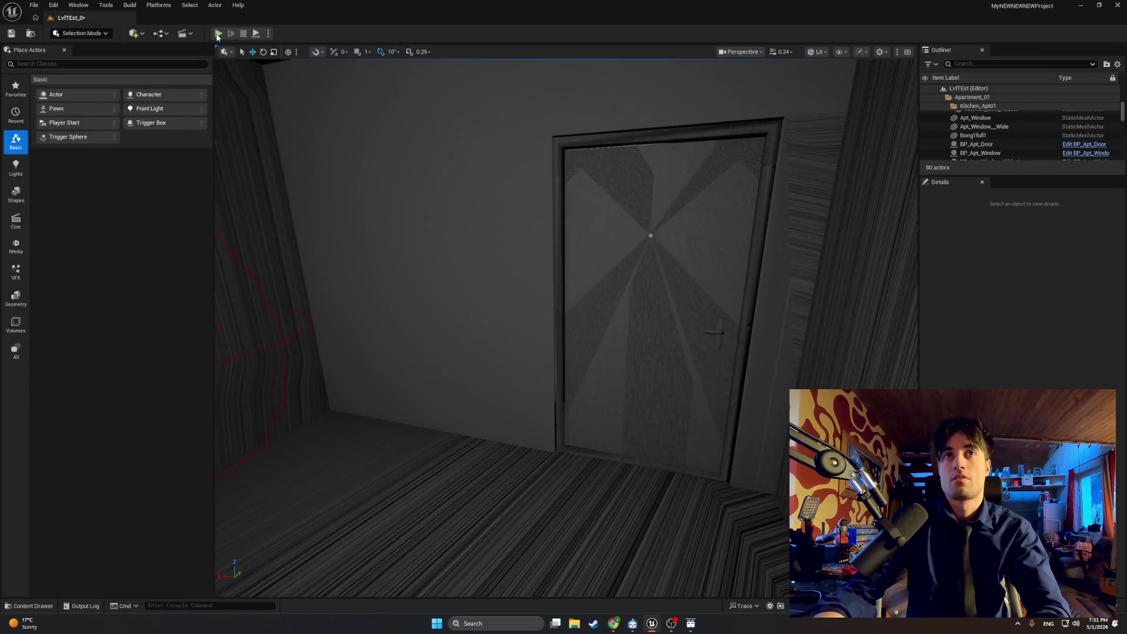
key(e)
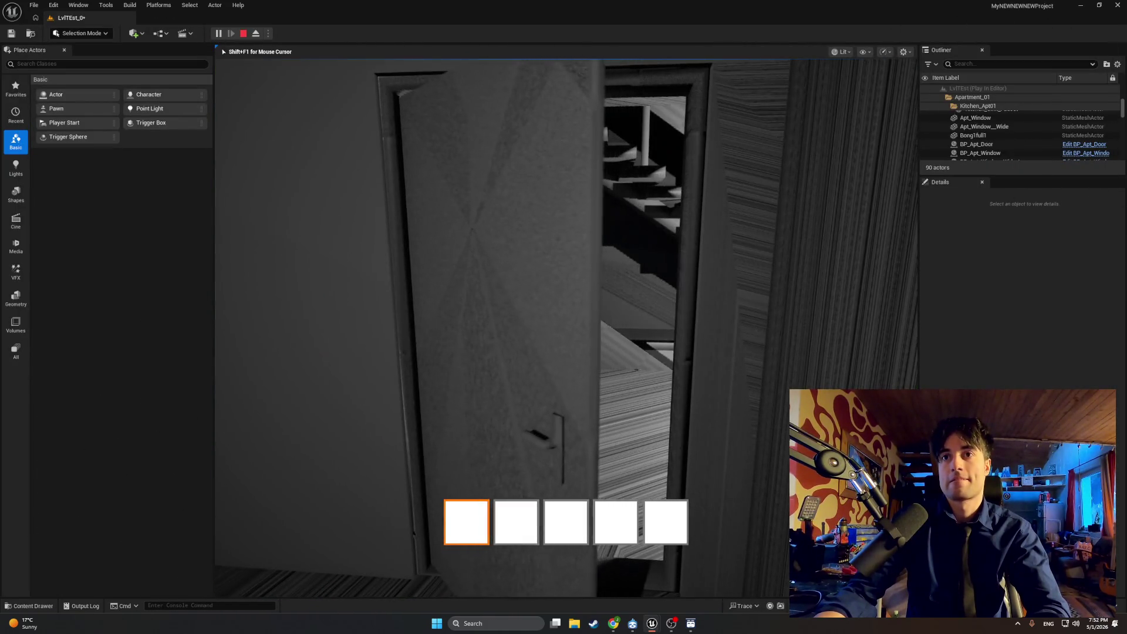
key(w)
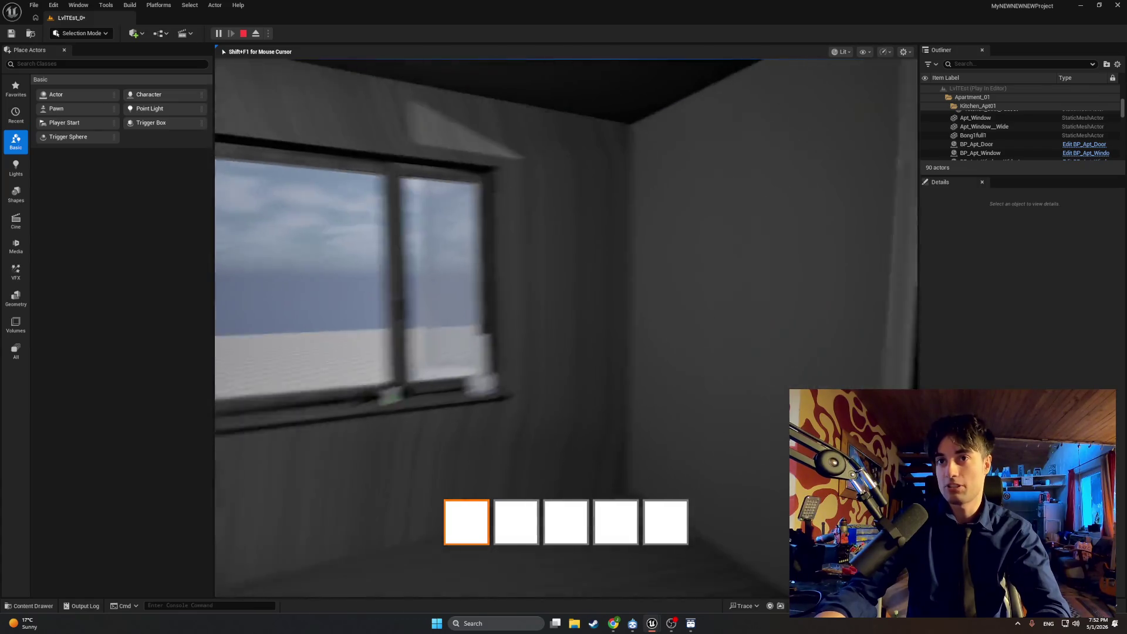
key(s)
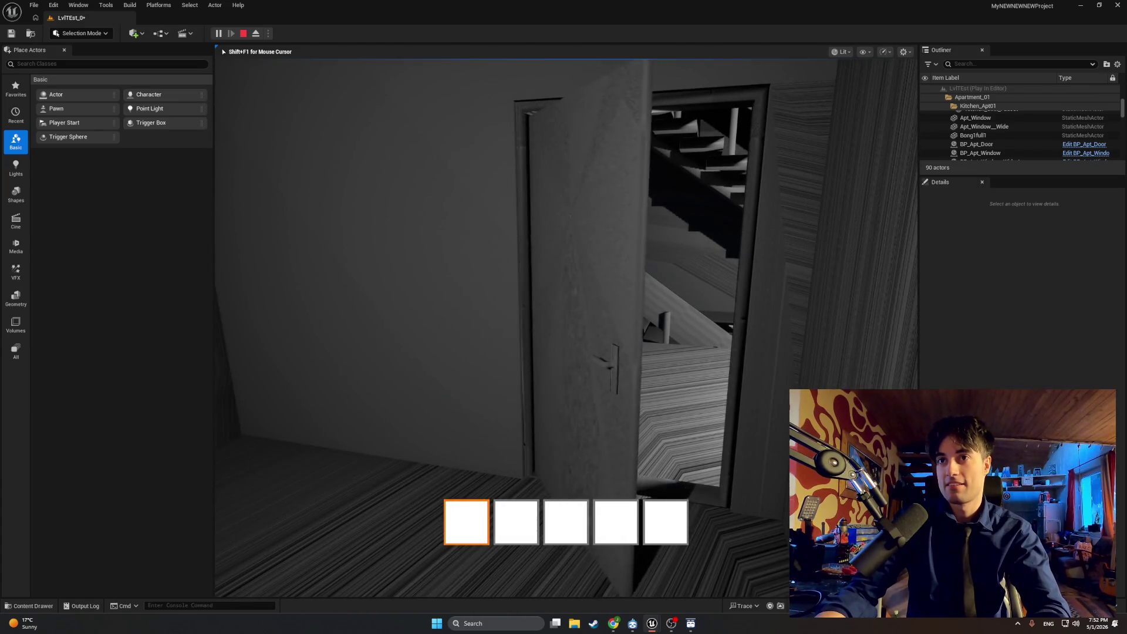
key(e)
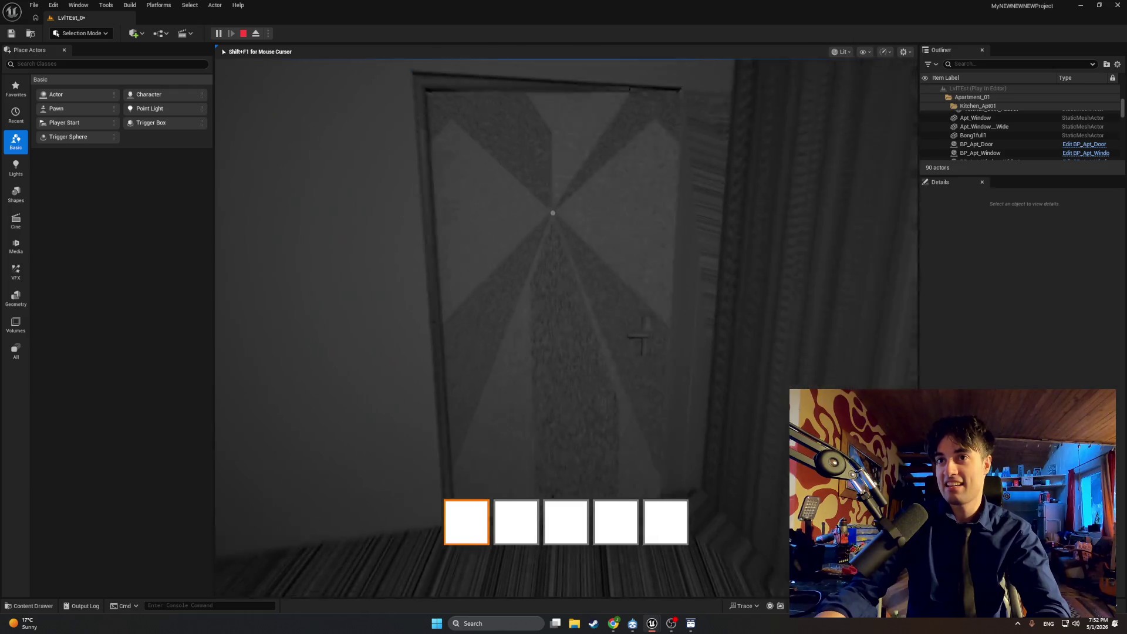
key(e)
key(e)
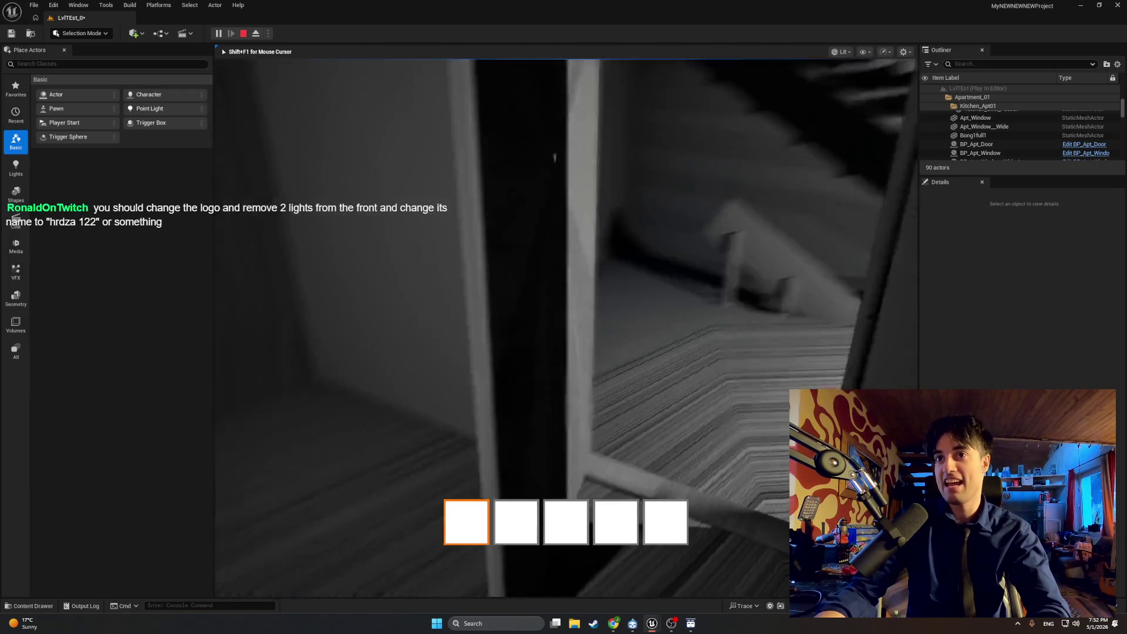
key(e)
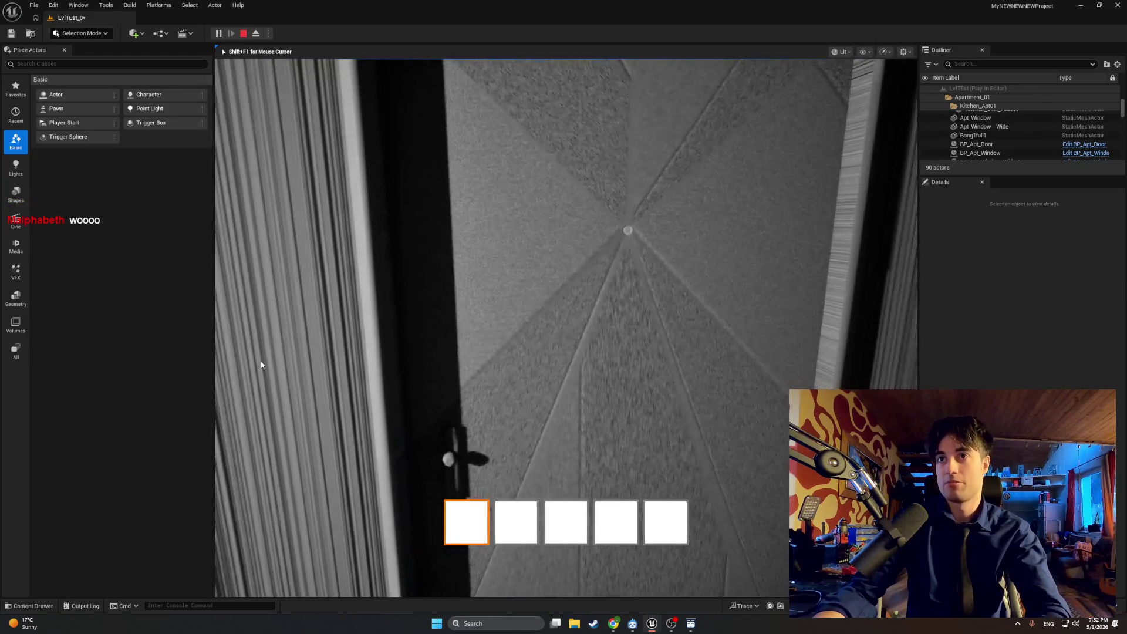
Step: Stop the play session and bring the BP_MasterSwingDoor editor back to the front
key(Escape)
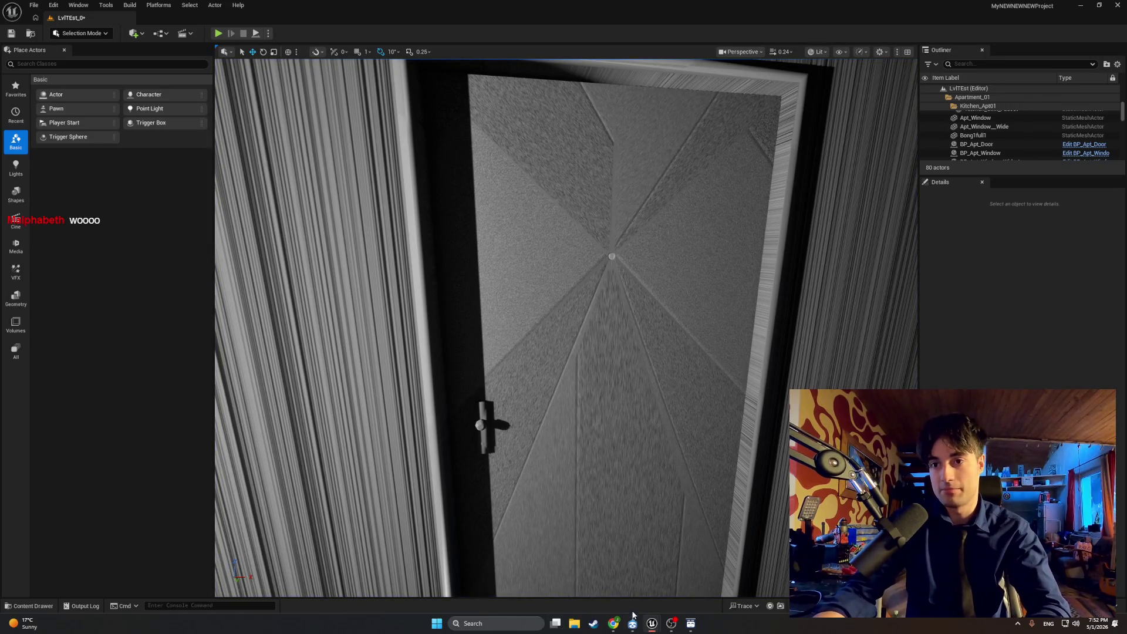
mouse_move(652, 624)
click(679, 590)
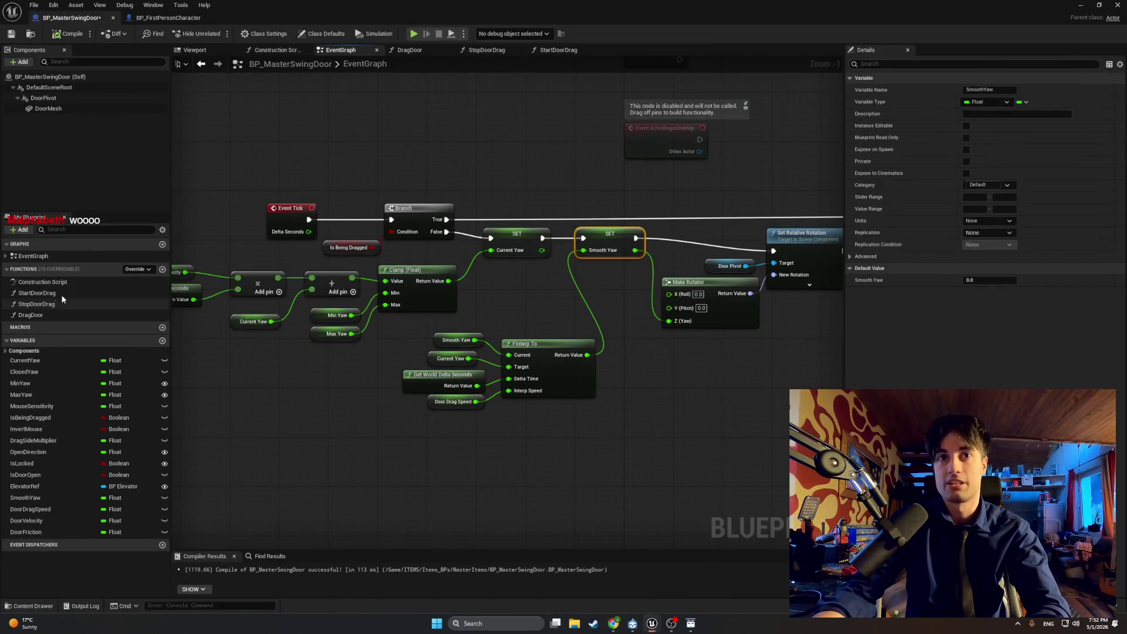
Step: Check DoorDragSpeed, compile, and play-test by opening the door and walking through it
click(45, 511)
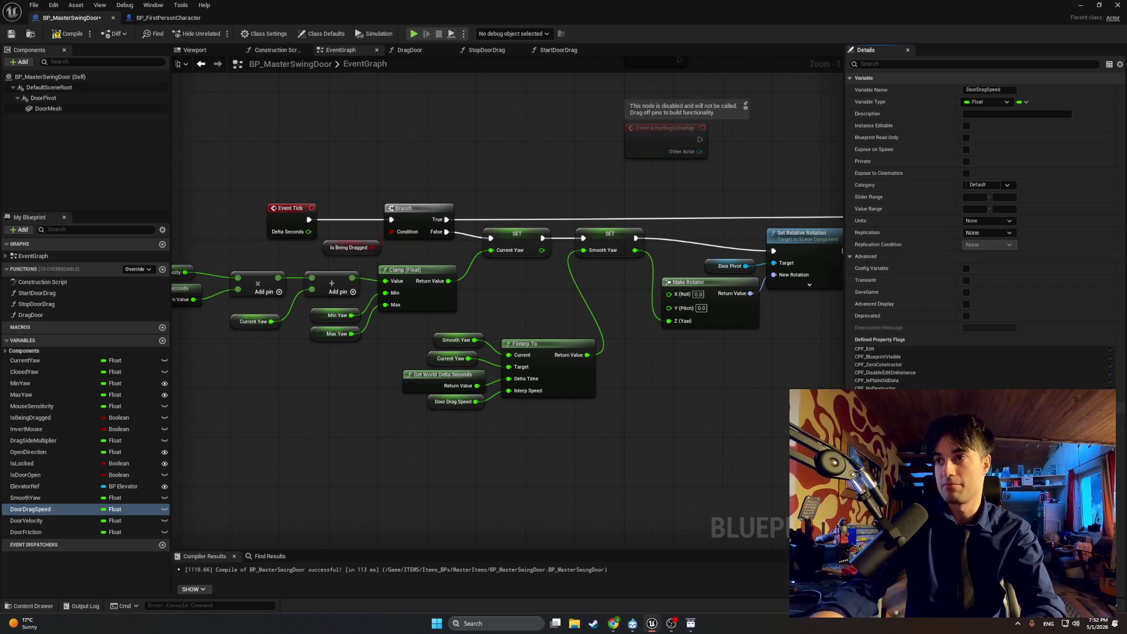
click(53, 37)
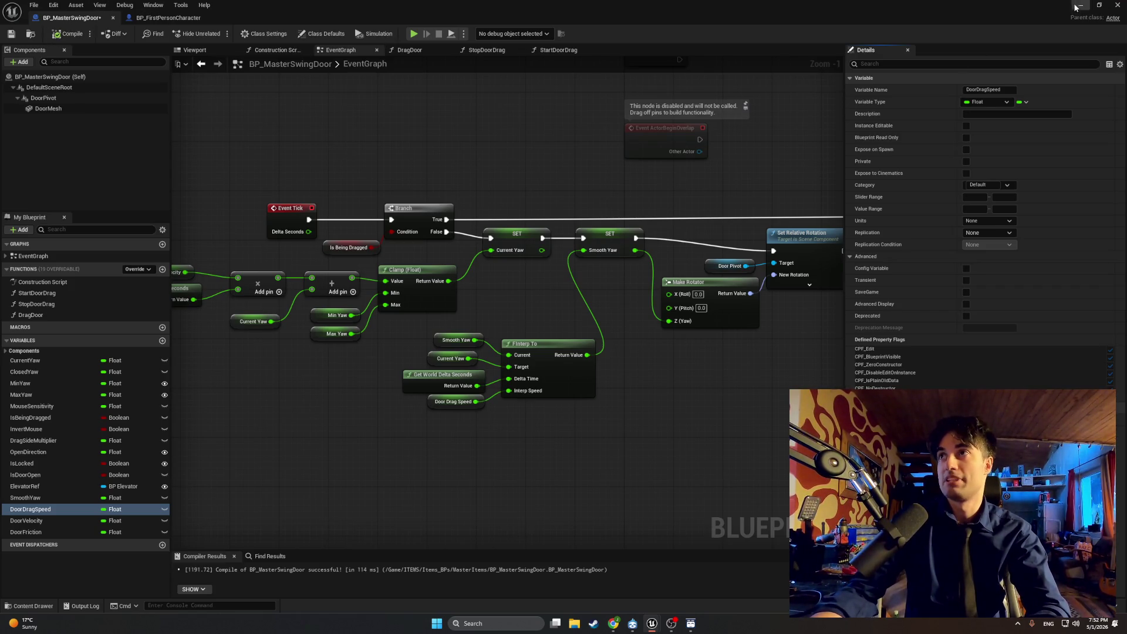
click(1081, 6)
click(218, 34)
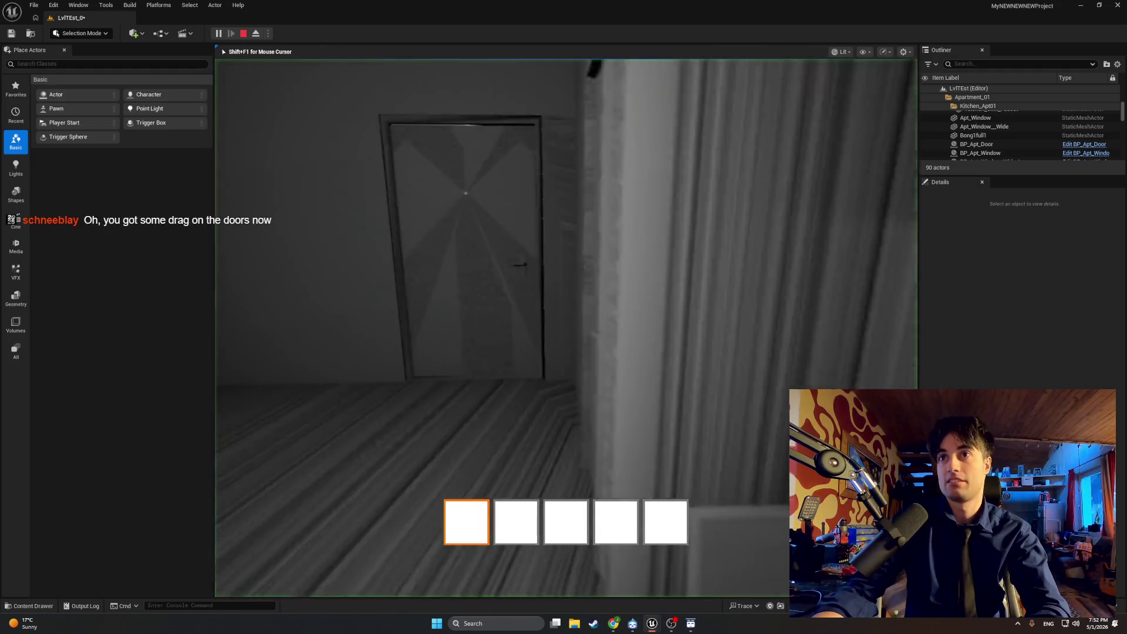
click(584, 290)
key(w)
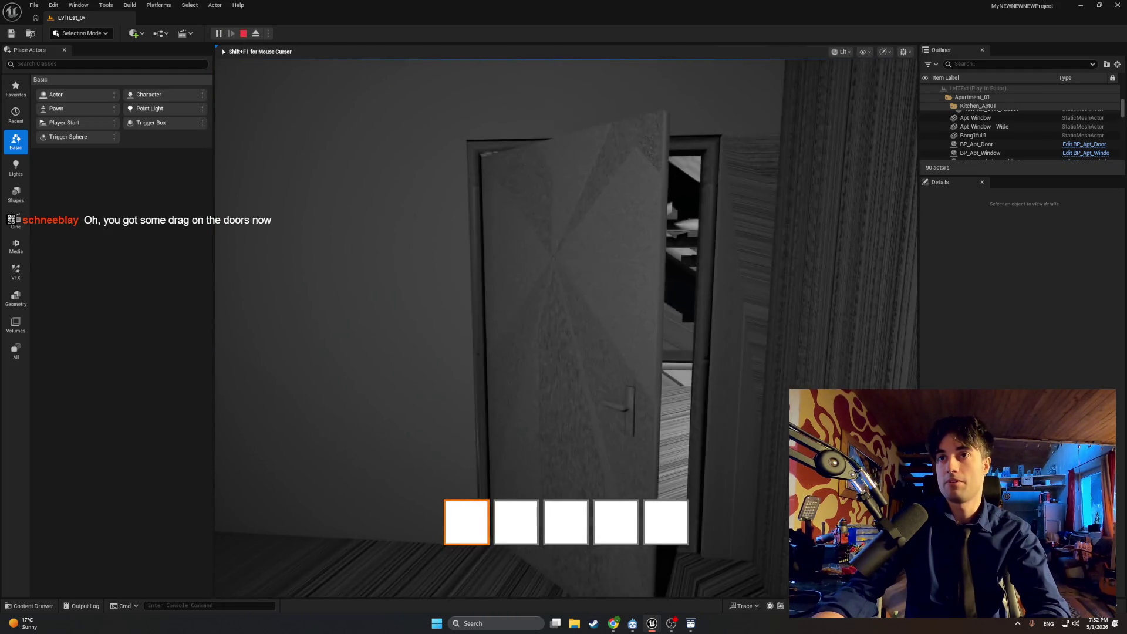
key(w)
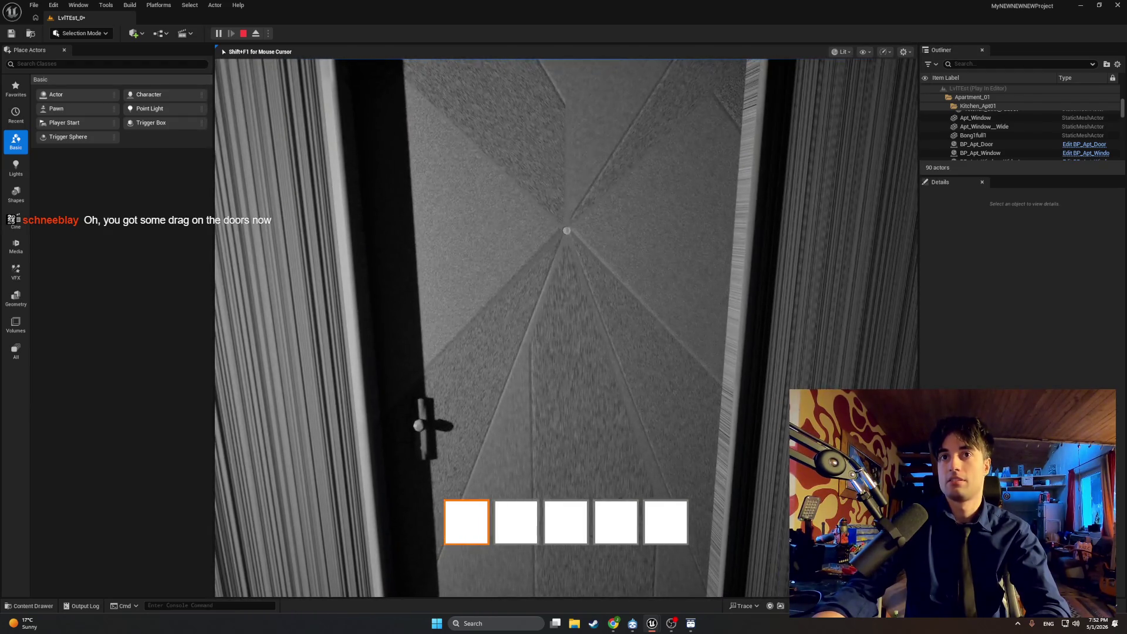
key(Escape)
Step: Return to the BP_MasterSwingDoor editor and compile it again
key(ctrl+space)
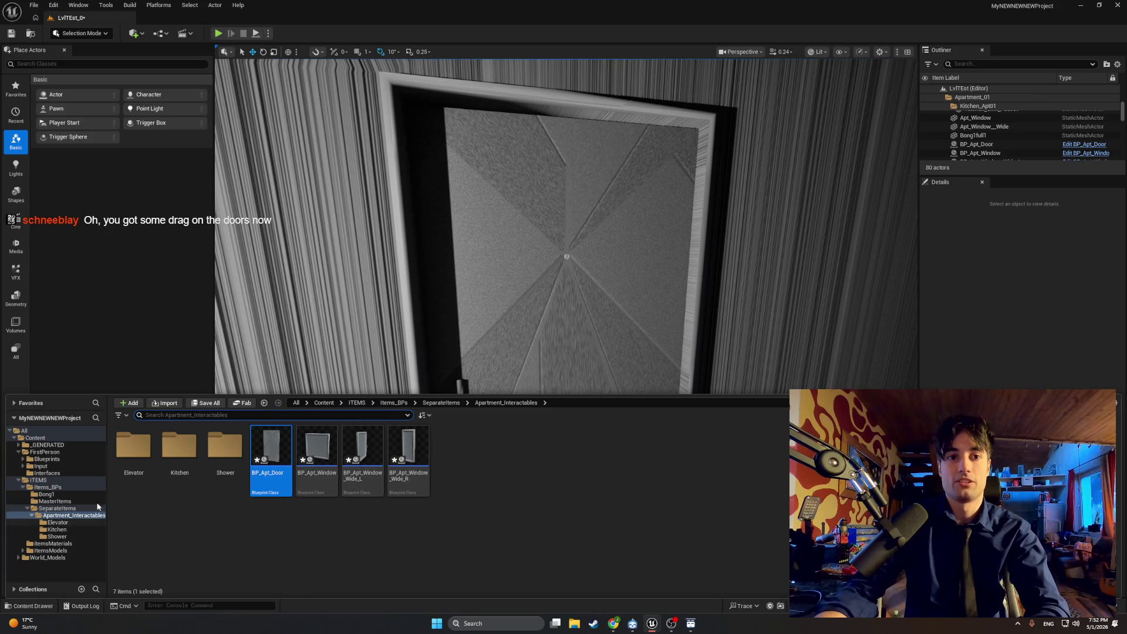
mouse_move(652, 624)
click(699, 573)
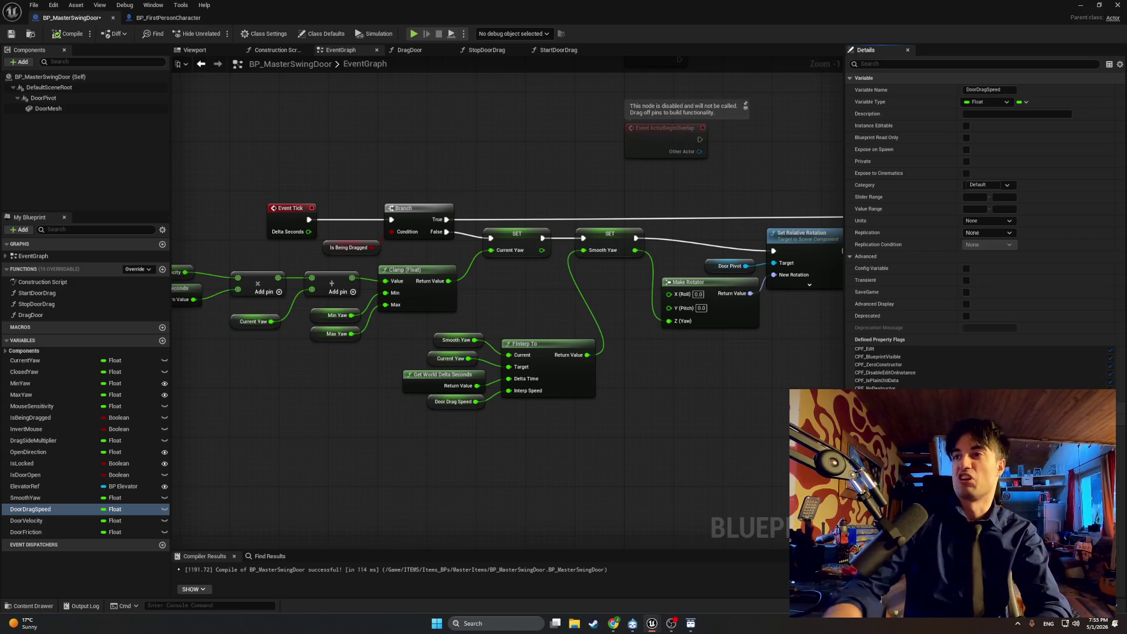
click(70, 34)
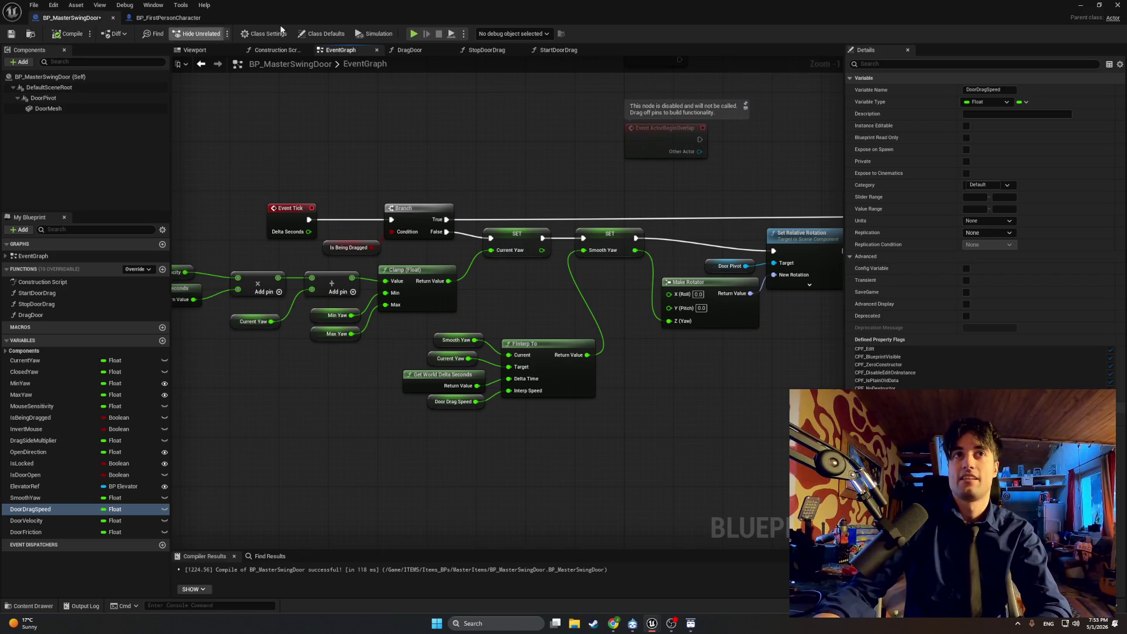
Step: Run a brief play session, stop it, and switch back to the BP_MasterSwingDoor editor
click(1080, 5)
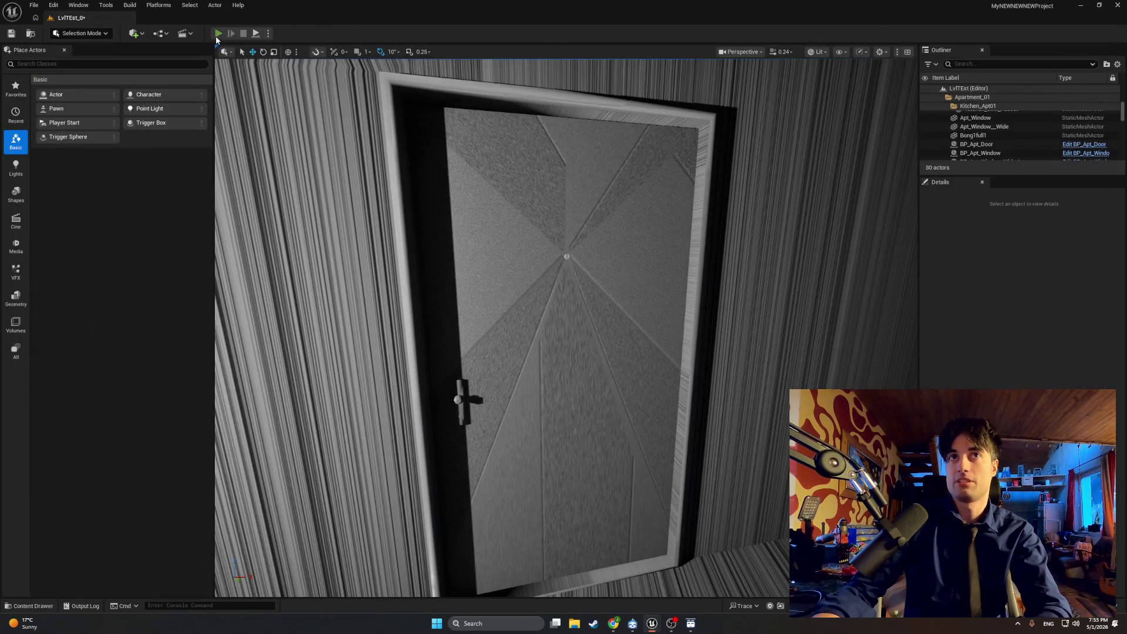
click(218, 34)
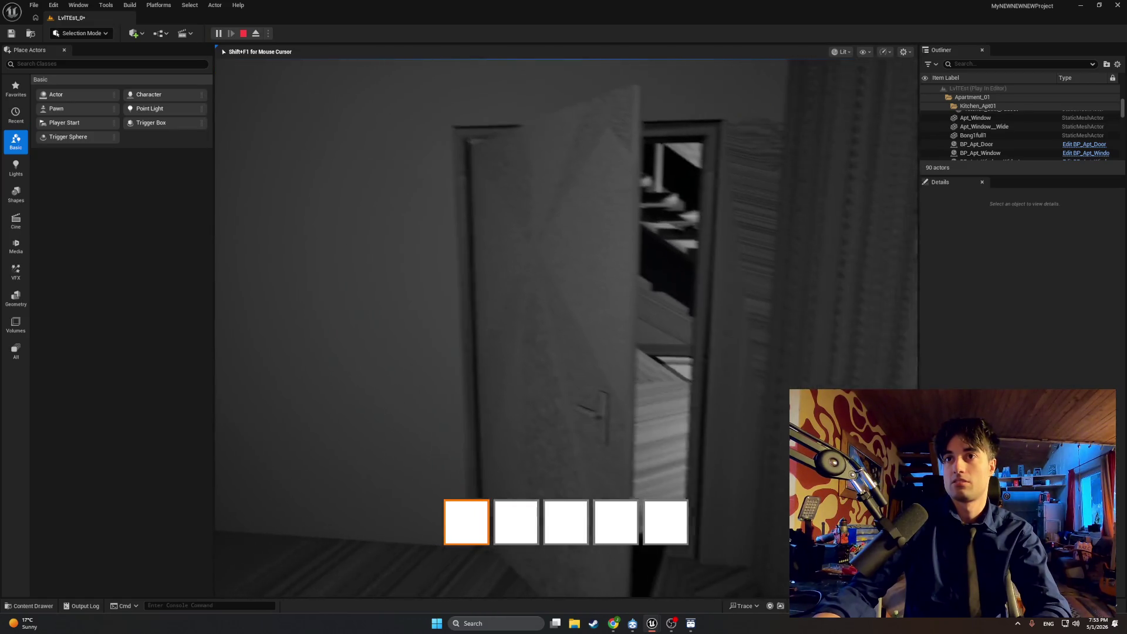
key(Escape)
key(ctrl+space)
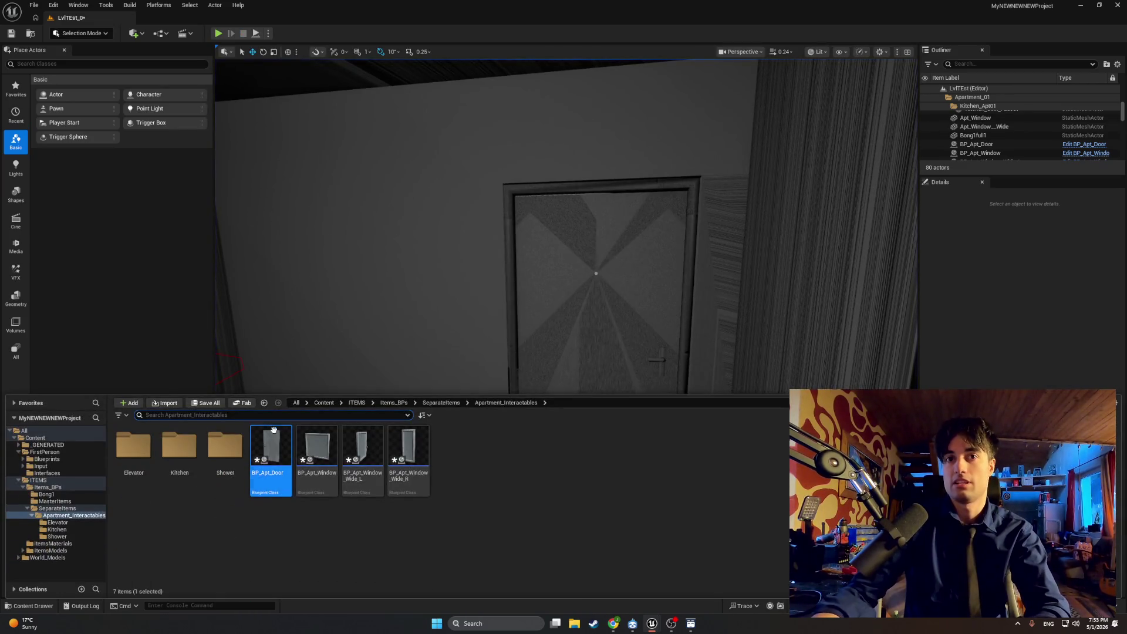
mouse_move(651, 624)
click(678, 578)
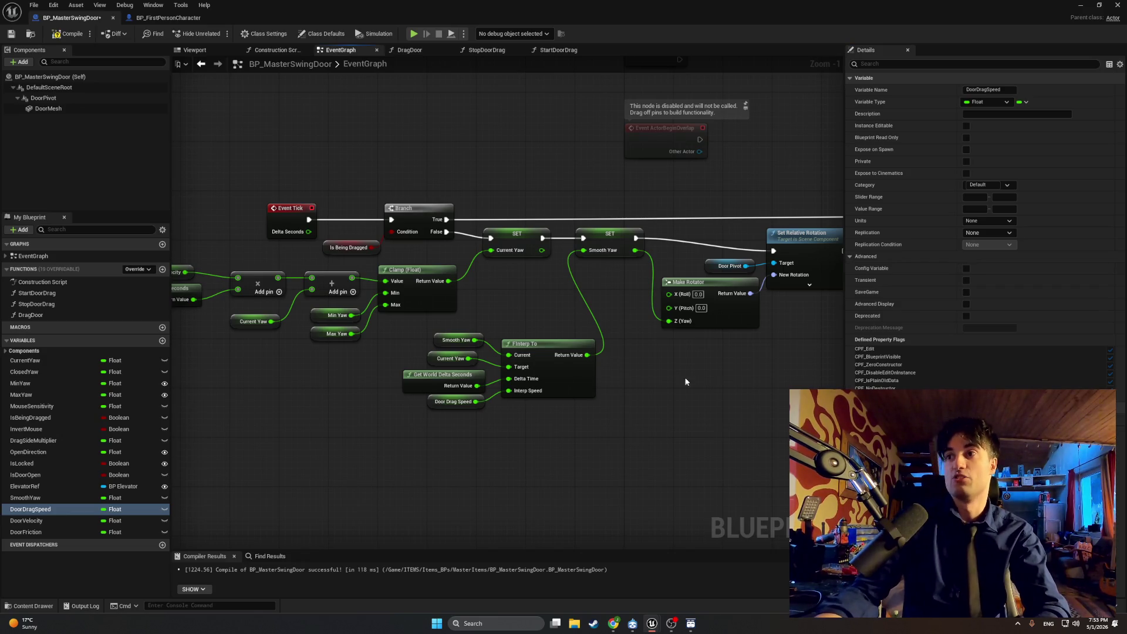
Step: Move the Blueprint editor aside and play-test again, opening the door toward the staircase
click(1099, 5)
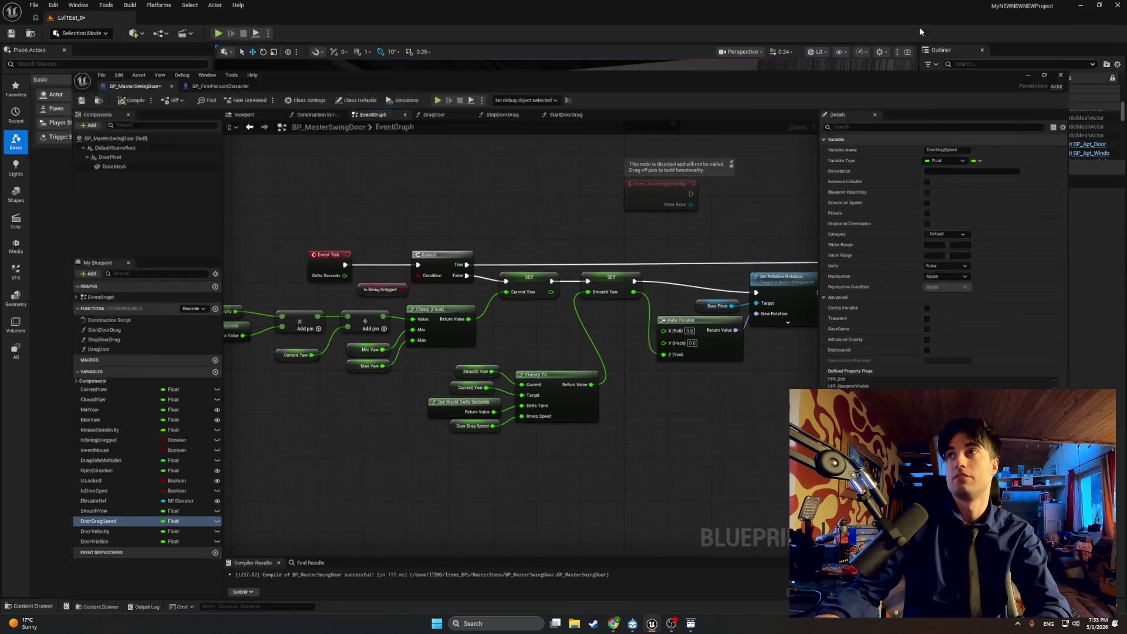
click(247, 51)
click(217, 34)
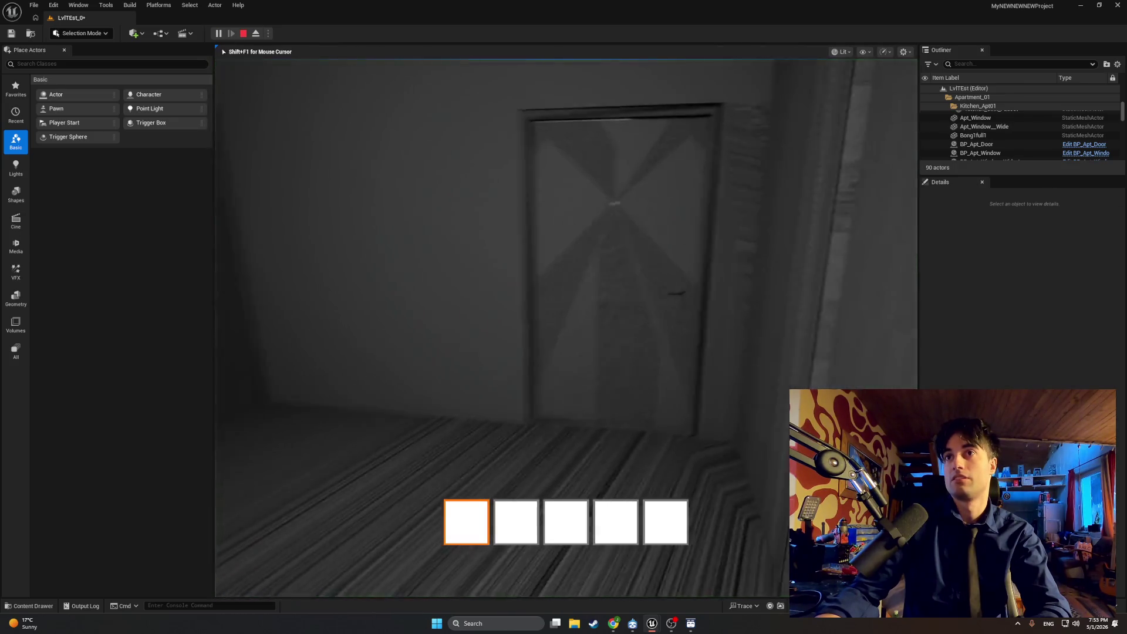
key(e)
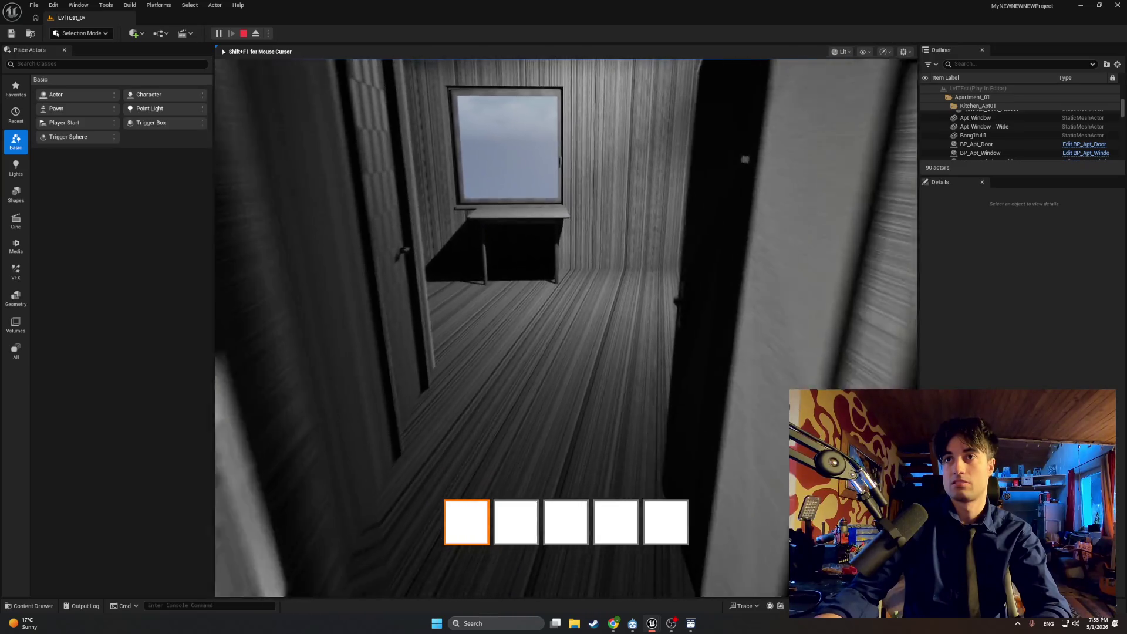
key(Escape)
Step: Open and close BP_Apt_Door from the Content Drawer, then recompile BP_MasterSwingDoor with F7
key(ctrl+space)
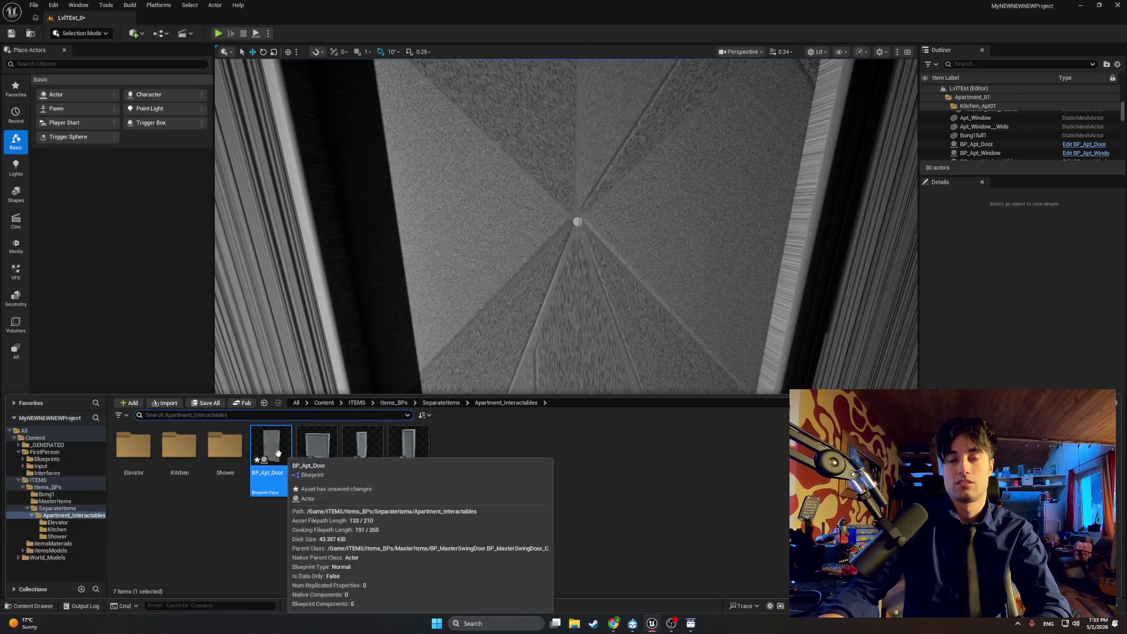
double_click(271, 453)
click(299, 17)
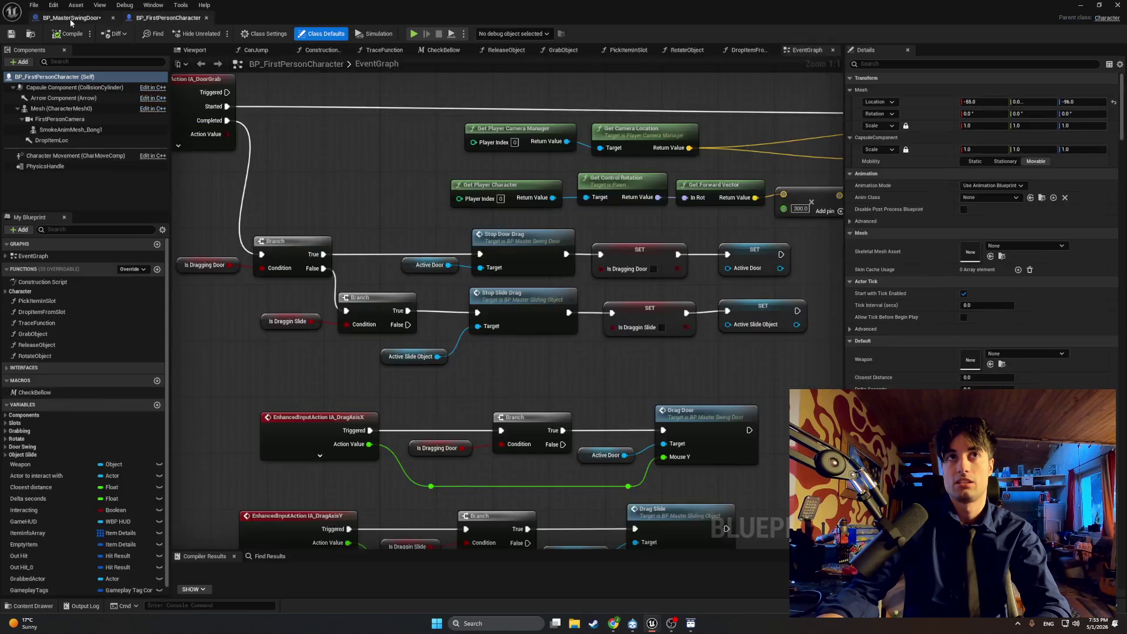
click(69, 18)
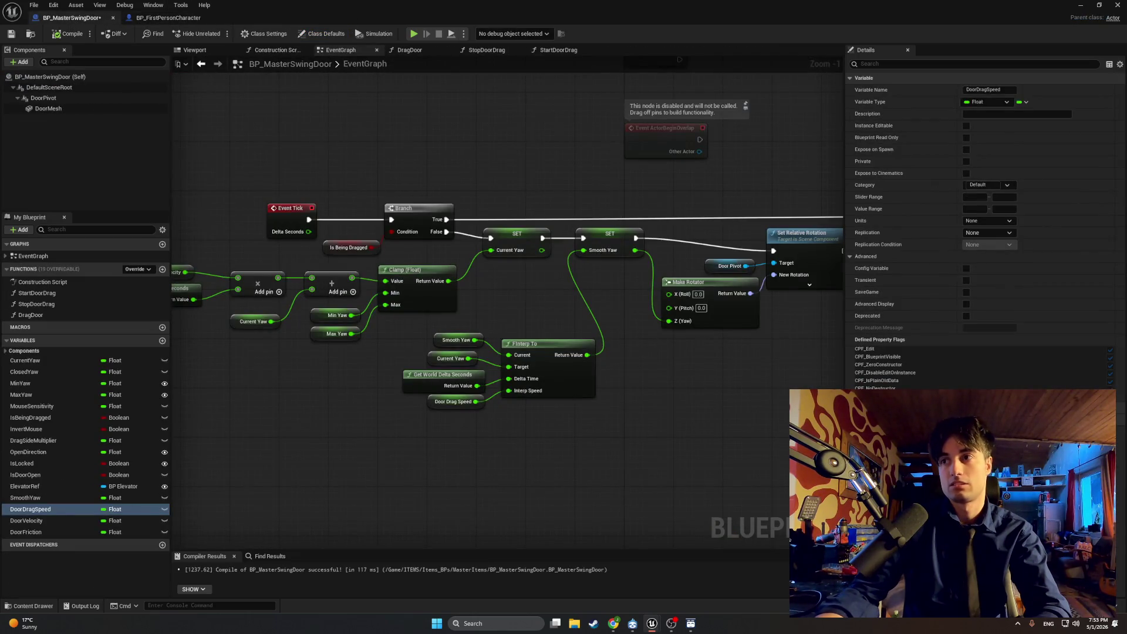
click(510, 270)
key(F7)
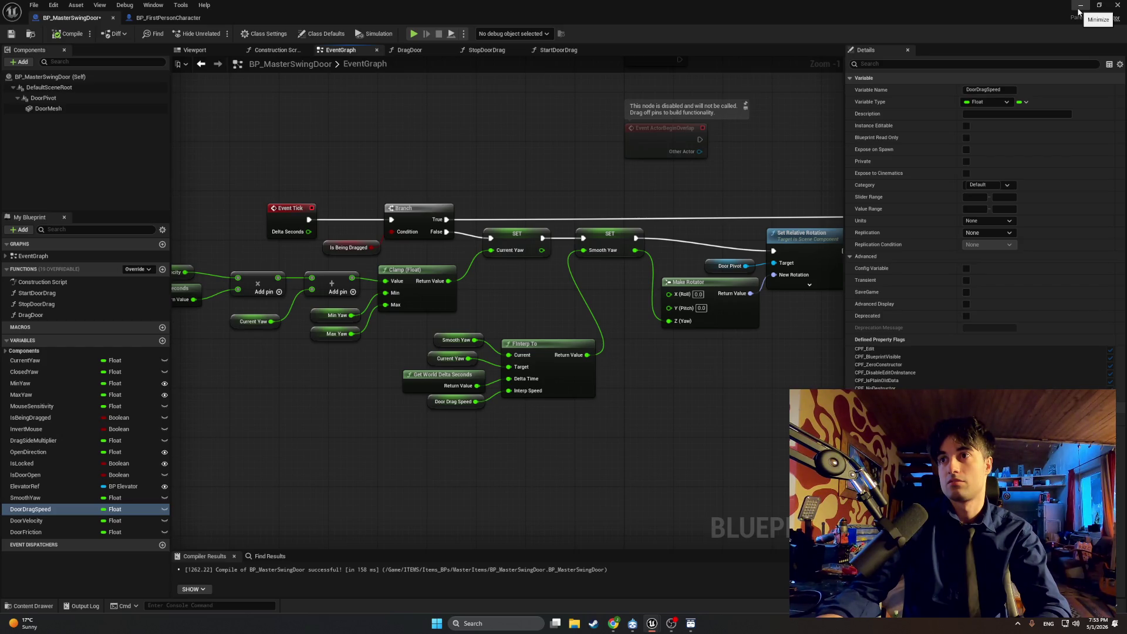
drag(555, 252, 613, 249)
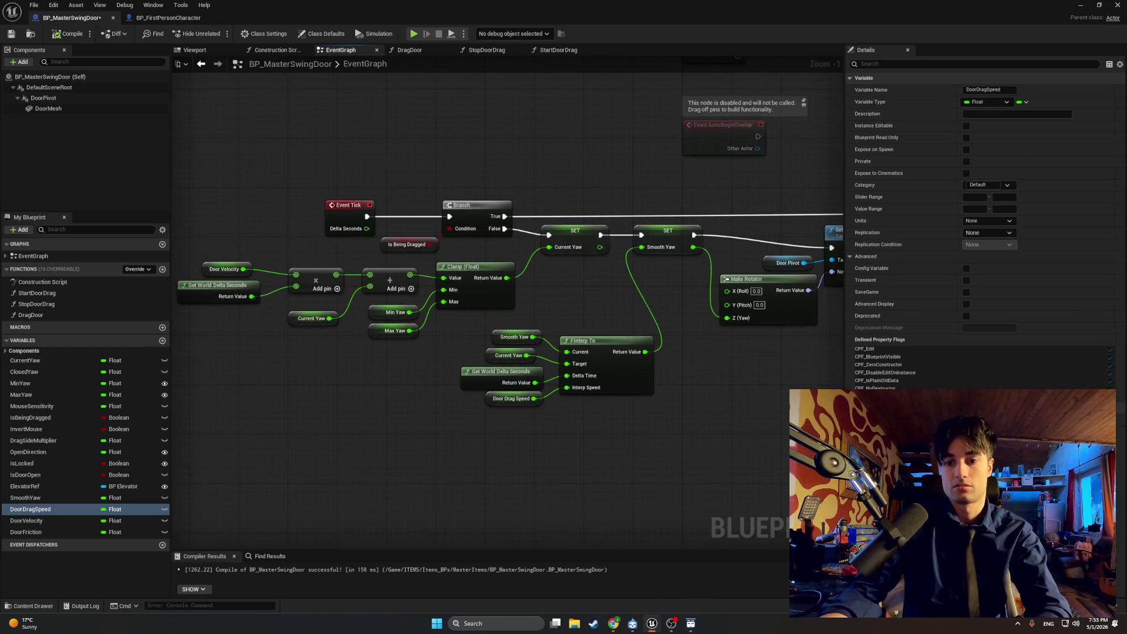
key(alt+Tab)
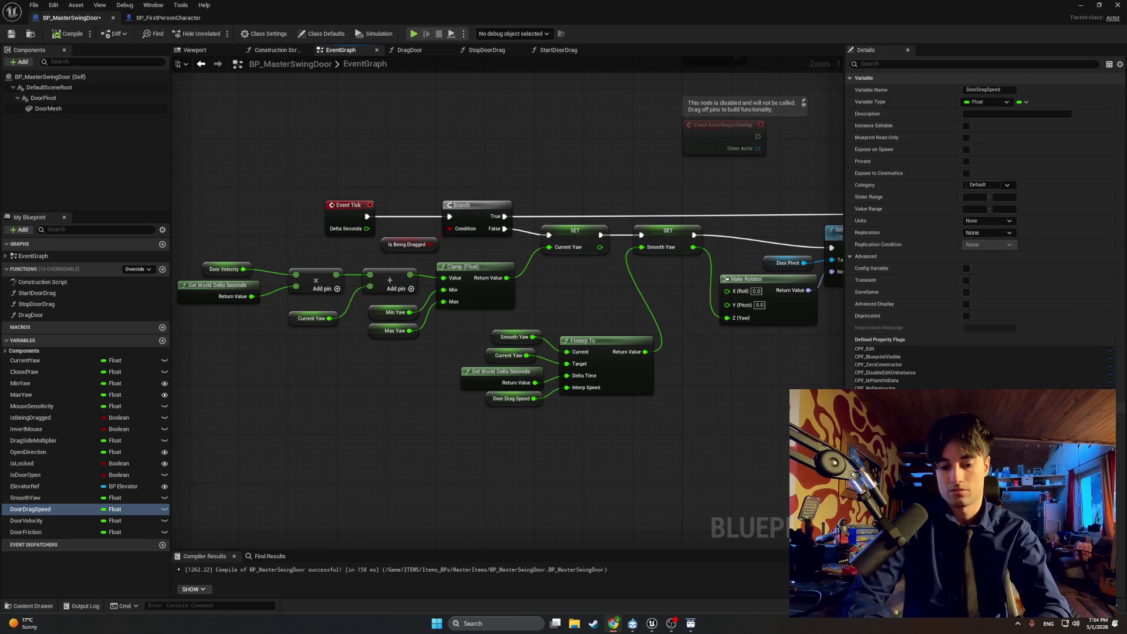
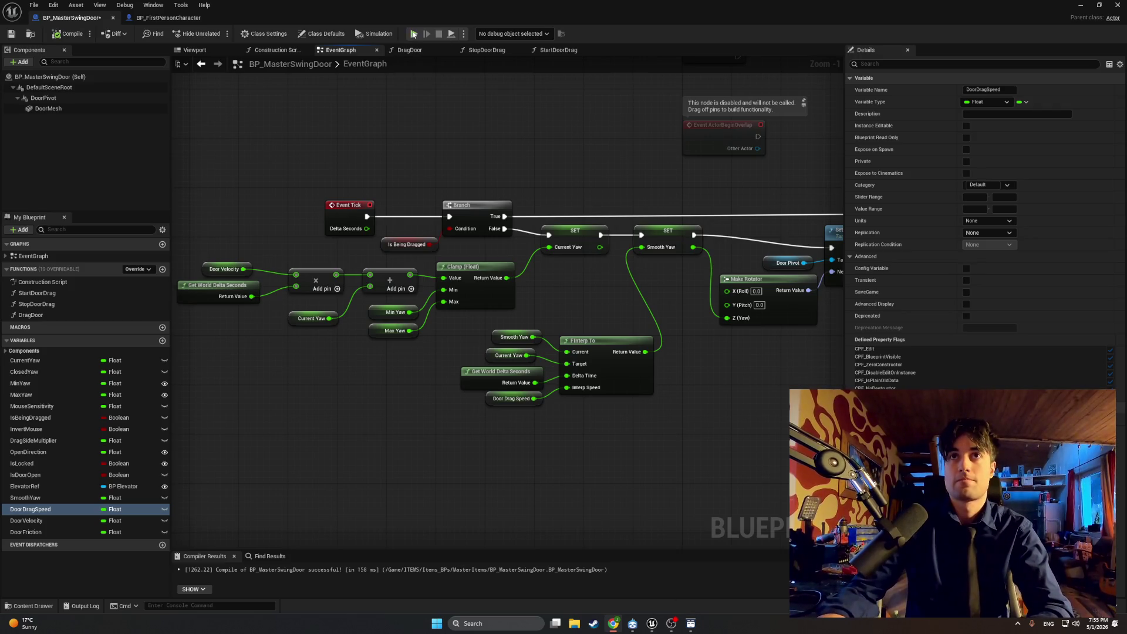
Step: Switch to the level editor and run a first play test, walking toward the apartment door
click(1012, 282)
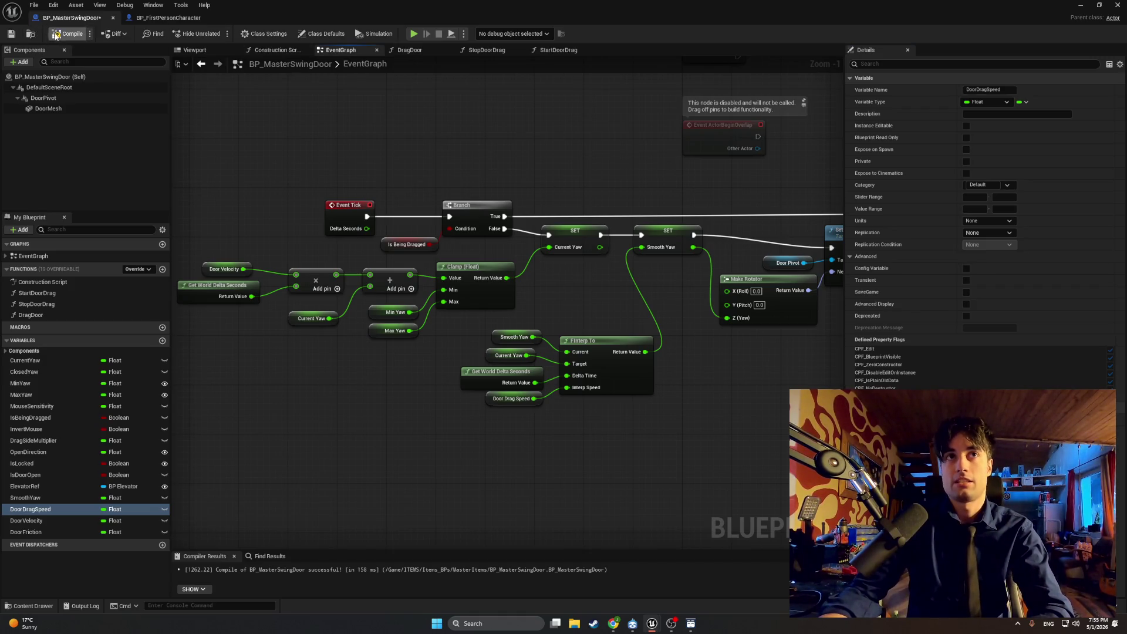
click(1080, 5)
click(226, 34)
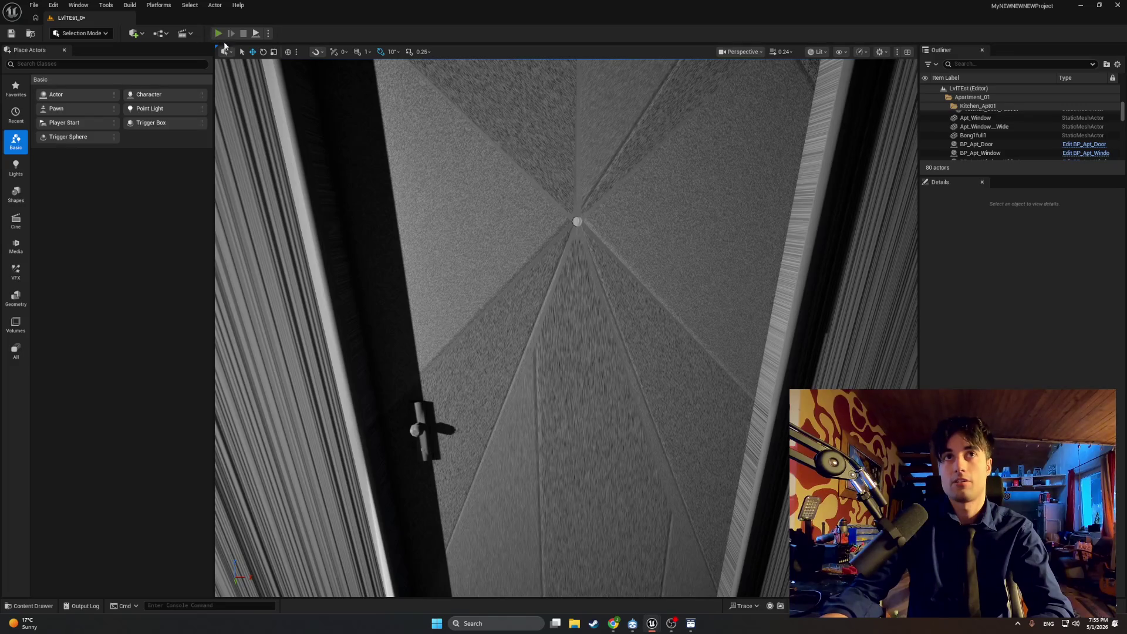
key(e)
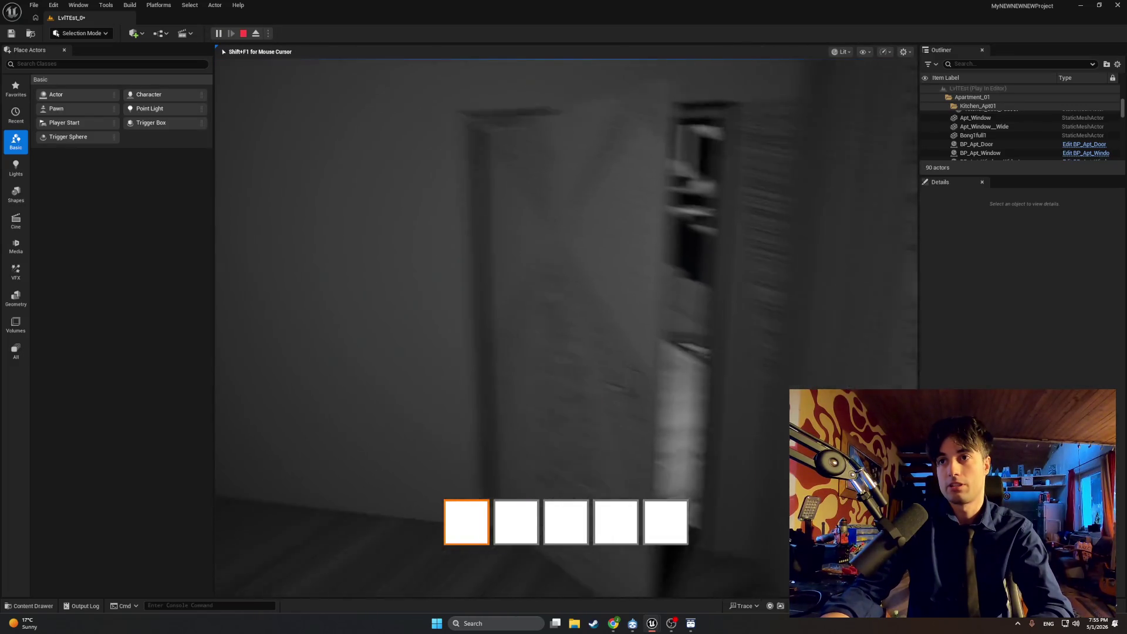
key(w)
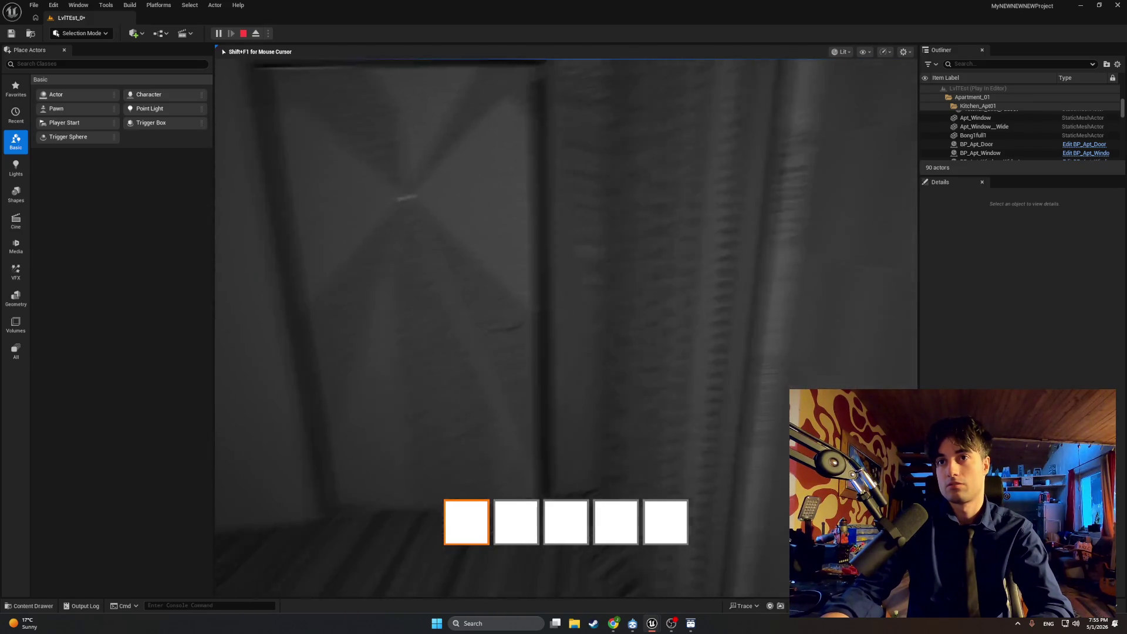
key(Escape)
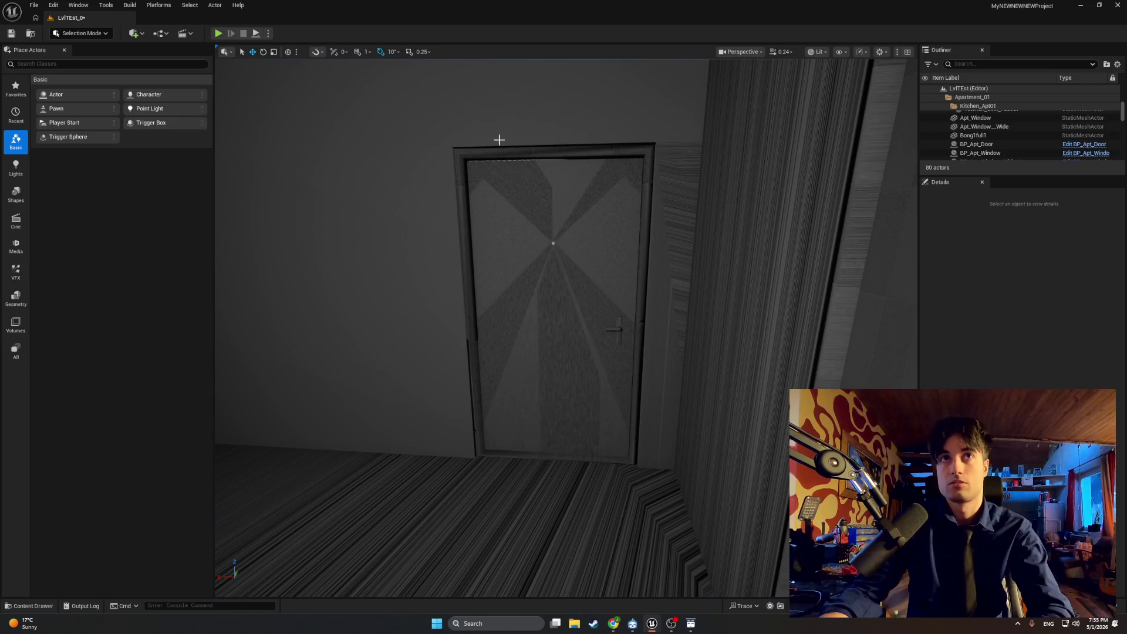
Step: Play-test again, swinging the apartment door open and shut, then stop and open the Content Drawer
click(218, 33)
key(e)
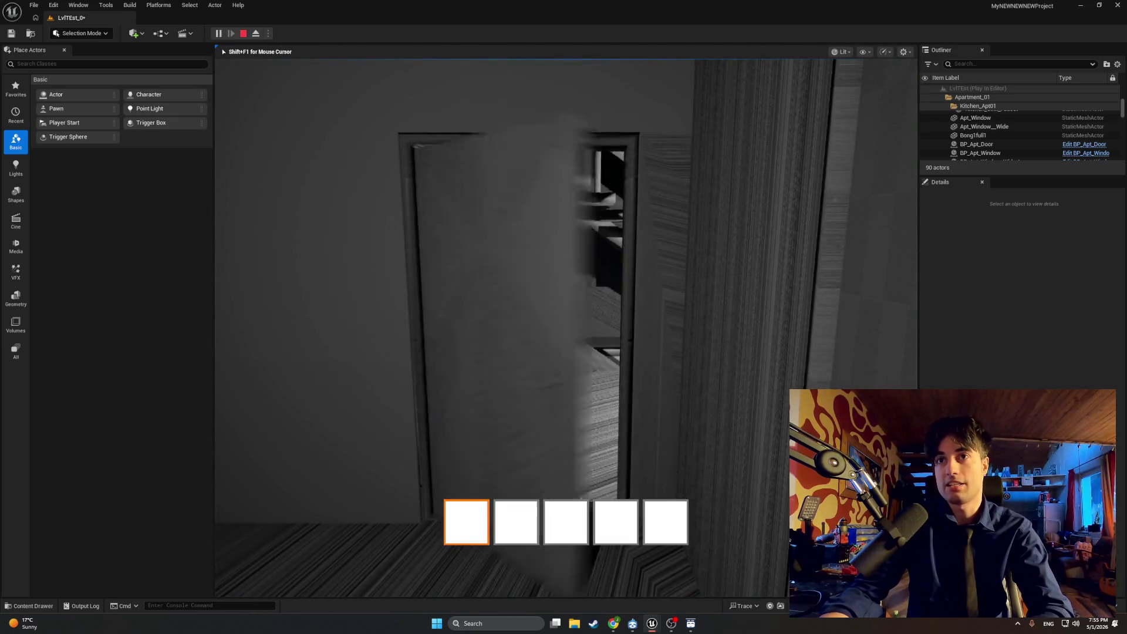
key(w)
key(e)
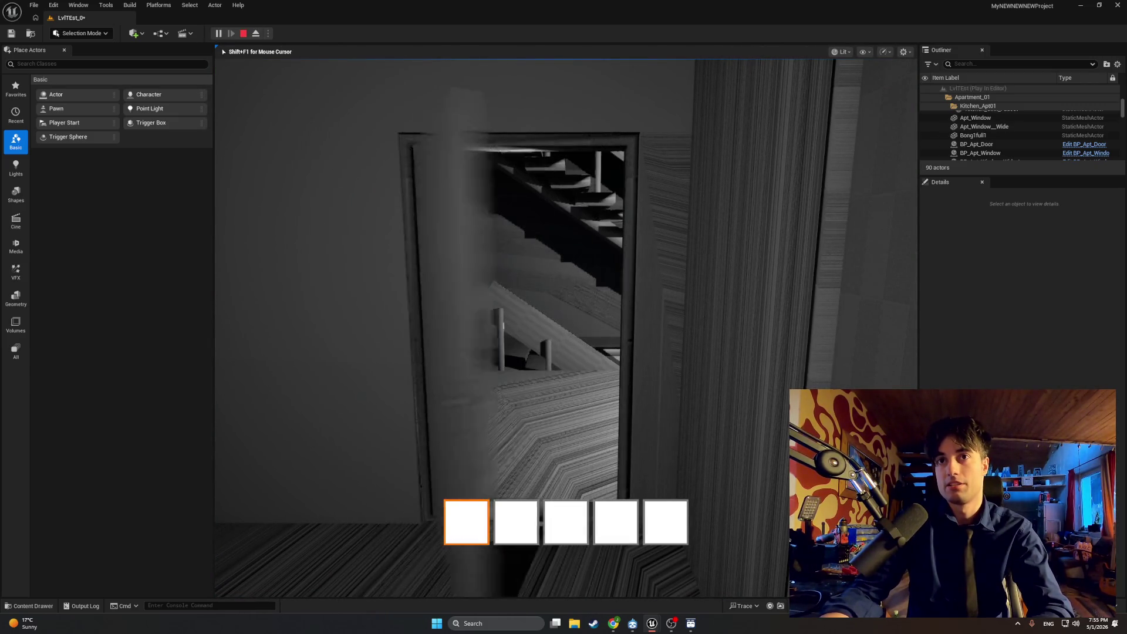
key(w)
key(s)
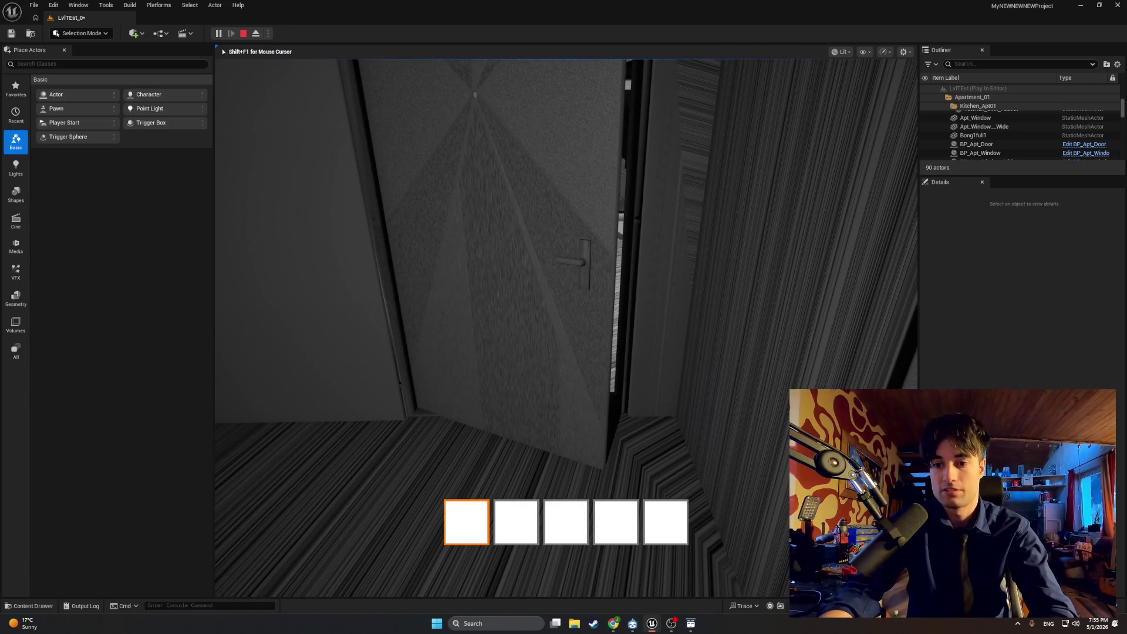
key(Escape)
key(ctrl+space)
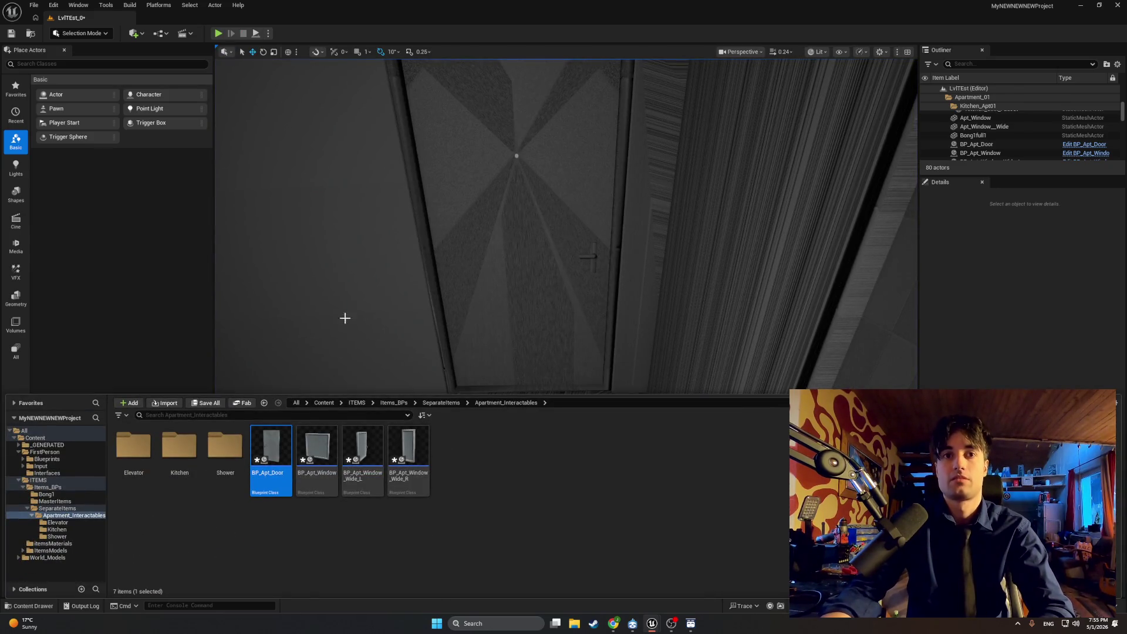
Step: Bring BP_MasterSwingDoor forward and pan its Event Graph to inspect the Event Tick, Branch and Clamp nodes
mouse_move(651, 623)
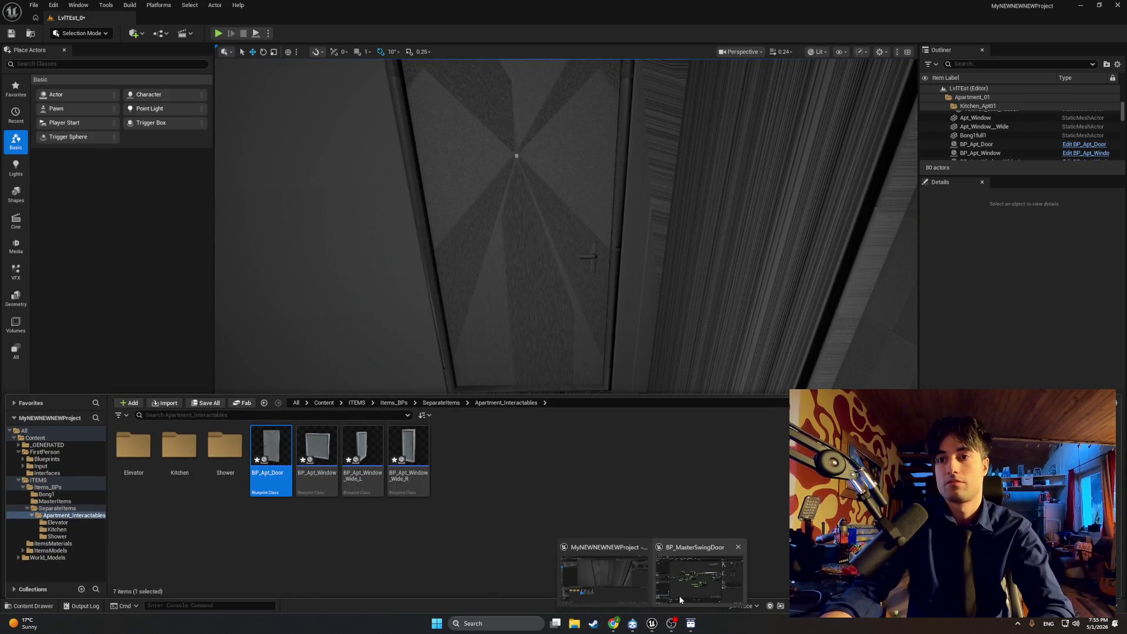
click(678, 594)
drag(419, 351, 500, 366)
scroll(343, 303, up, 1)
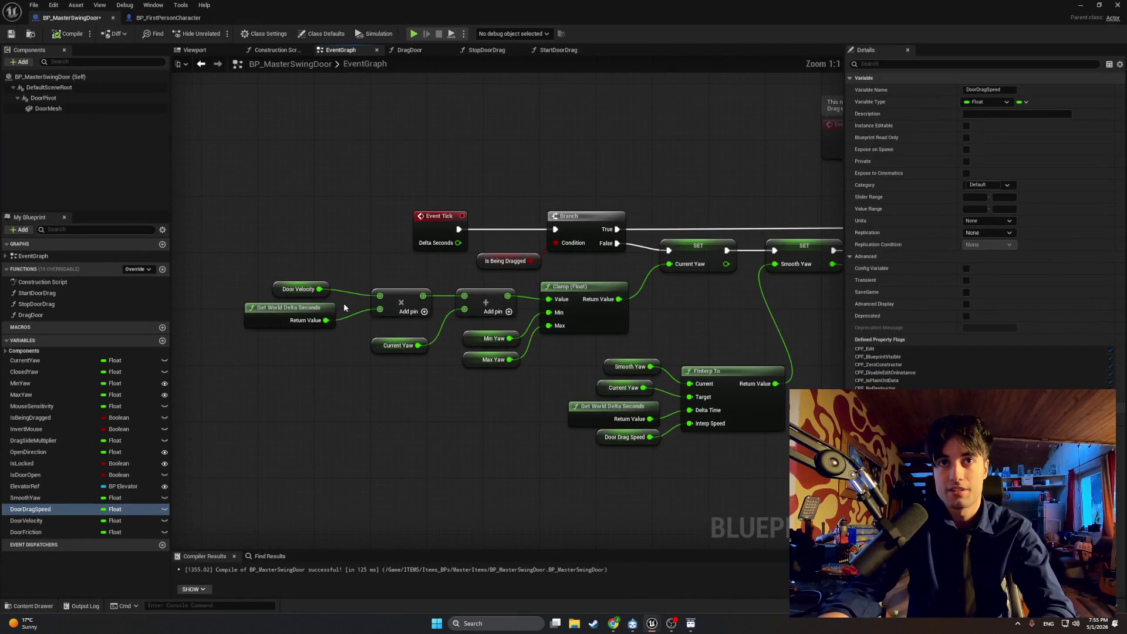
drag(379, 277, 330, 280)
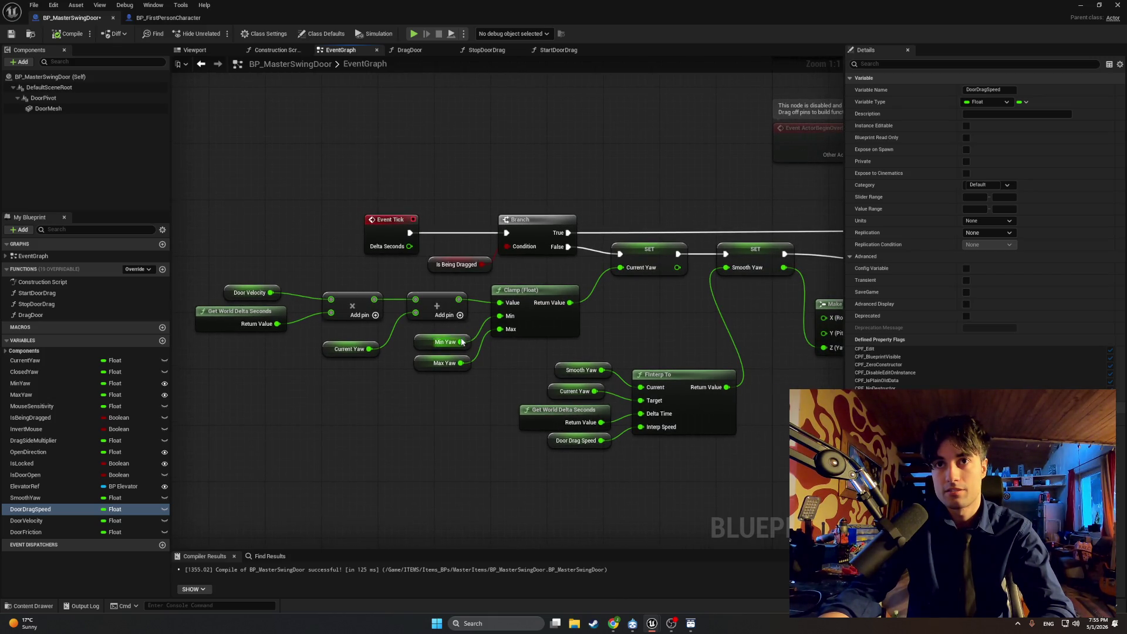
mouse_move(477, 319)
mouse_down()
mouse_move(198, 290)
mouse_move(295, 291)
mouse_move(176, 300)
mouse_move(424, 333)
mouse_up()
mouse_move(356, 332)
mouse_down()
mouse_move(393, 386)
mouse_move(582, 327)
mouse_move(329, 311)
mouse_move(543, 310)
mouse_up()
mouse_move(432, 323)
mouse_down()
mouse_move(440, 276)
mouse_move(607, 310)
mouse_up()
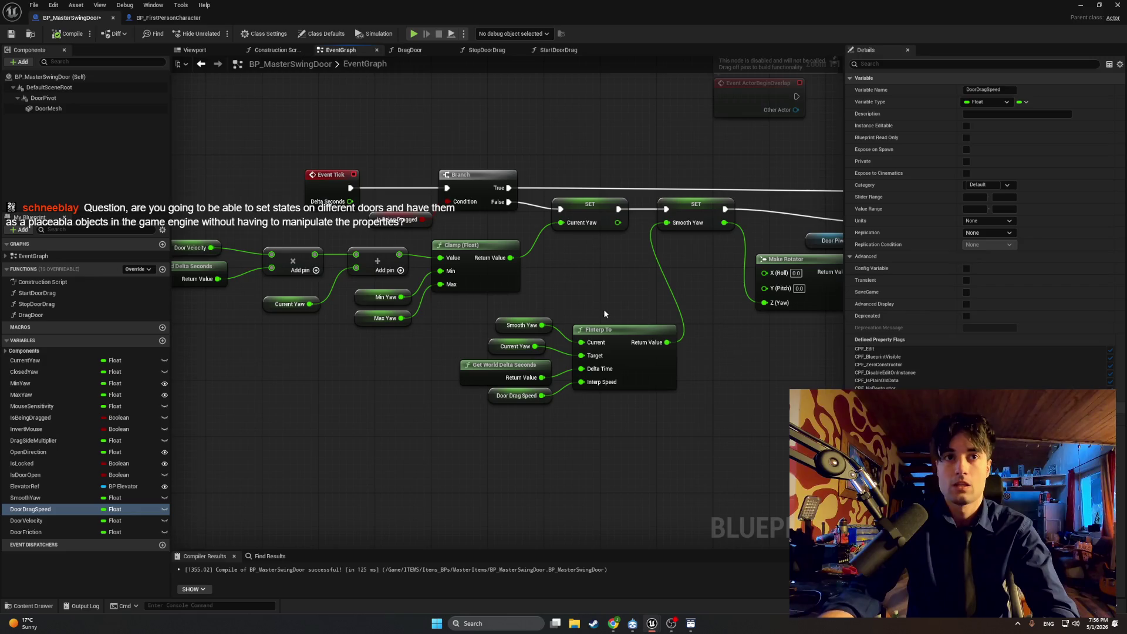
Step: Create float variables DoorFollowSpeed and DoorMomenutmFollowSpeed in My Blueprint
click(163, 341)
text(Door)
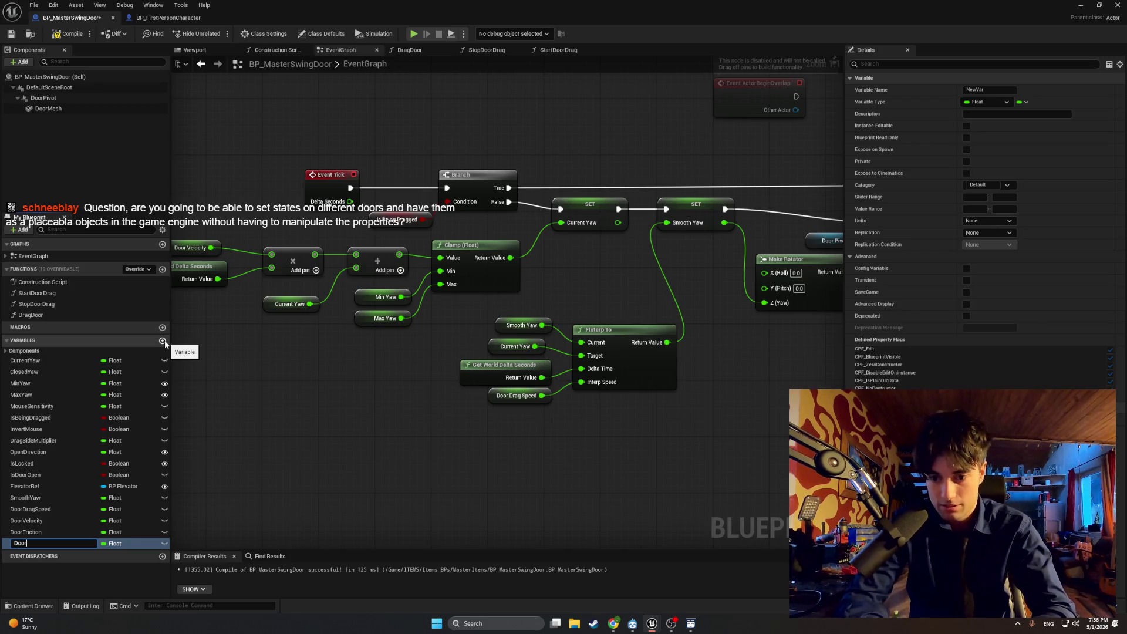
text(FollowSp)
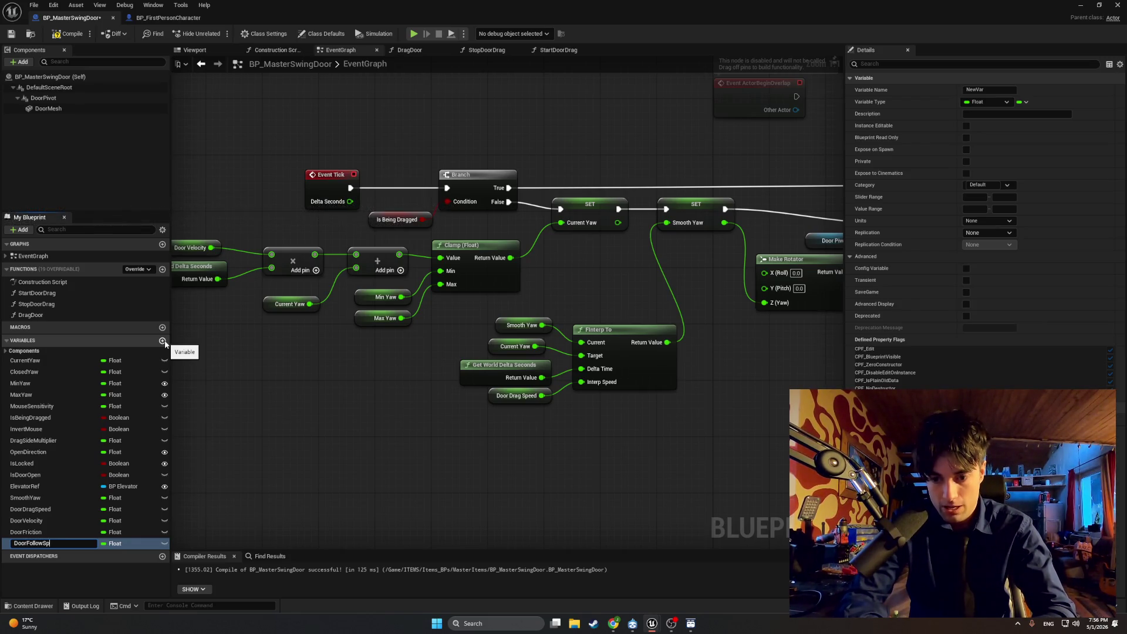
text(eed)
key(Return)
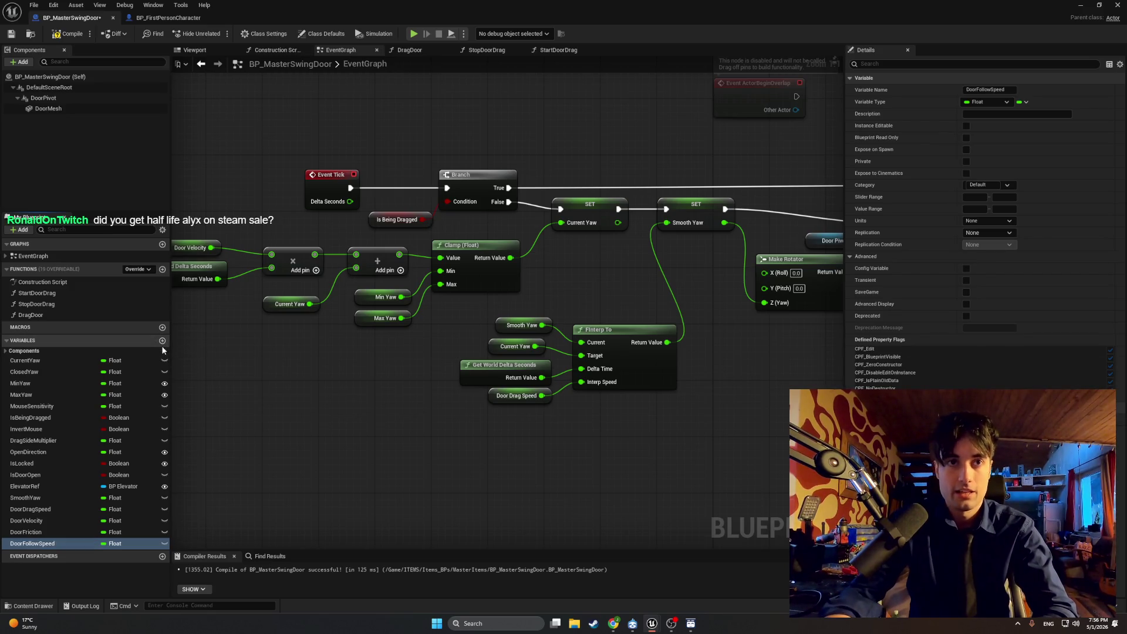
click(162, 341)
text(Doo)
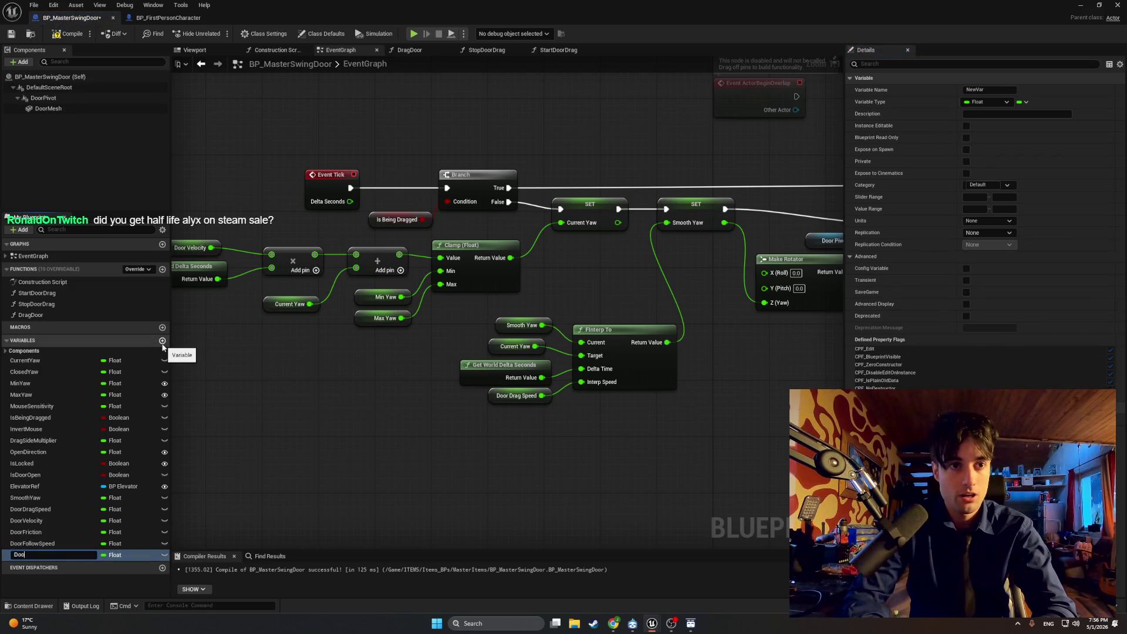
text(rMomenutmFol)
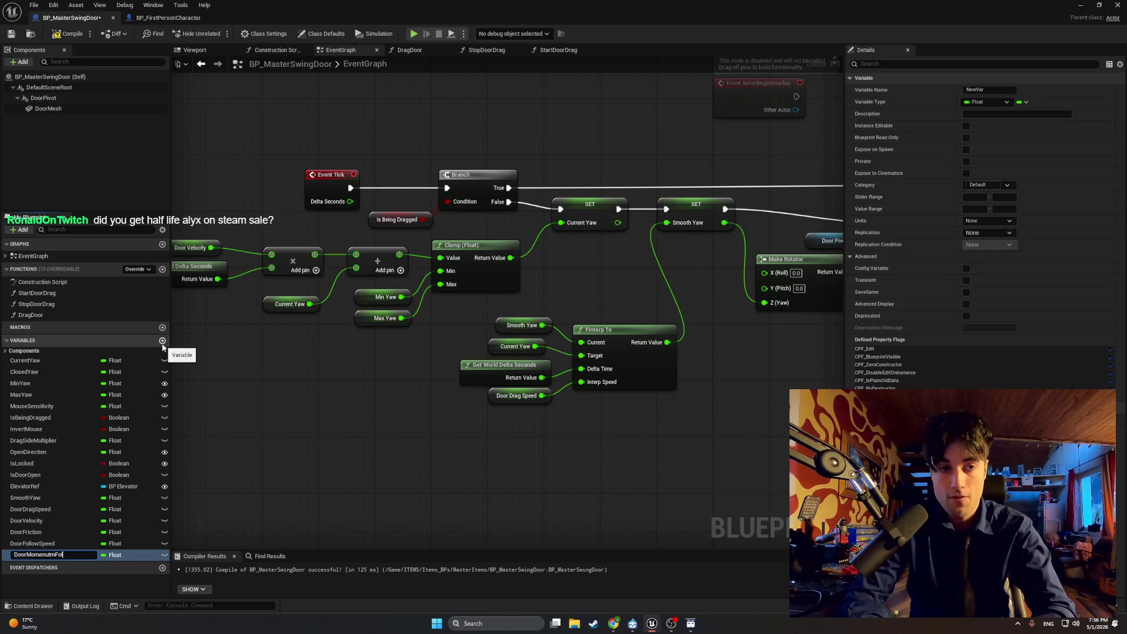
text(lowSpeed)
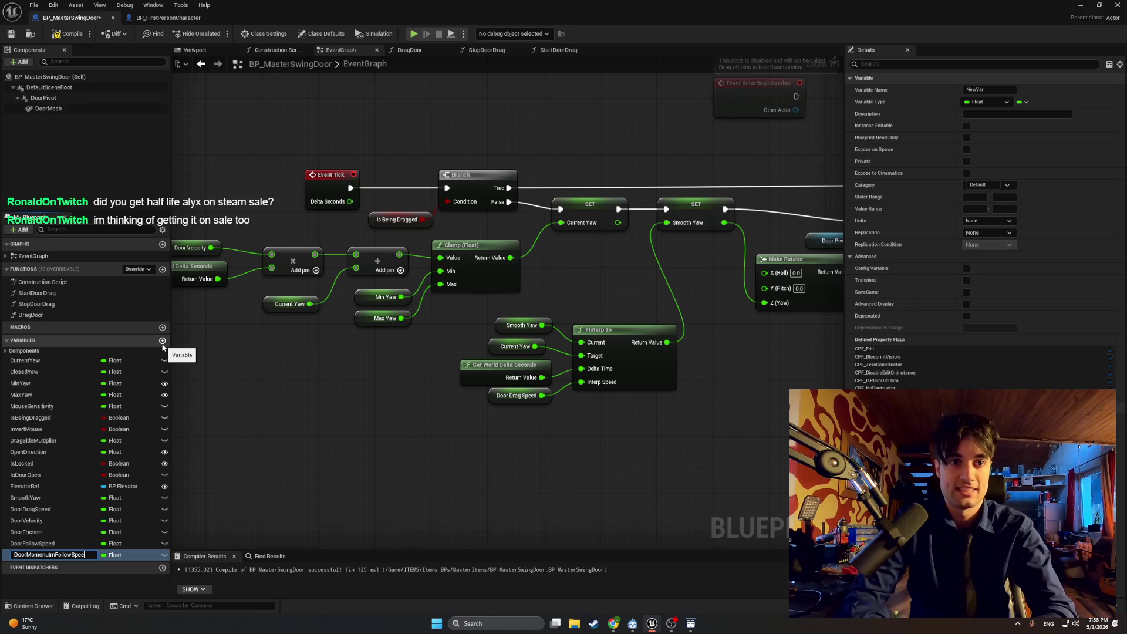
key(Return)
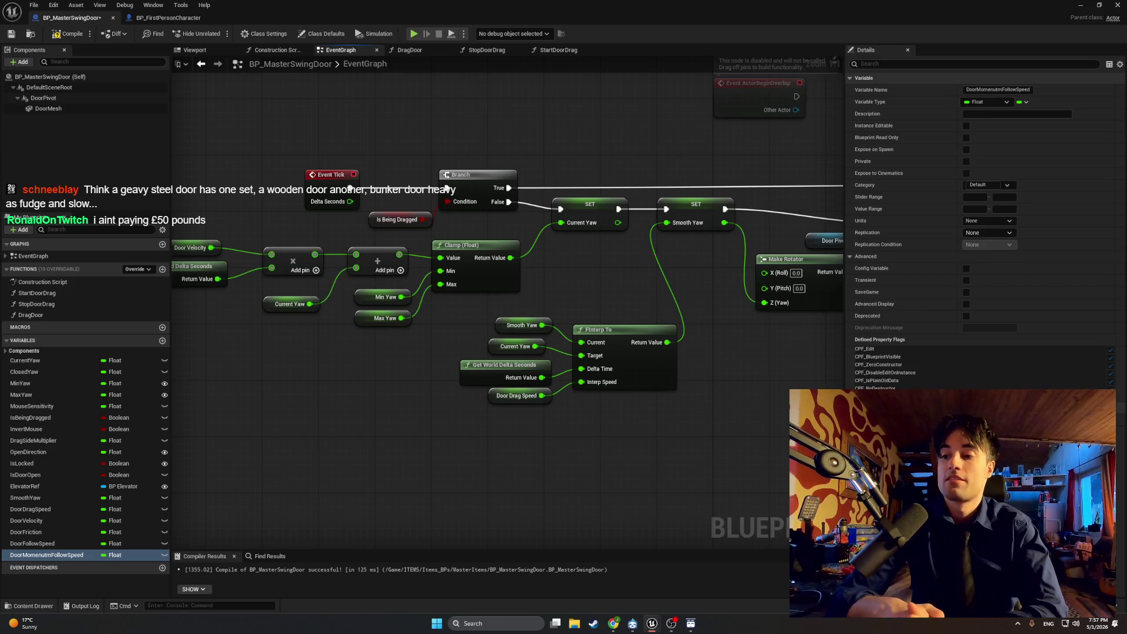
Step: Reposition the Chrome window, minimise it, then restore and maximise it
click(613, 623)
drag(633, 155, 577, 135)
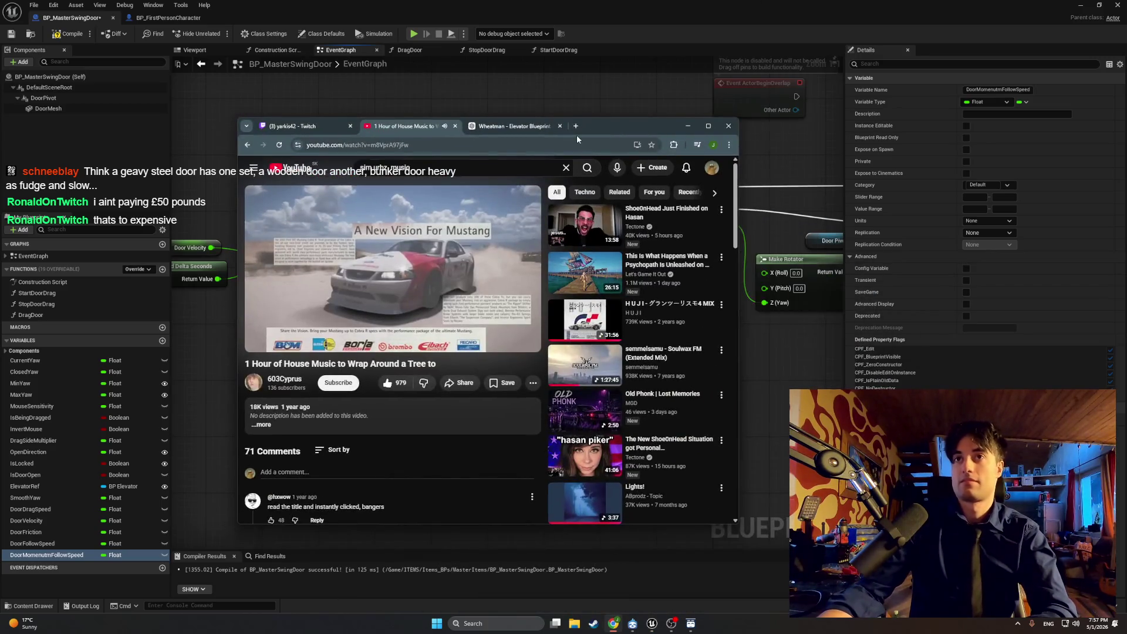
click(688, 126)
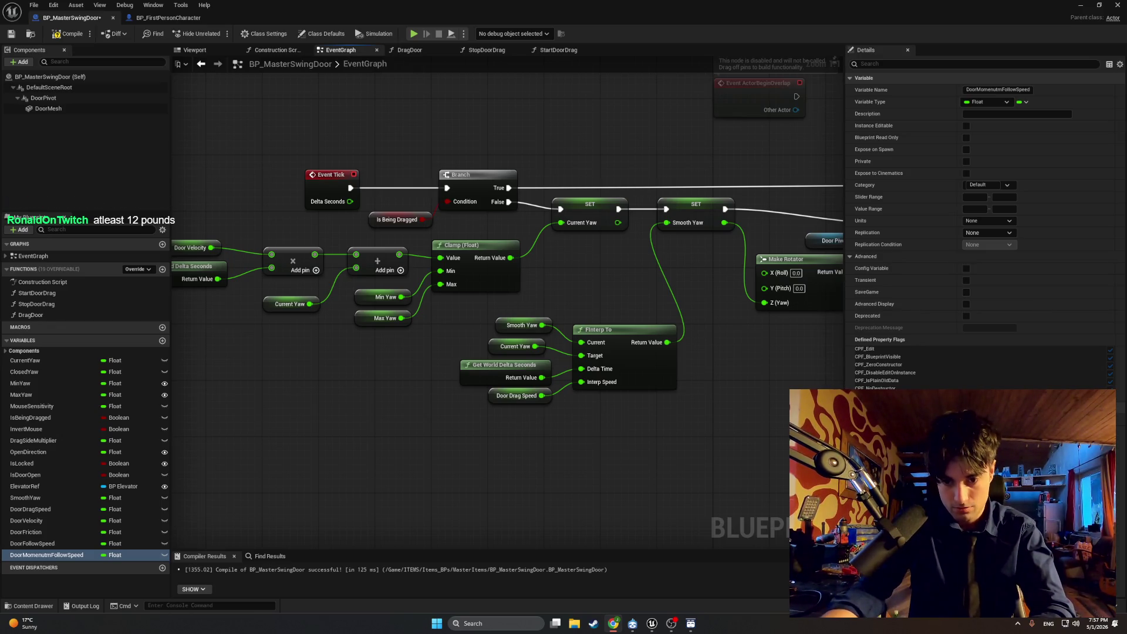
click(614, 623)
drag(634, 82, 634, 21)
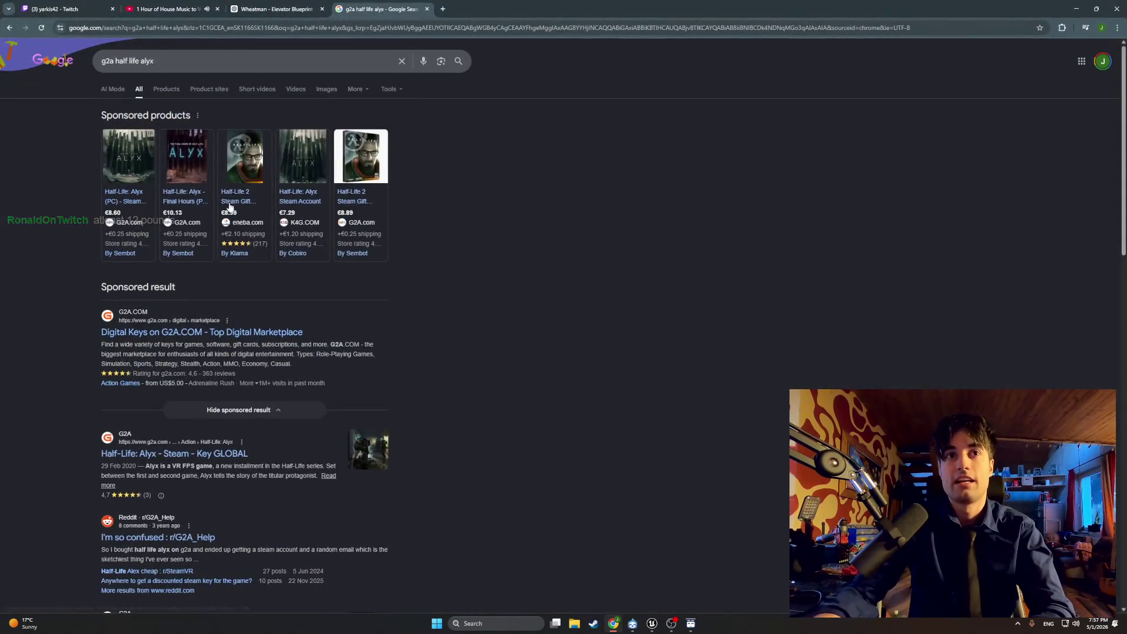
Step: Open and close the sponsored Half-Life: Alyx and Half-Life 2 Steam Gift GLOBAL G2A offers
click(131, 184)
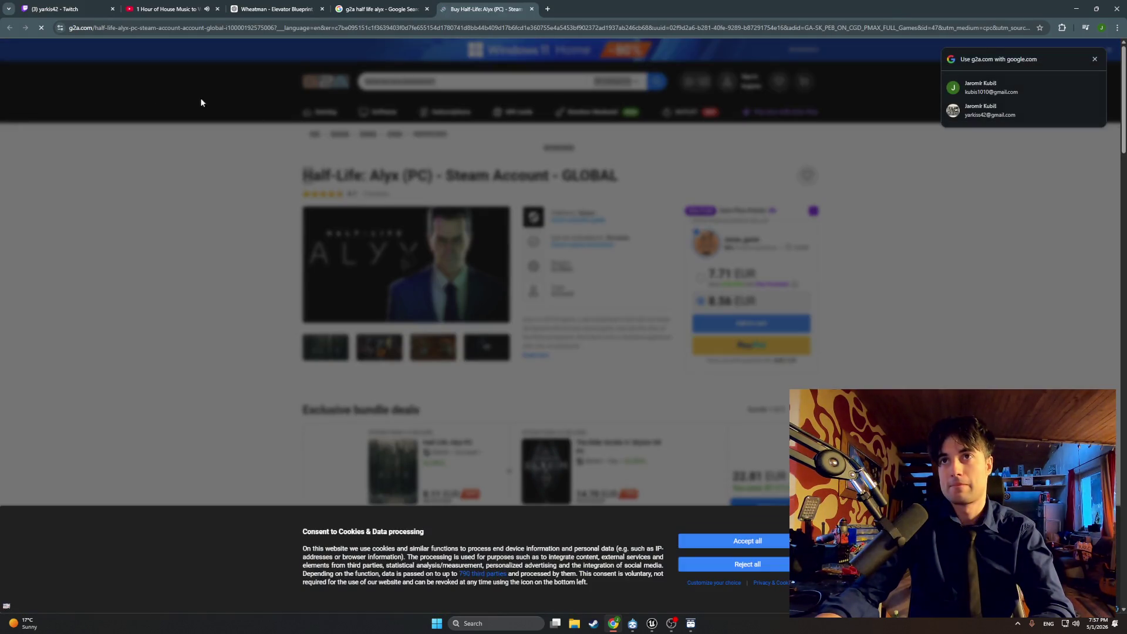
click(532, 9)
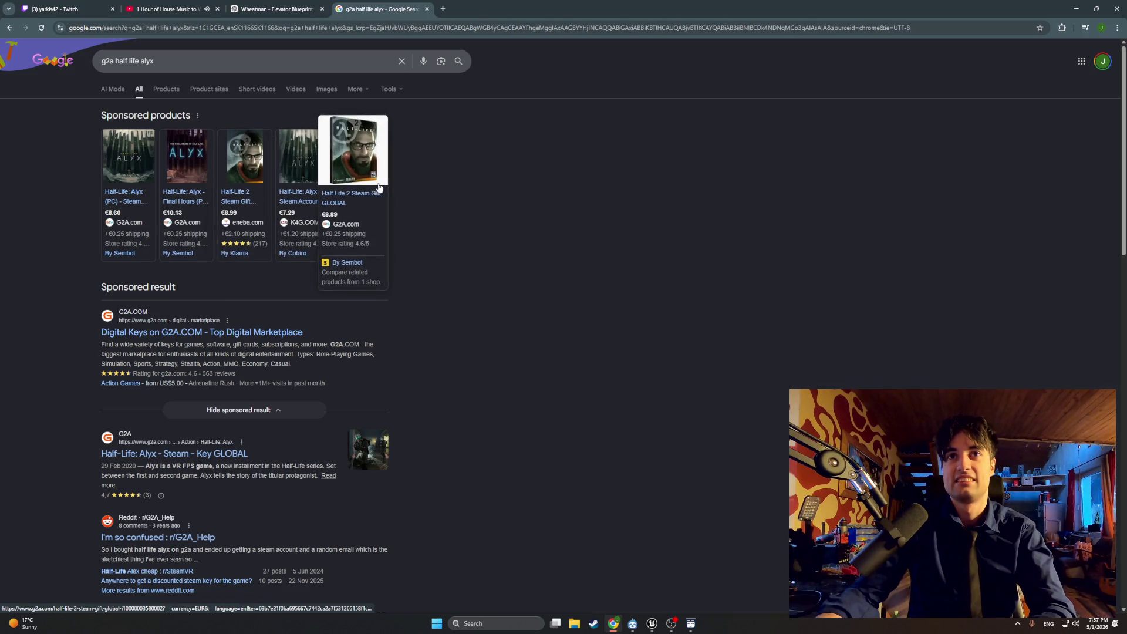
click(348, 168)
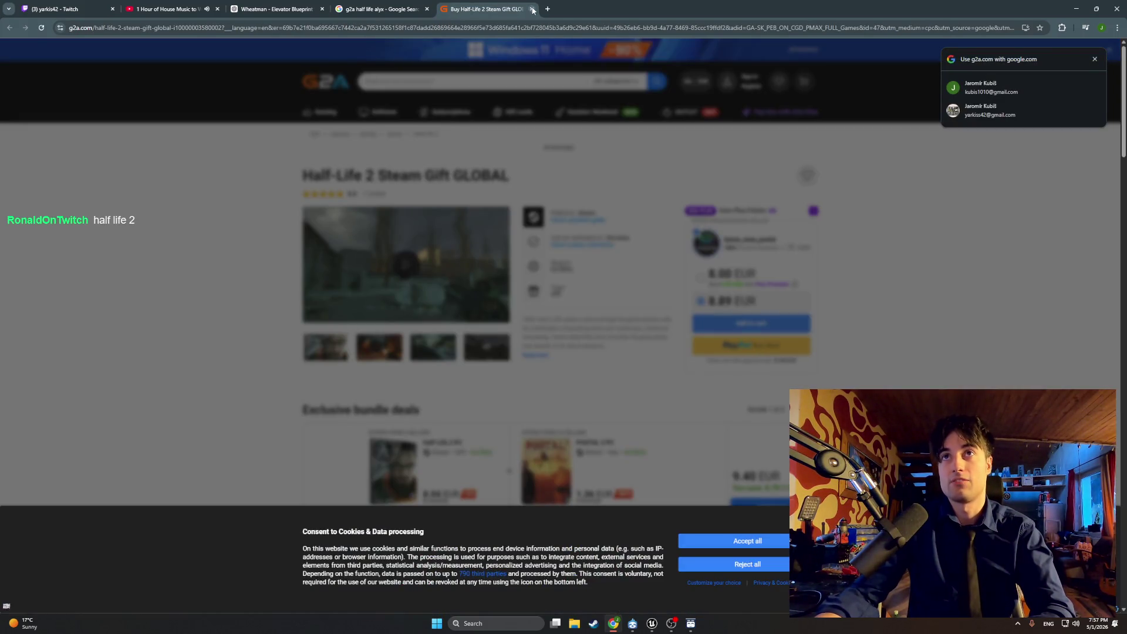
click(532, 9)
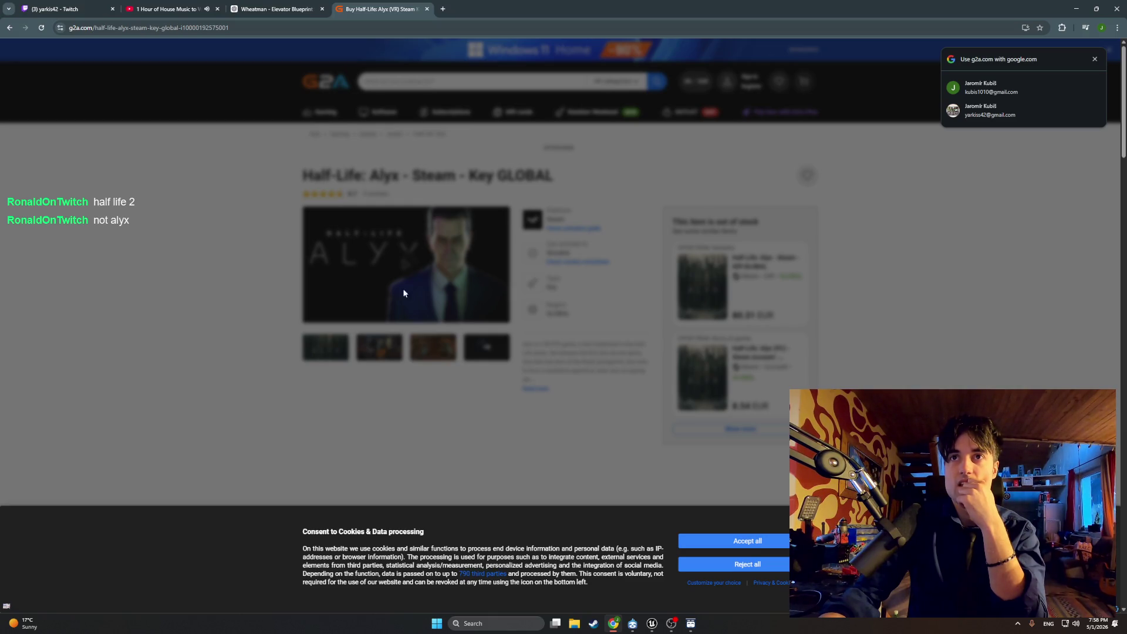
Step: Dismiss the Google sign-in prompt and cookie notice, close the G2A tab, and minimise Chrome
click(1095, 58)
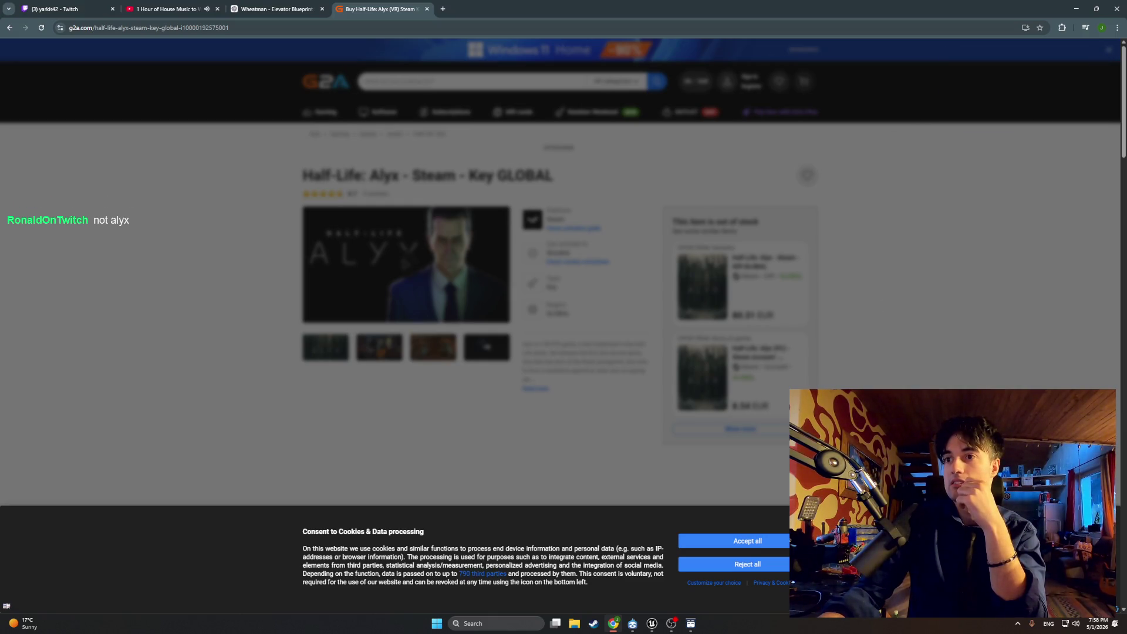
click(747, 540)
scroll(621, 360, down, 3)
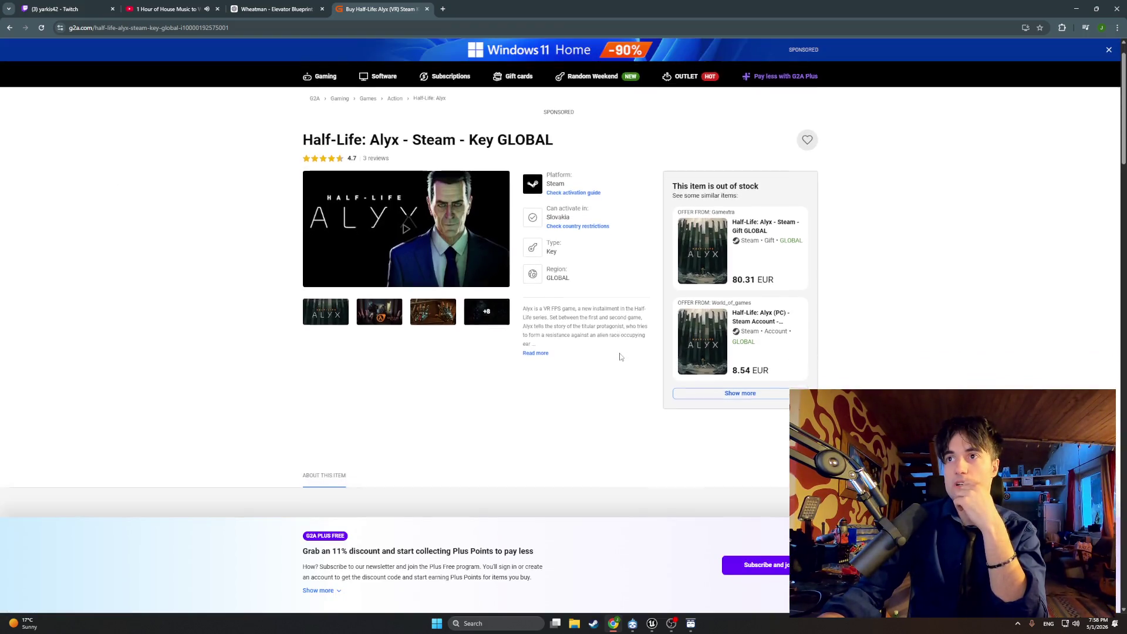
scroll(621, 356, down, 1)
scroll(599, 317, up, 4)
click(427, 9)
click(1076, 9)
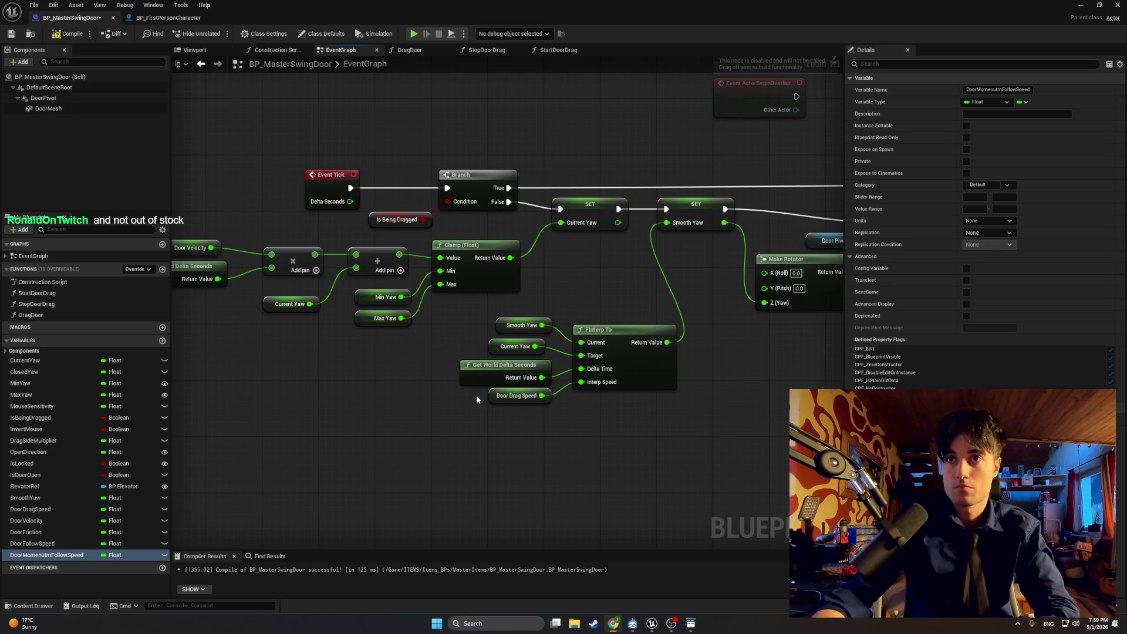
Step: Delete both Door Drag Speed getters feeding the Event Tick interpolations
click(517, 396)
key(Delete)
drag(658, 457, 336, 452)
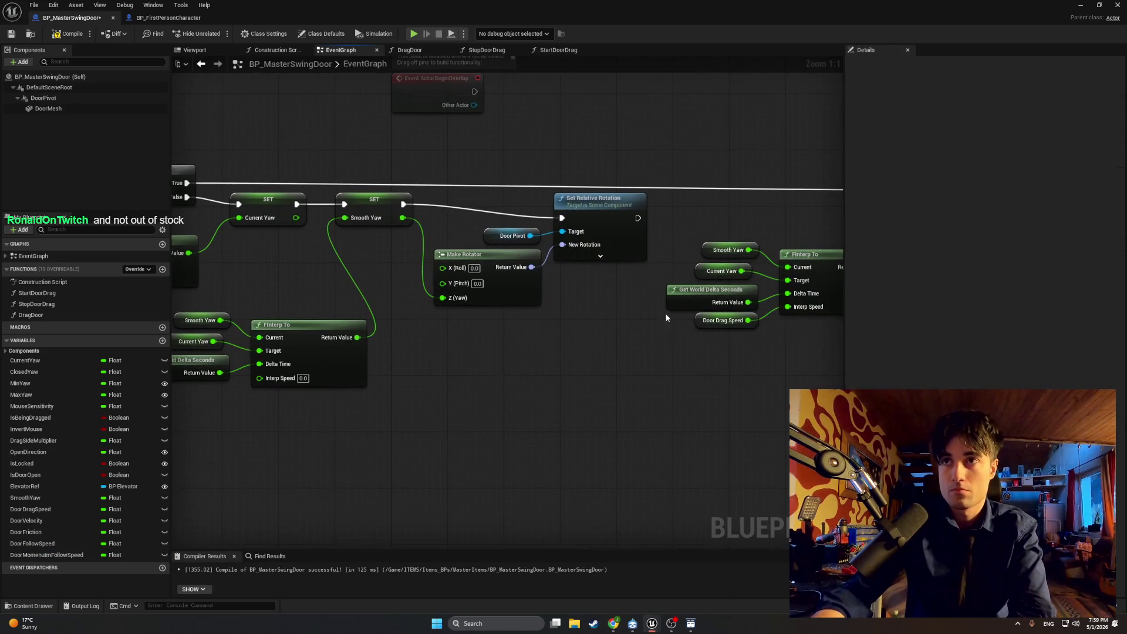
click(713, 320)
key(Delete)
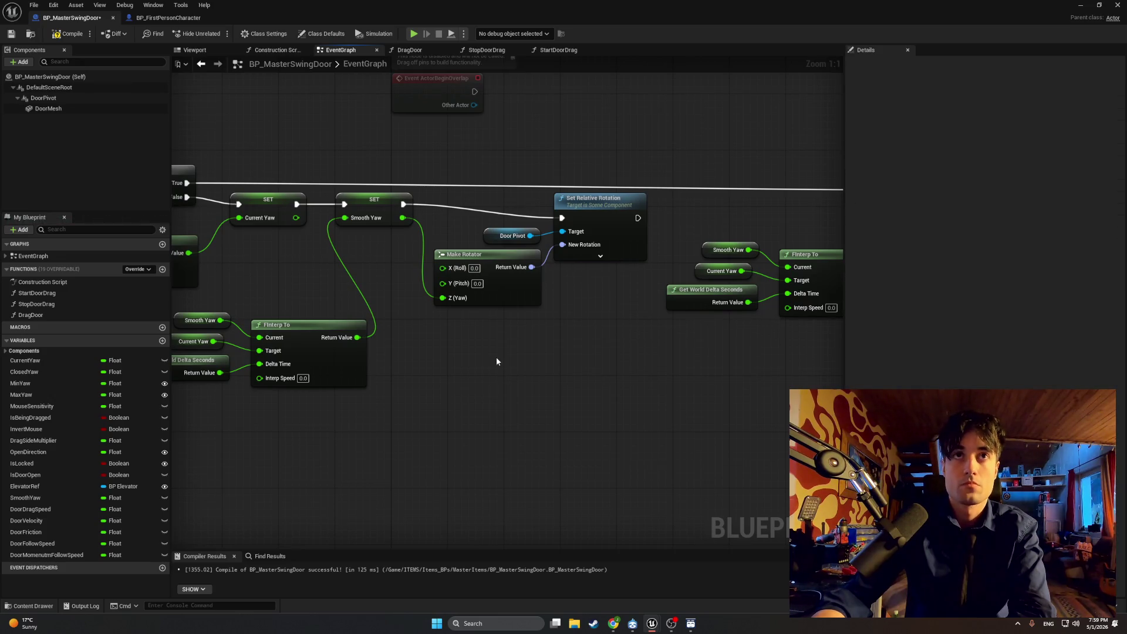
Step: Check the DragDoor graph, then select the DoorDragSpeed variable and delete it
click(418, 51)
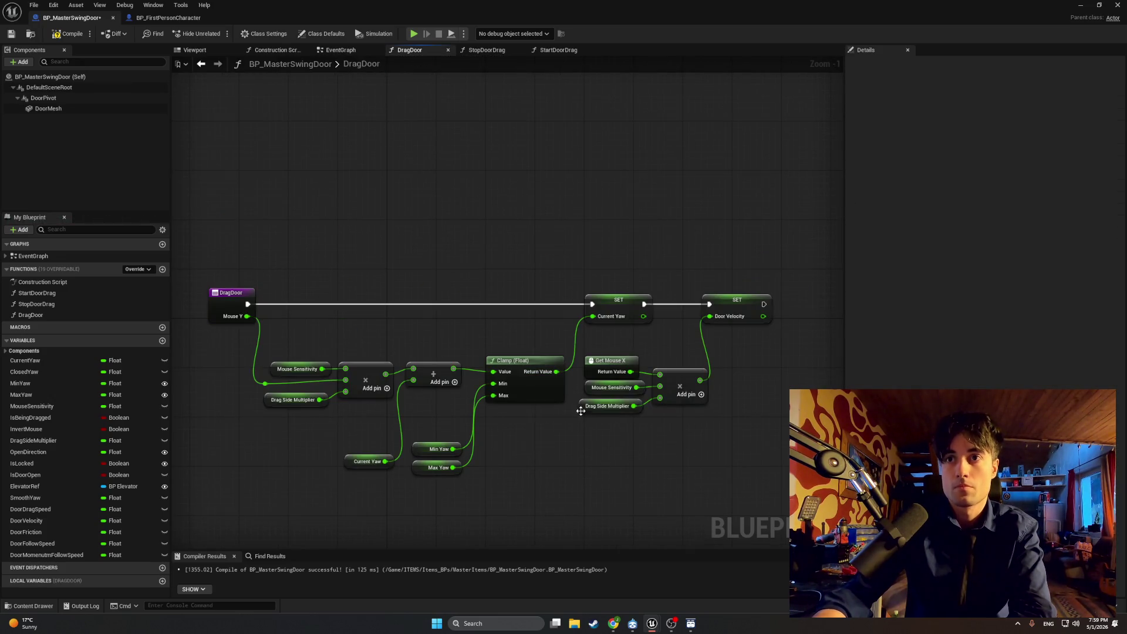
drag(535, 415, 482, 421)
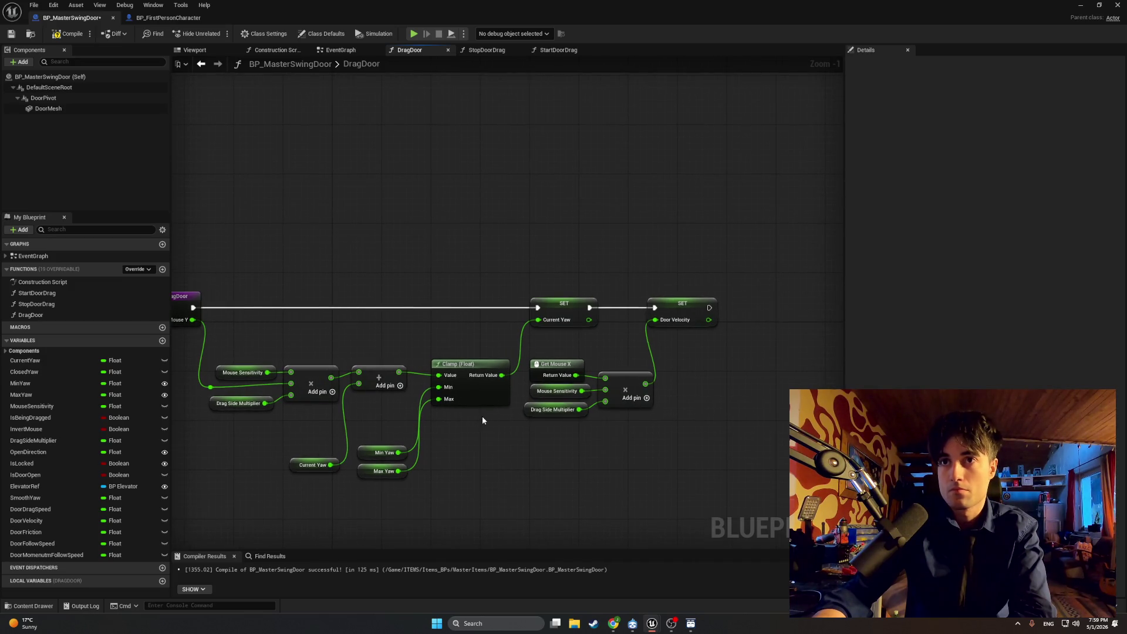
click(54, 509)
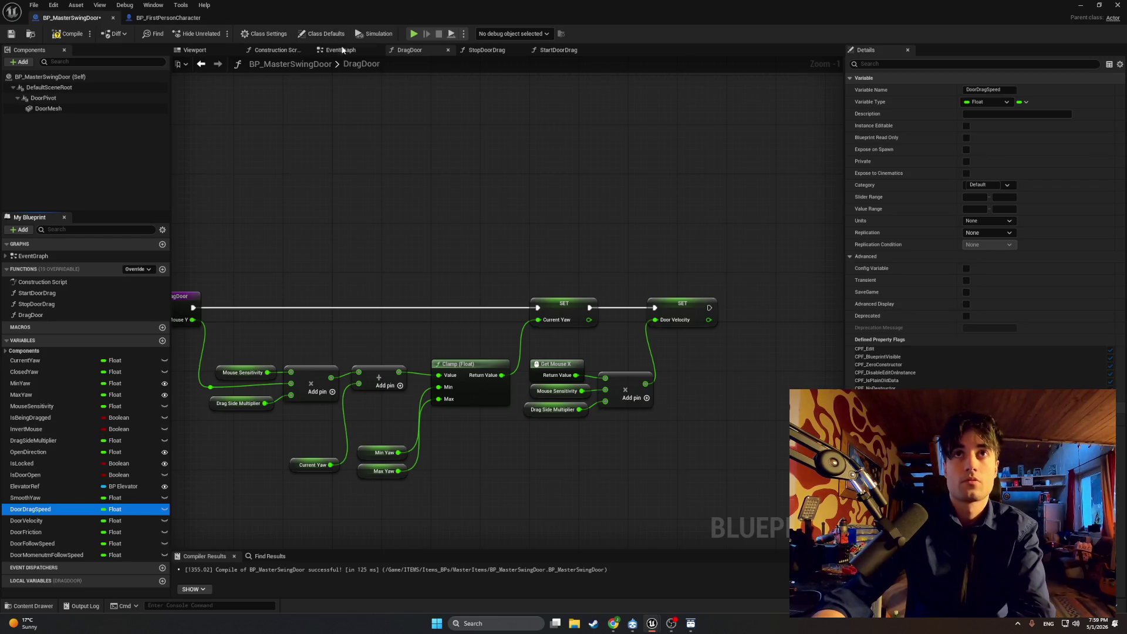
click(343, 50)
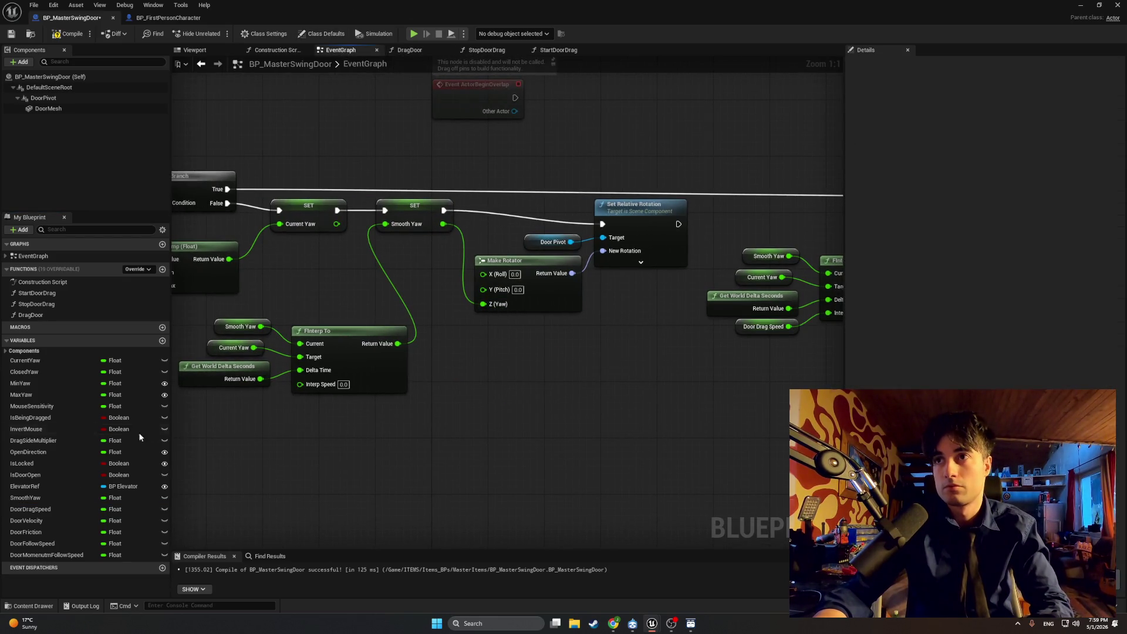
click(54, 511)
key(Delete)
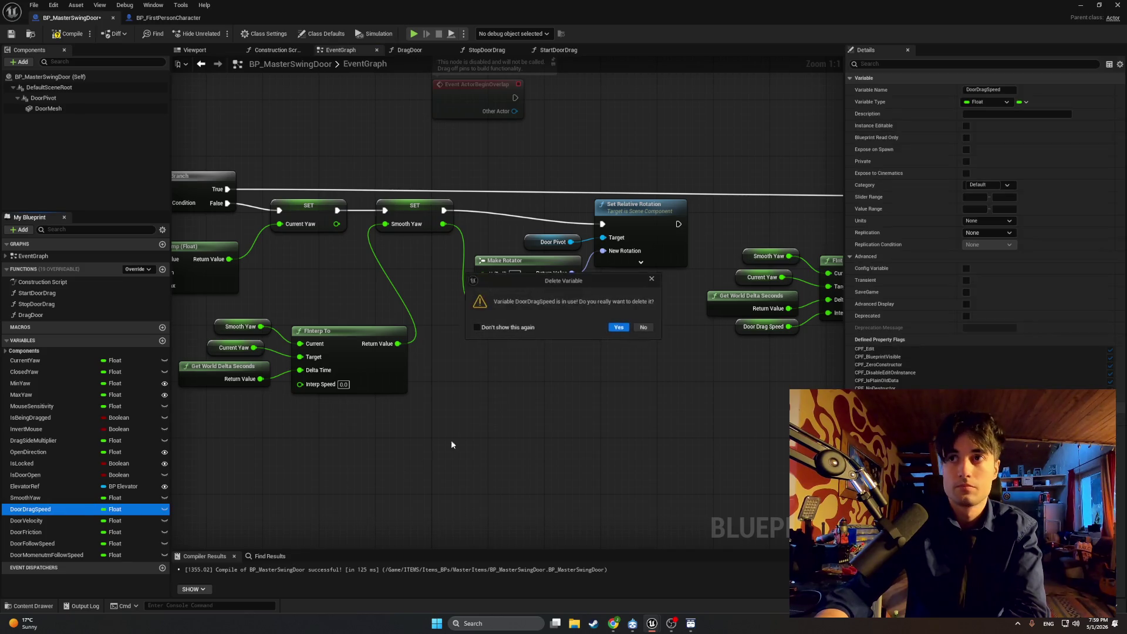
Step: Cancel the deletion, remove the last Door Drag Speed getter, then delete the DoorDragSpeed variable
click(651, 278)
click(741, 327)
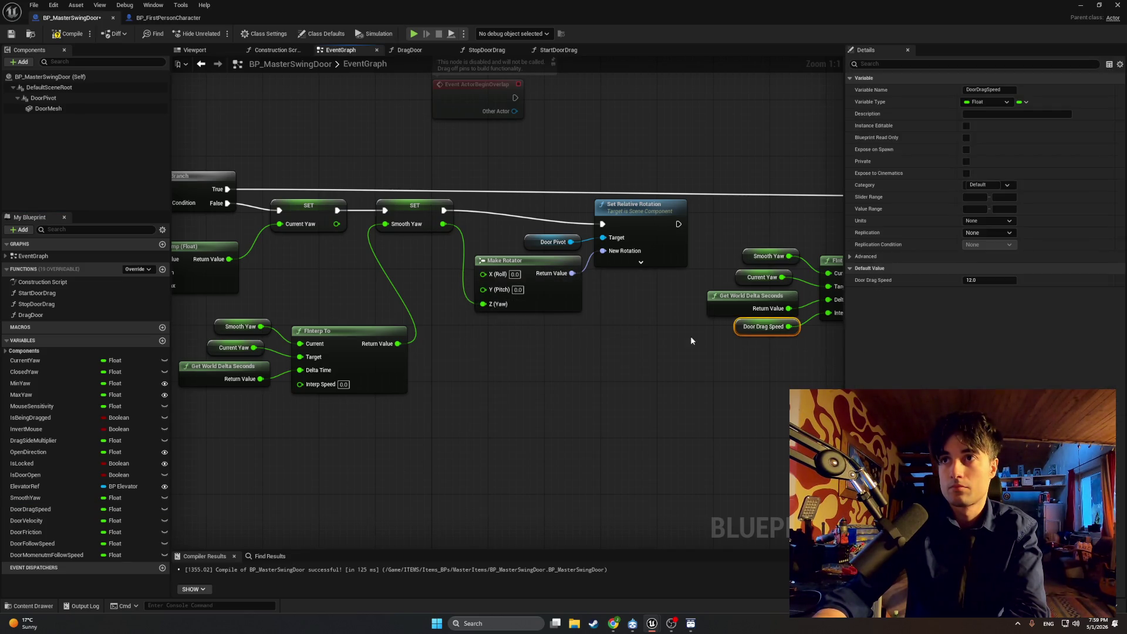
key(Delete)
click(59, 509)
key(Delete)
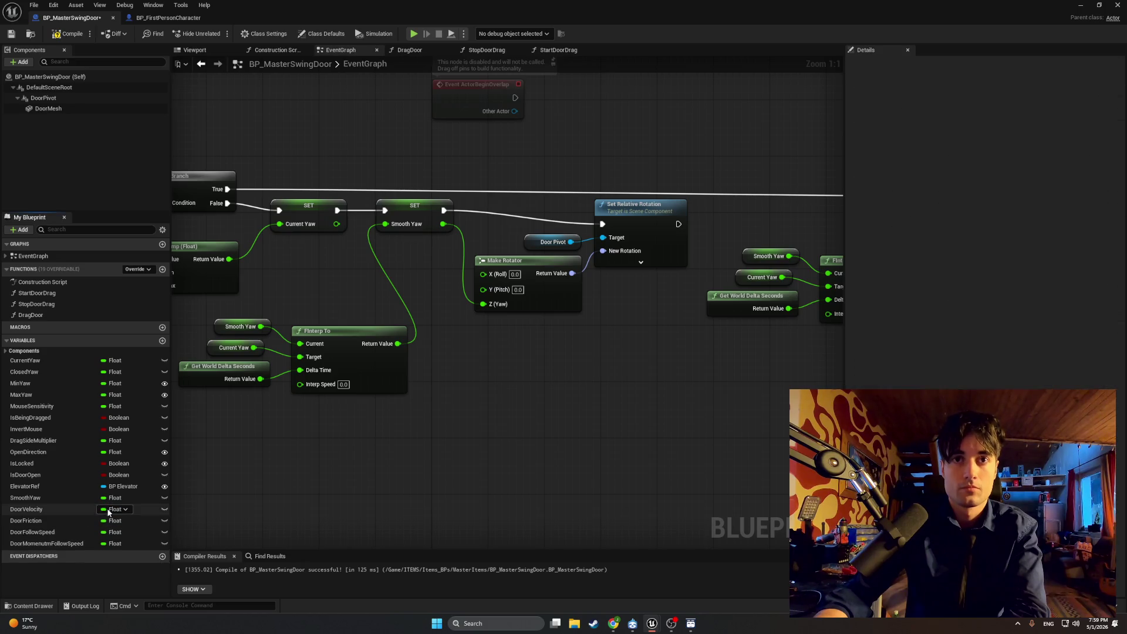
Step: Wire DoorMomenutmFollowSpeed and DoorFollowSpeed getters into the two FInterp To Interp Speed pins and compile
mouse_move(57, 548)
mouse_down()
mouse_move(120, 521)
mouse_move(221, 415)
mouse_up()
click(282, 432)
drag(300, 418, 301, 384)
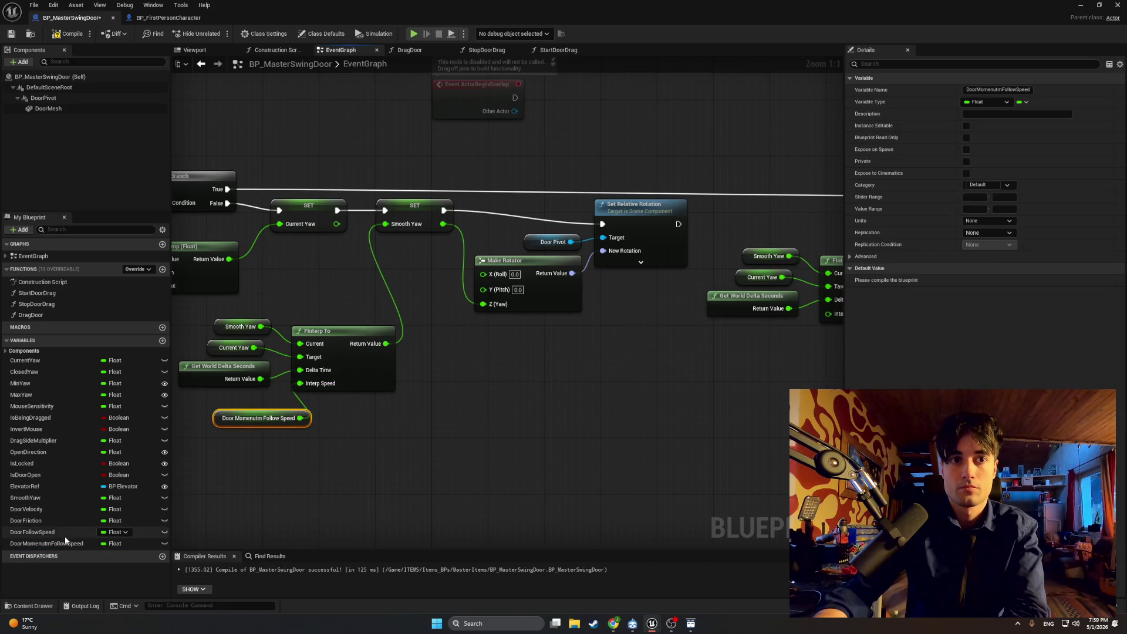
drag(65, 534, 365, 455)
drag(595, 371, 595, 371)
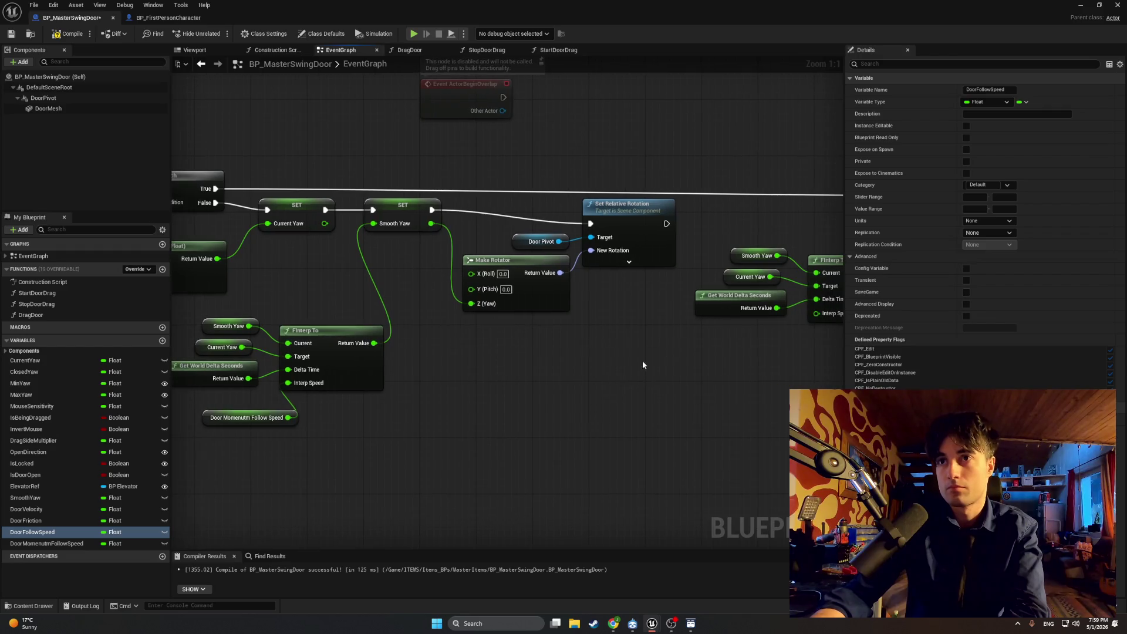
right_click(638, 364)
click(39, 532)
drag(470, 393, 816, 315)
click(657, 352)
drag(647, 341, 724, 327)
click(71, 36)
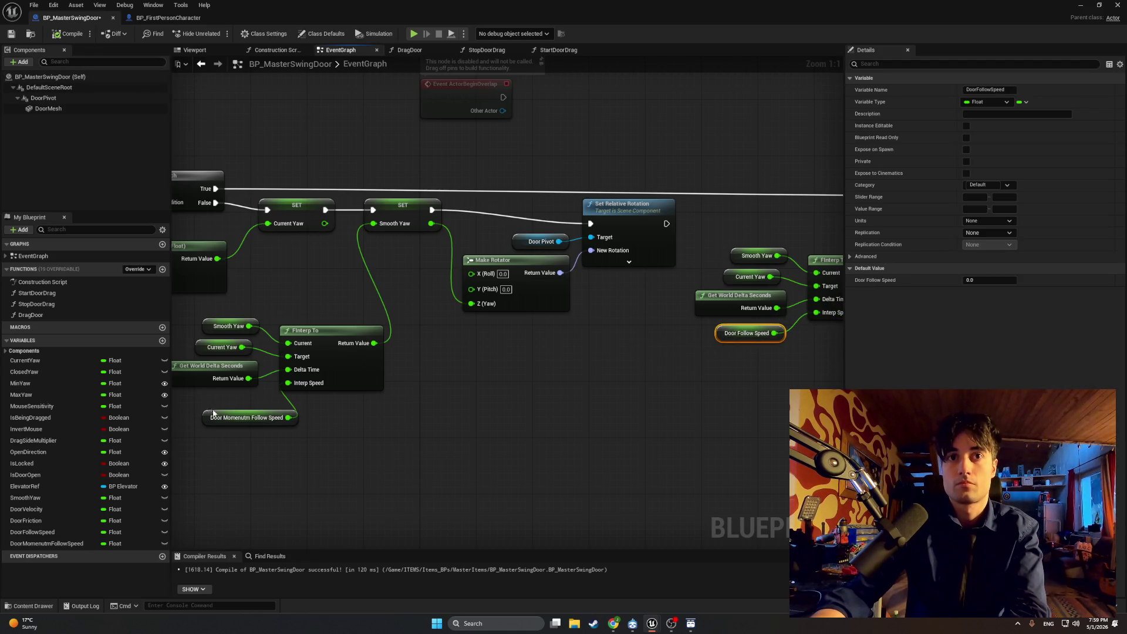
mouse_move(200, 418)
mouse_down()
mouse_move(187, 411)
mouse_move(213, 406)
mouse_up()
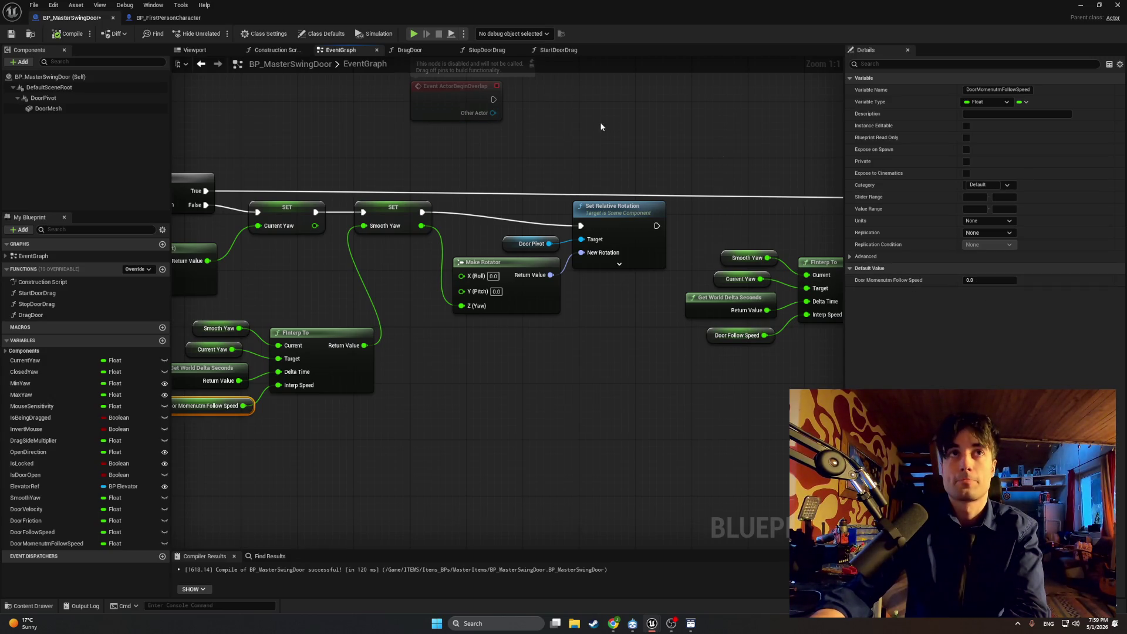
Step: Make DoorMomenutmFollowSpeed and DoorFollowSpeed Instance Editable and recompile
click(967, 126)
click(69, 33)
click(80, 531)
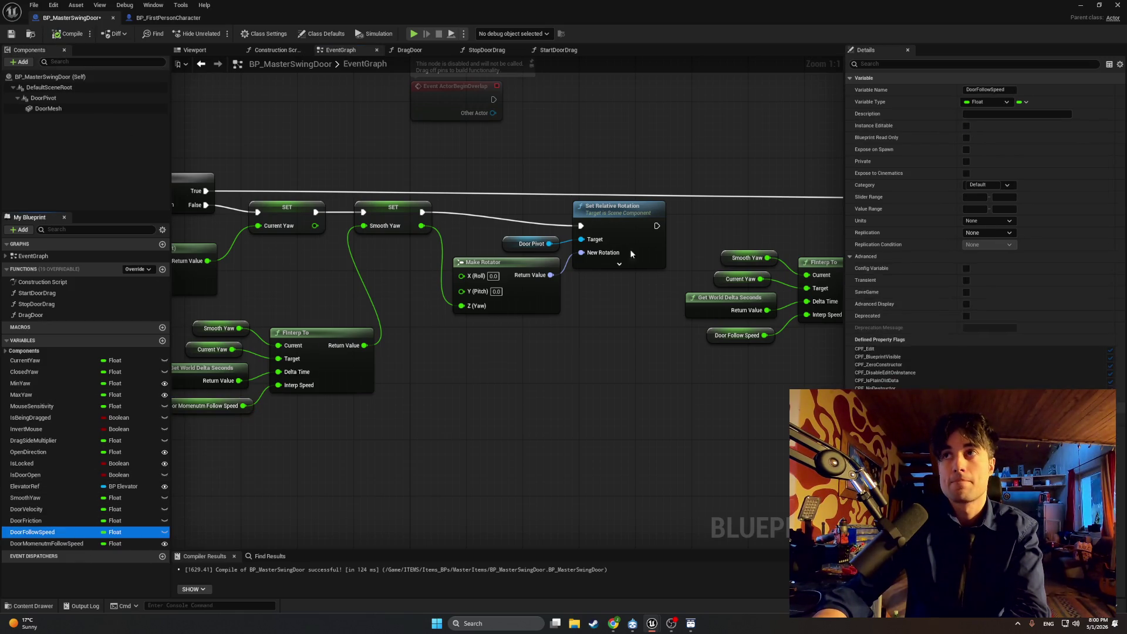
click(967, 126)
click(69, 33)
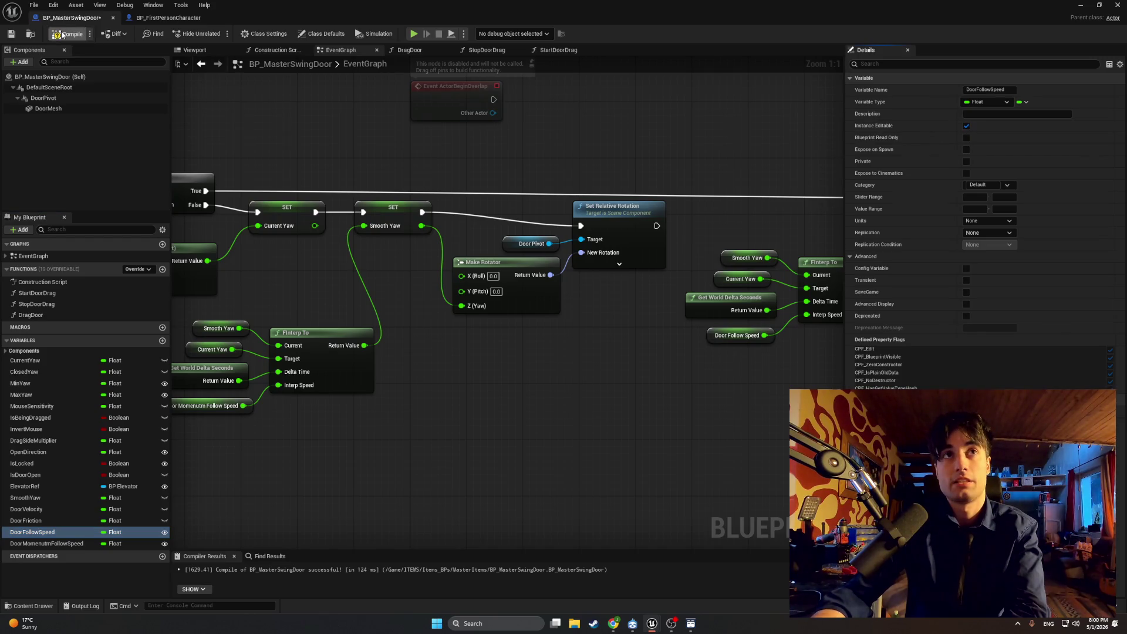
click(74, 544)
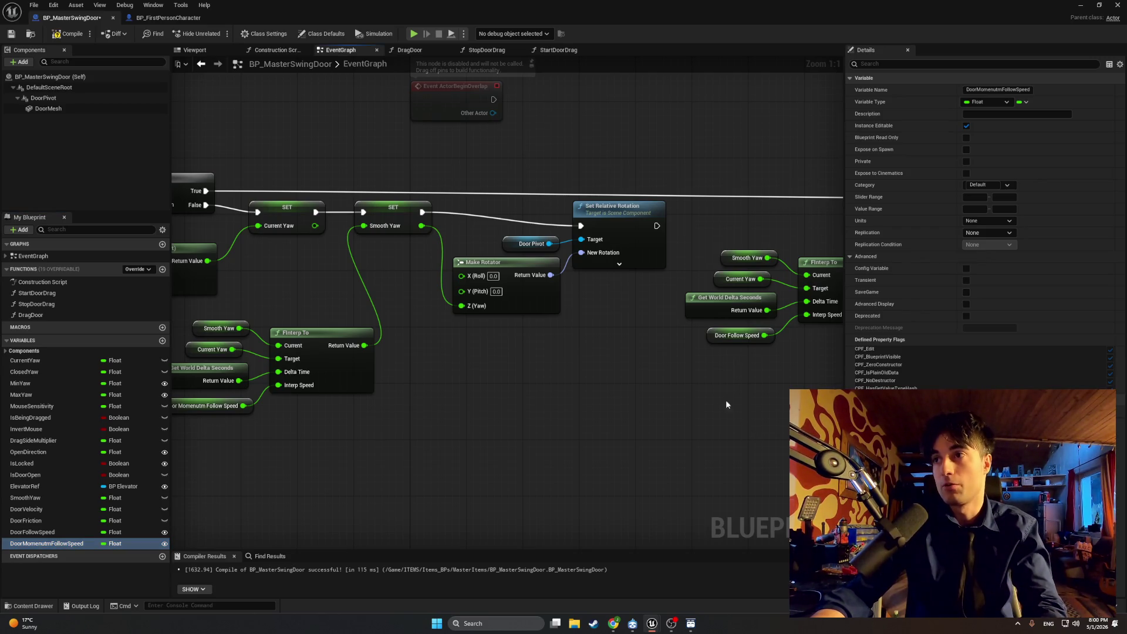
click(65, 33)
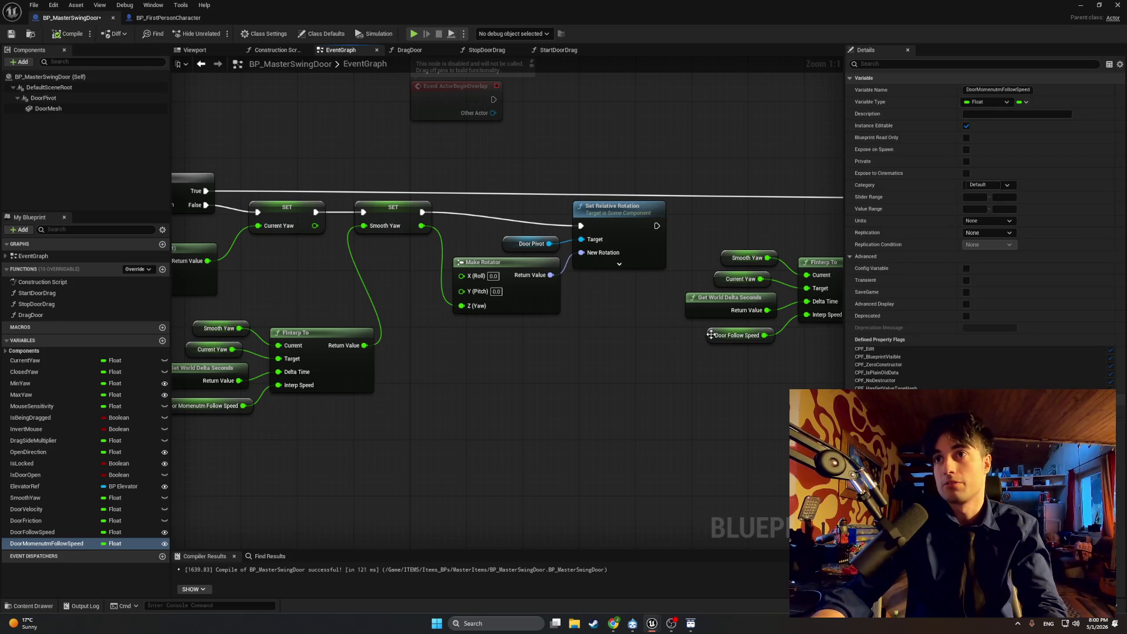
Step: Set DoorFollowSpeed's default value to 12 and compile
click(738, 335)
text(12)
key(Return)
click(65, 34)
Step: Play-test the door swinging in the level, open the Content Drawer, and return to BP_MasterSwingDoor
click(1080, 5)
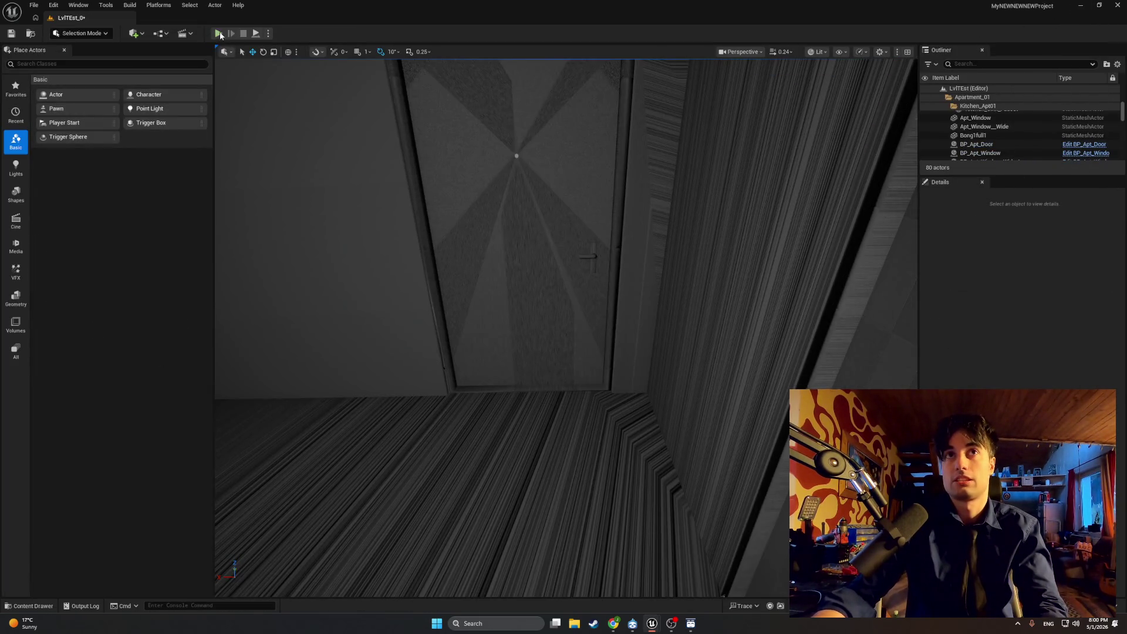
click(218, 34)
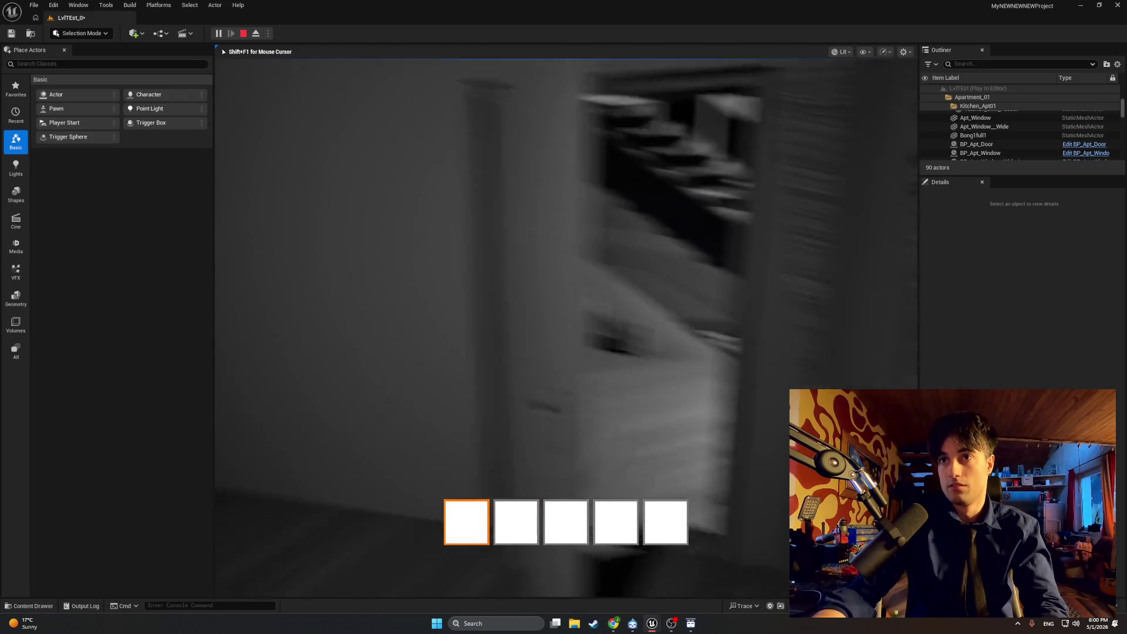
key(Escape)
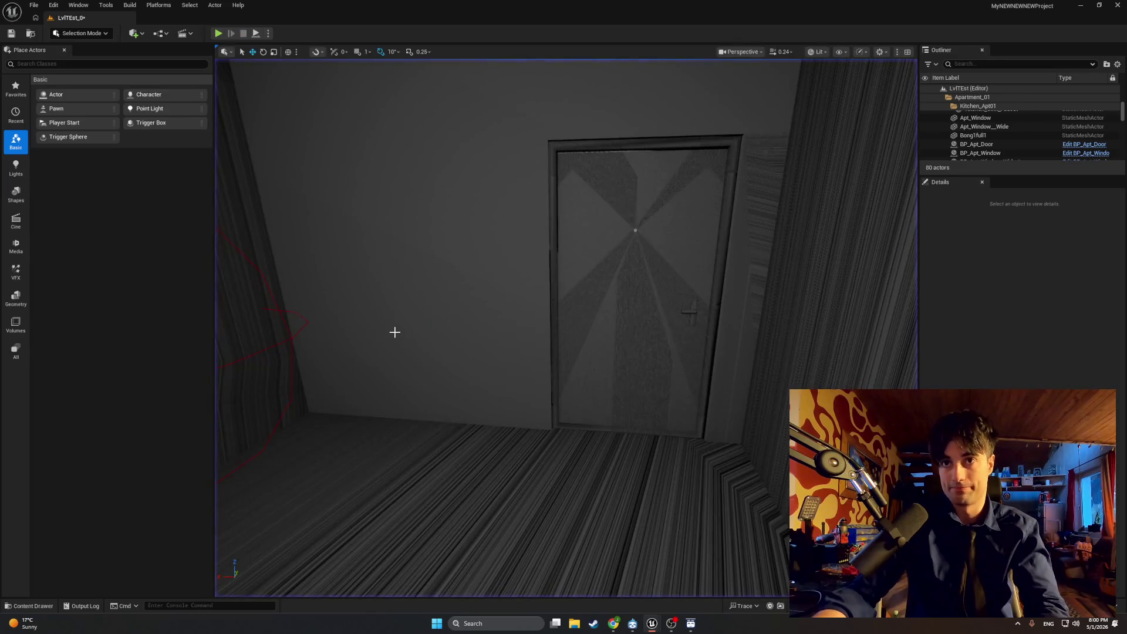
key(ctrl+space)
mouse_move(651, 624)
click(682, 591)
Step: Change DoorMomenutmFollowSpeed's default from 4.0 to 1.0
mouse_move(667, 402)
mouse_down()
mouse_move(576, 394)
mouse_move(693, 352)
mouse_up()
click(241, 372)
click(1004, 280)
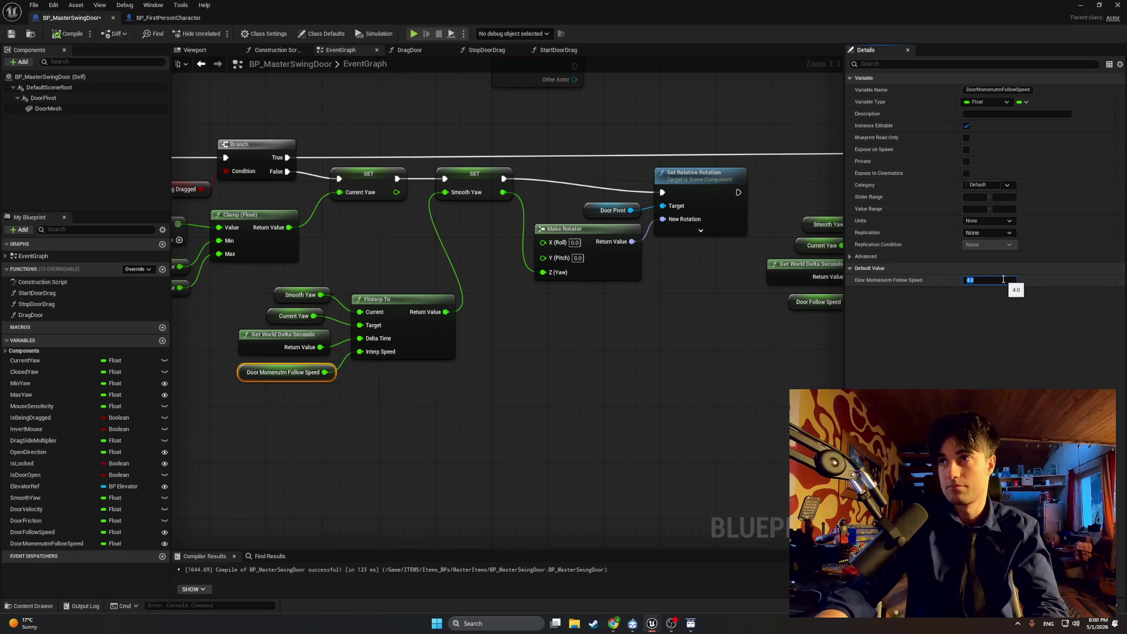
key(BackSpace)
text(1)
key(Return)
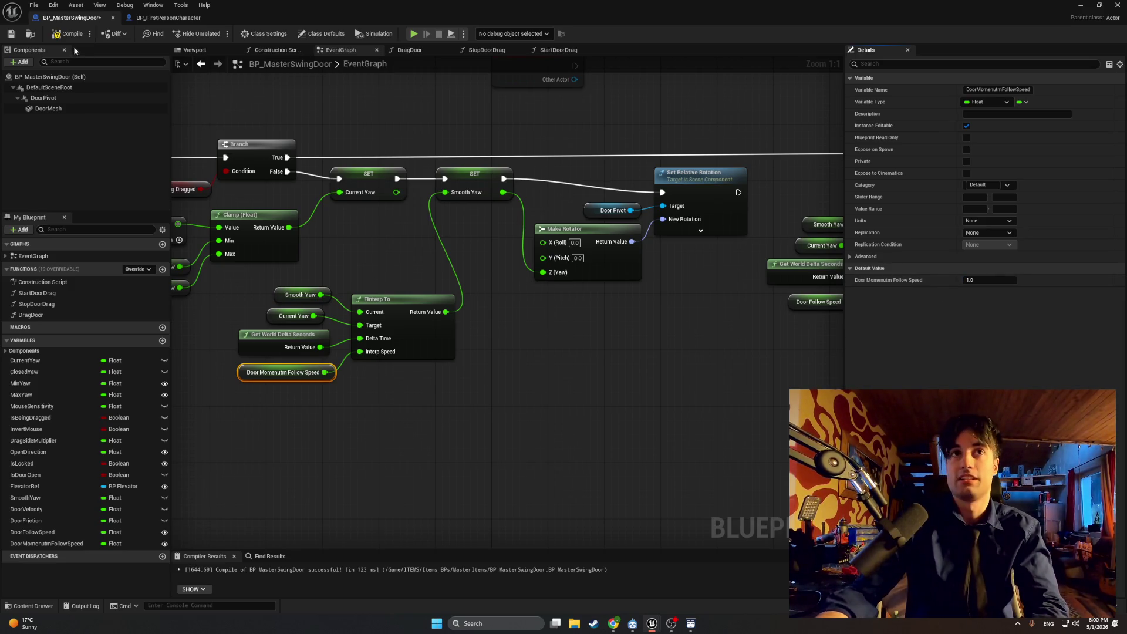
Step: Play-test the level with Alt+P, walking forward into the open doorway, then stop
click(1081, 5)
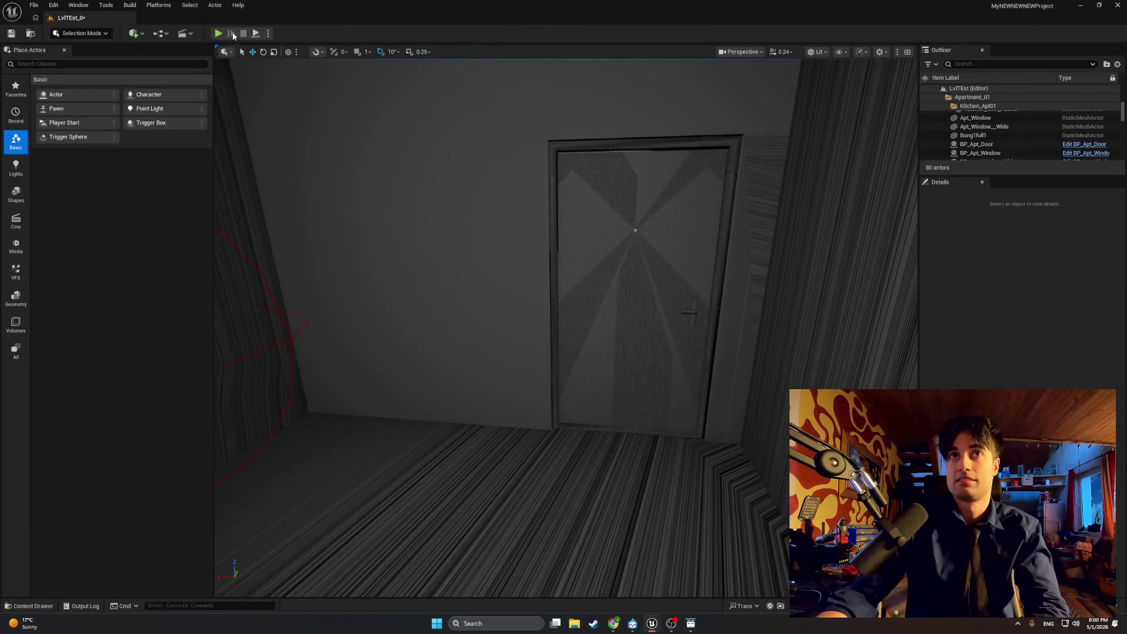
key(alt+p)
key(w)
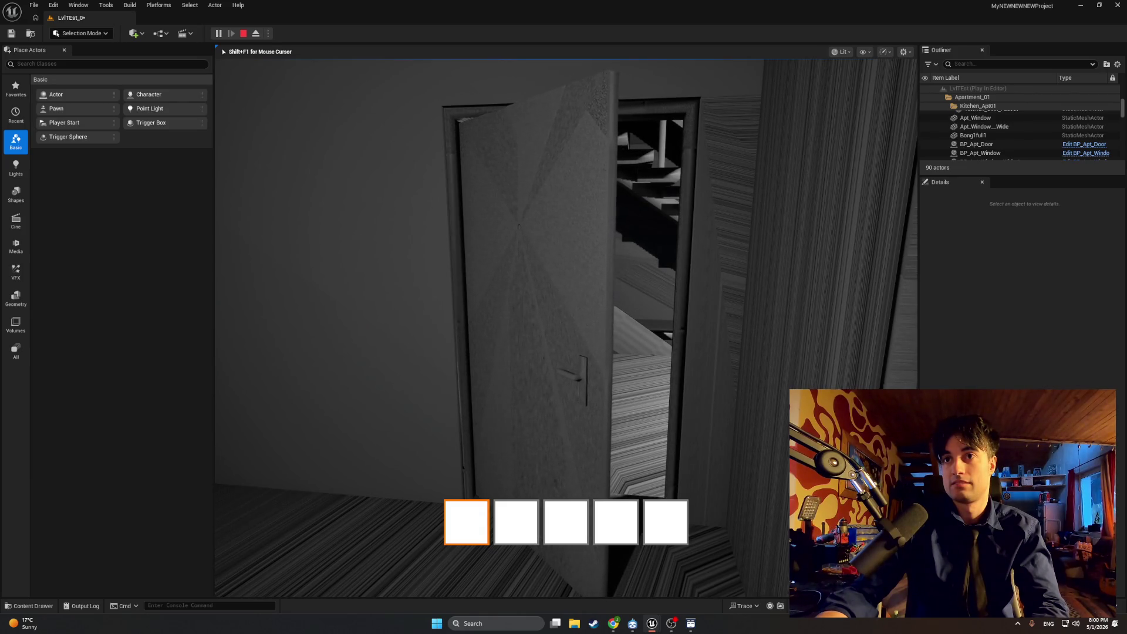
key(w)
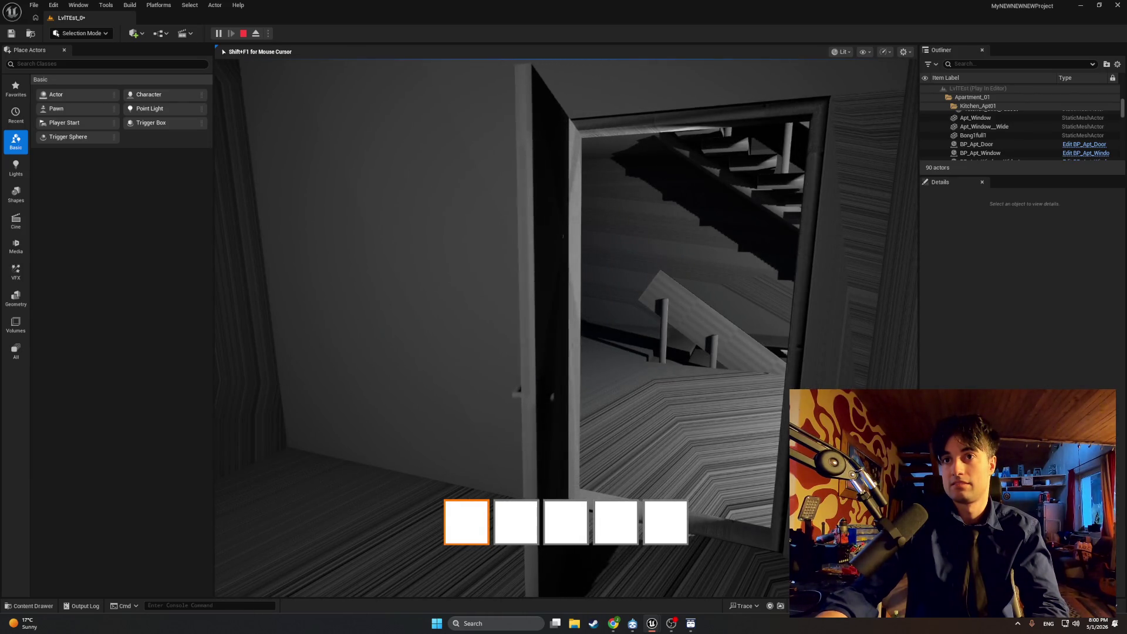
key(w)
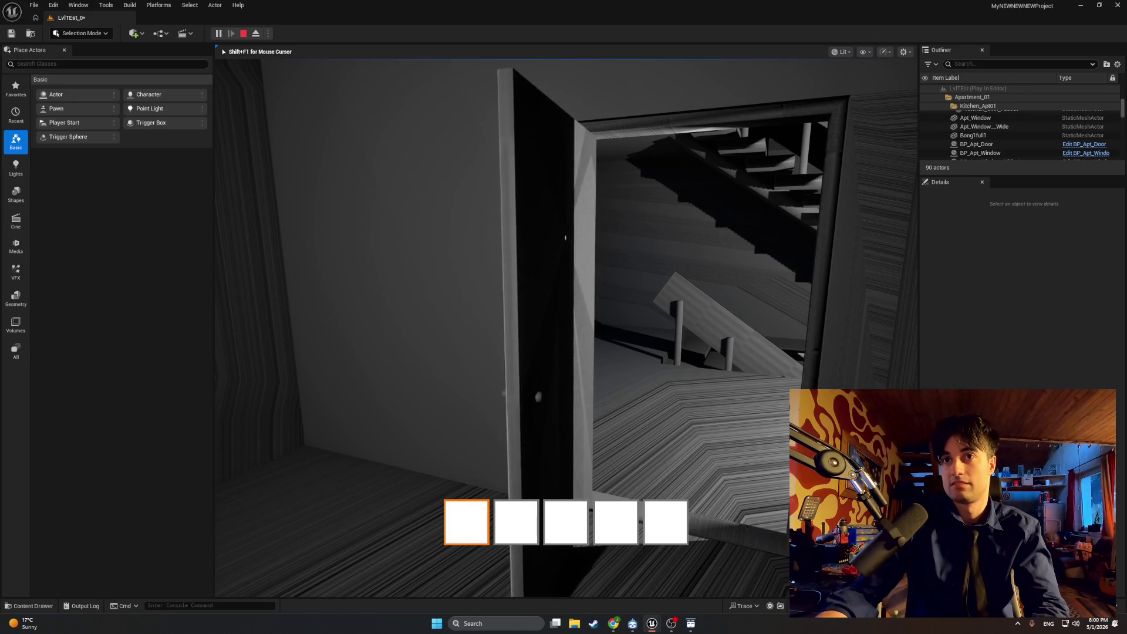
key(w)
key(w)
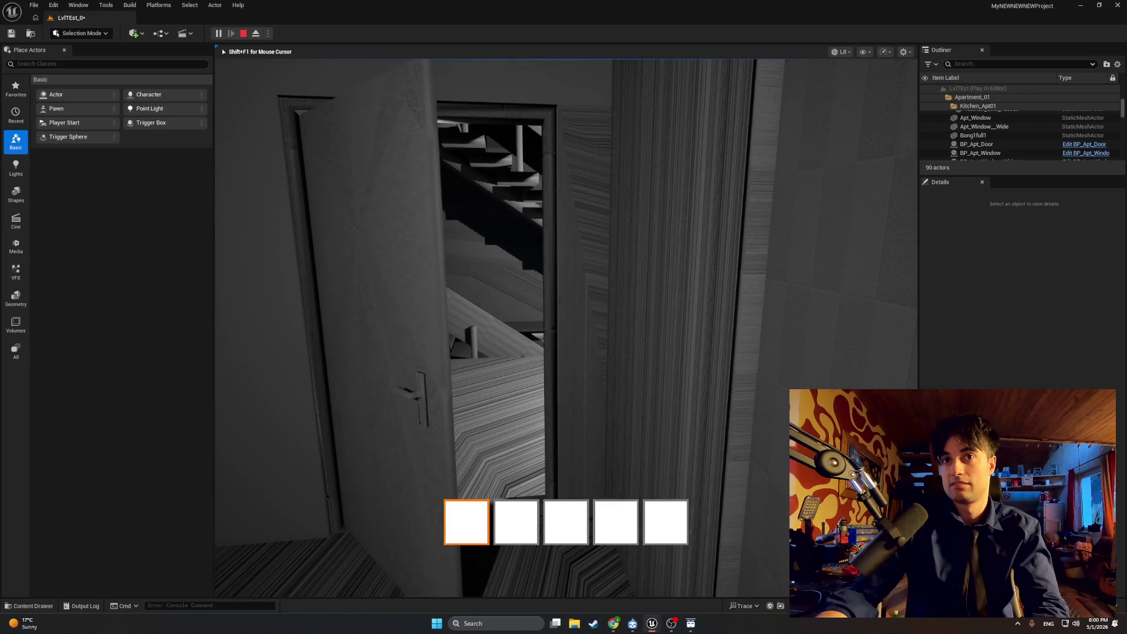
key(Escape)
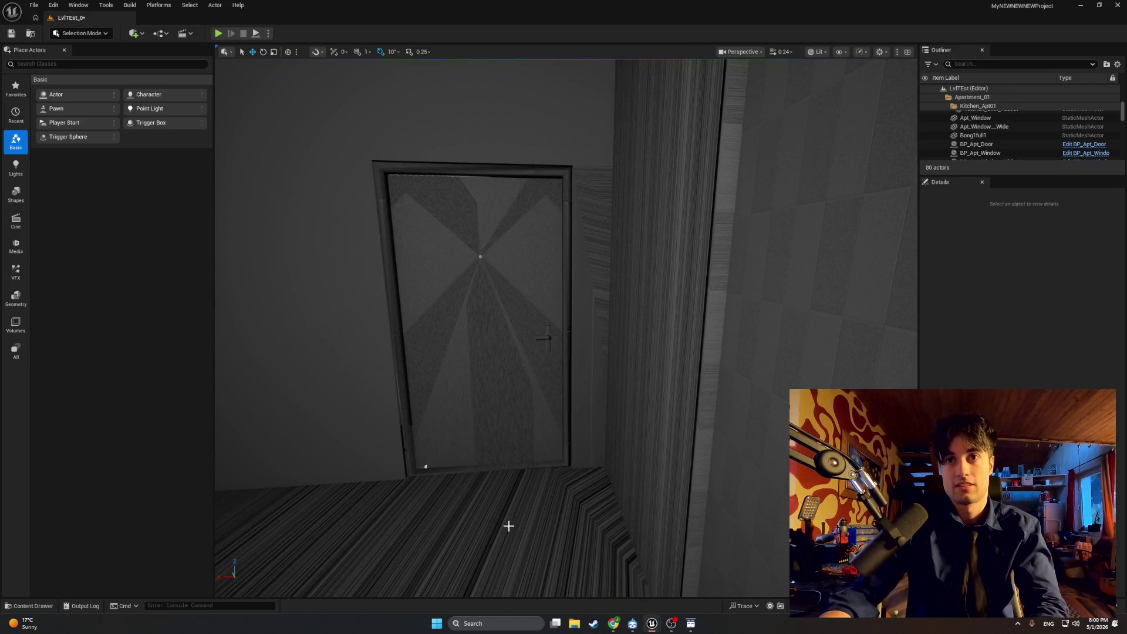
Step: In BP_MasterSwingDoor, set DoorMomenutmFollowSpeed's default value to 16.0
mouse_move(649, 624)
click(677, 593)
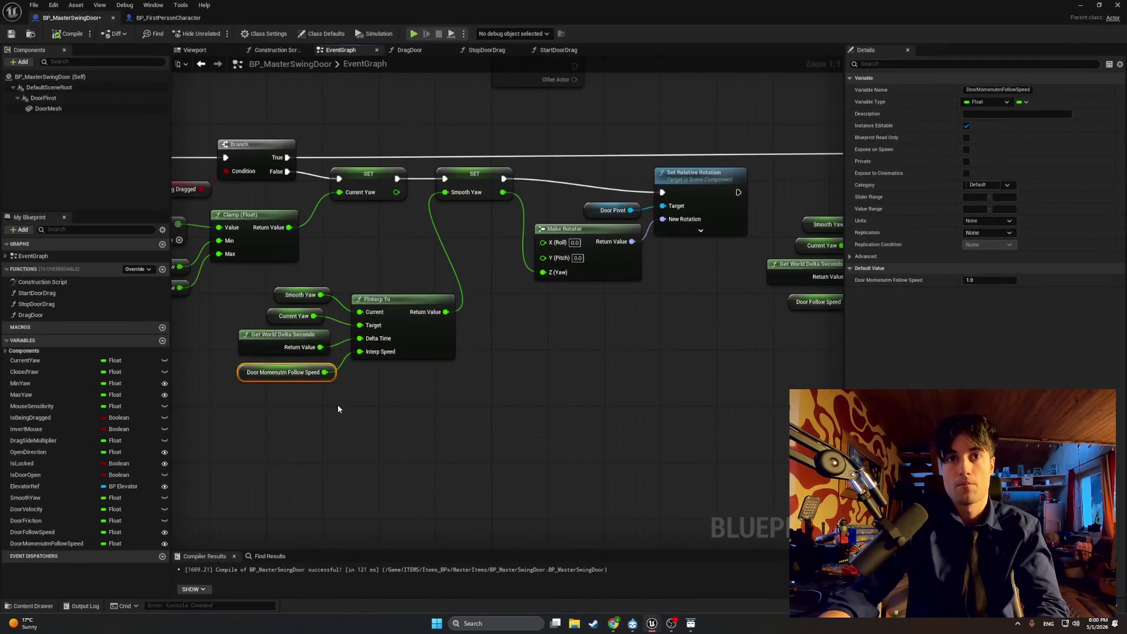
click(990, 280)
text(16)
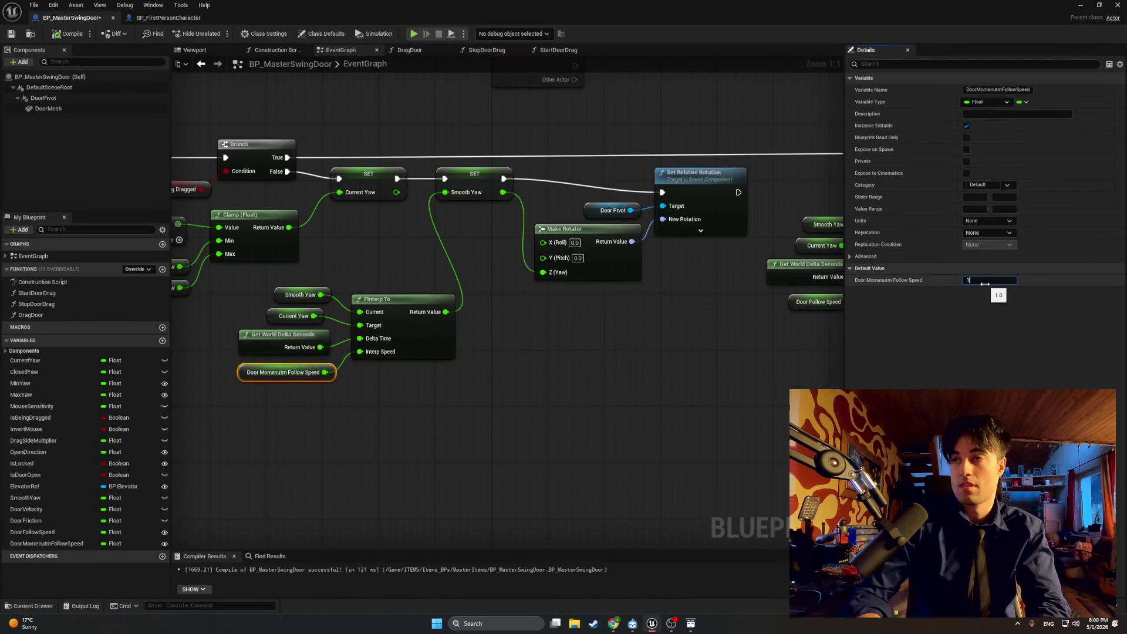
key(Return)
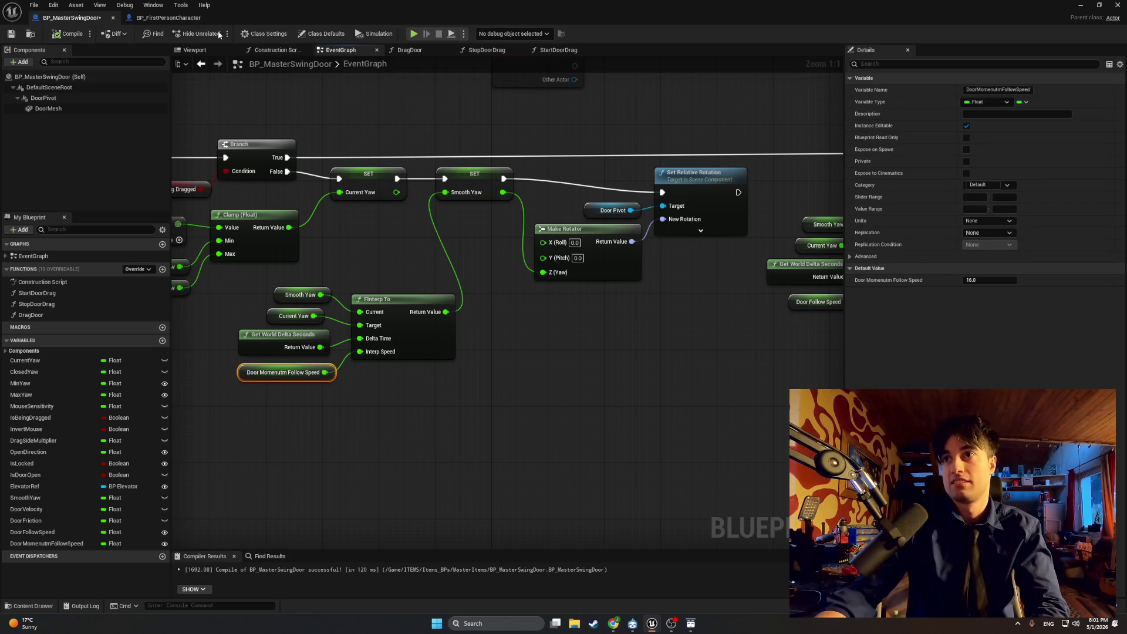
Step: Play-test the level, walking through the apartment doorway and facing the door, then stop
click(1081, 5)
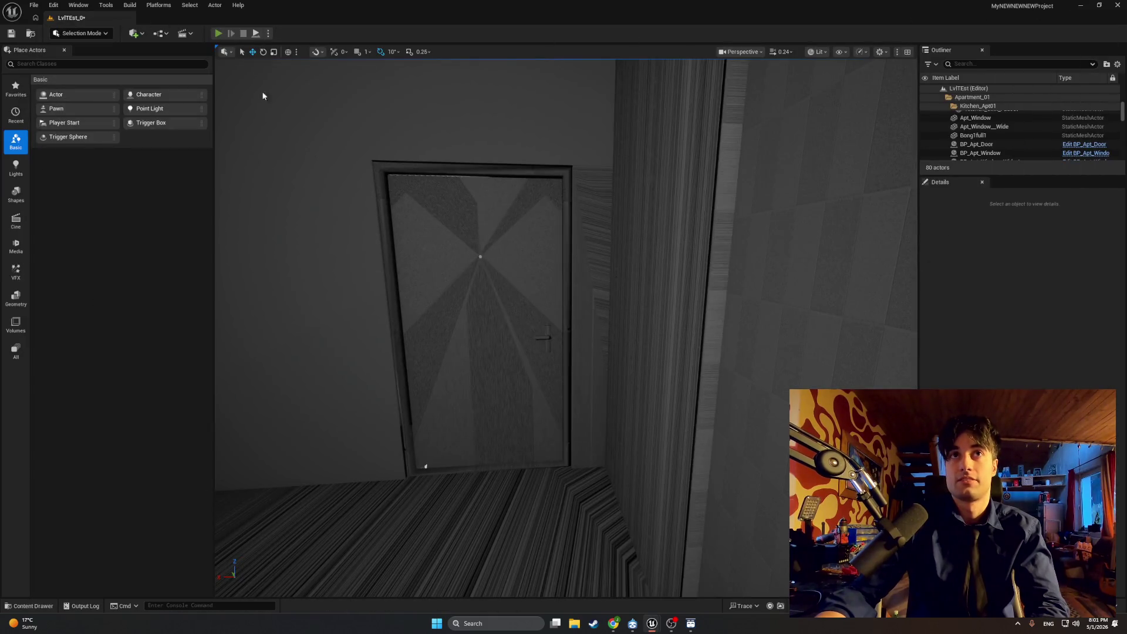
key(alt+p)
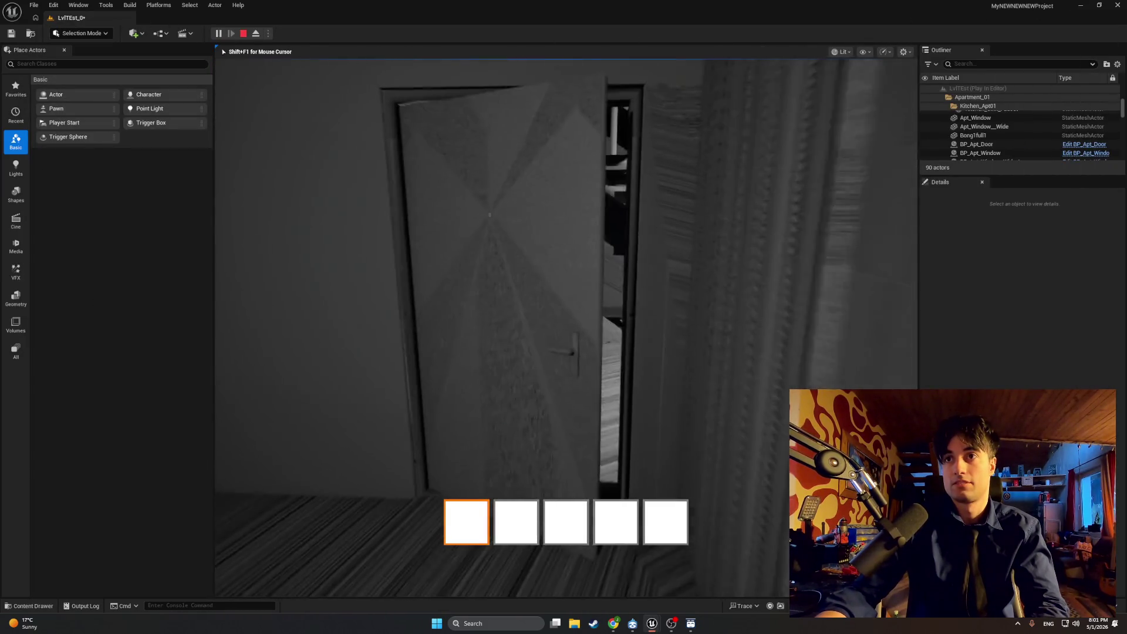
key(w)
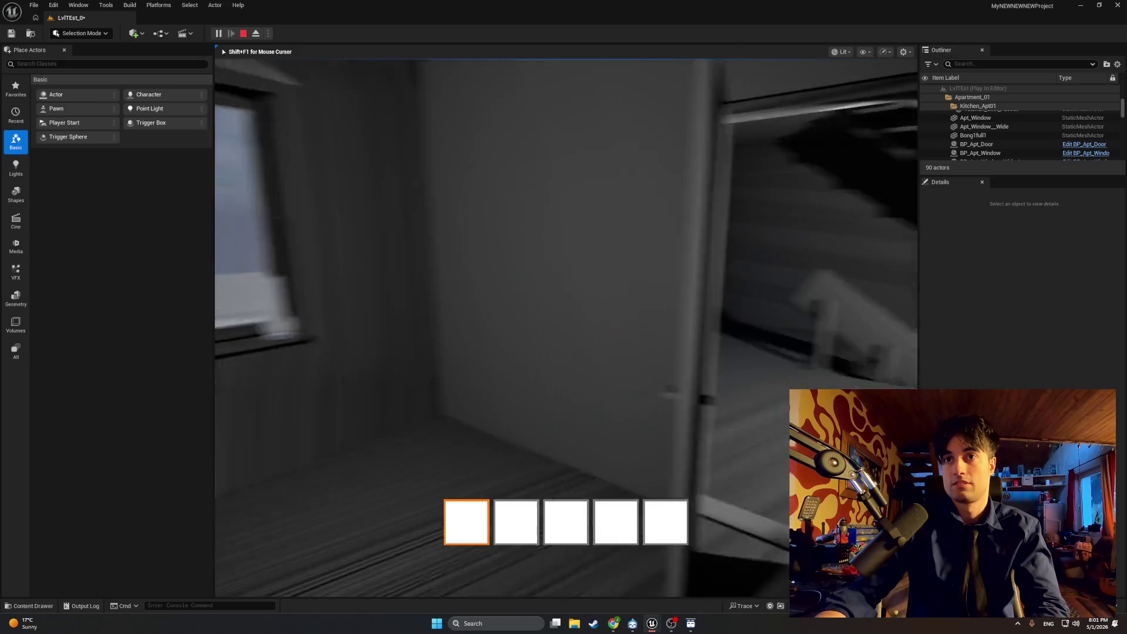
key(w)
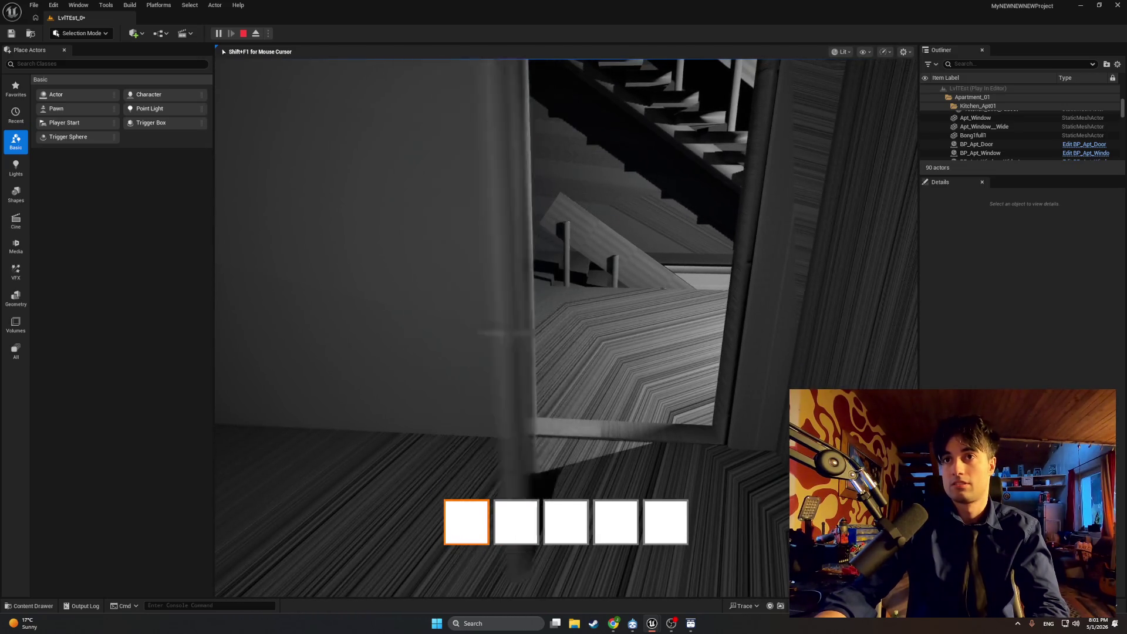
key(w)
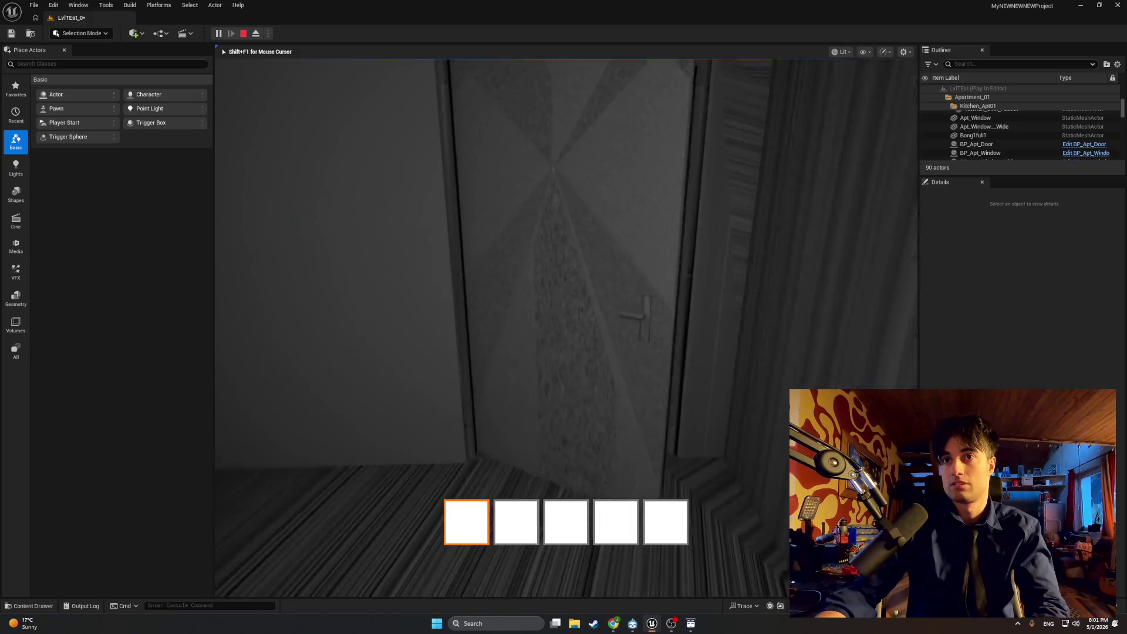
key(Escape)
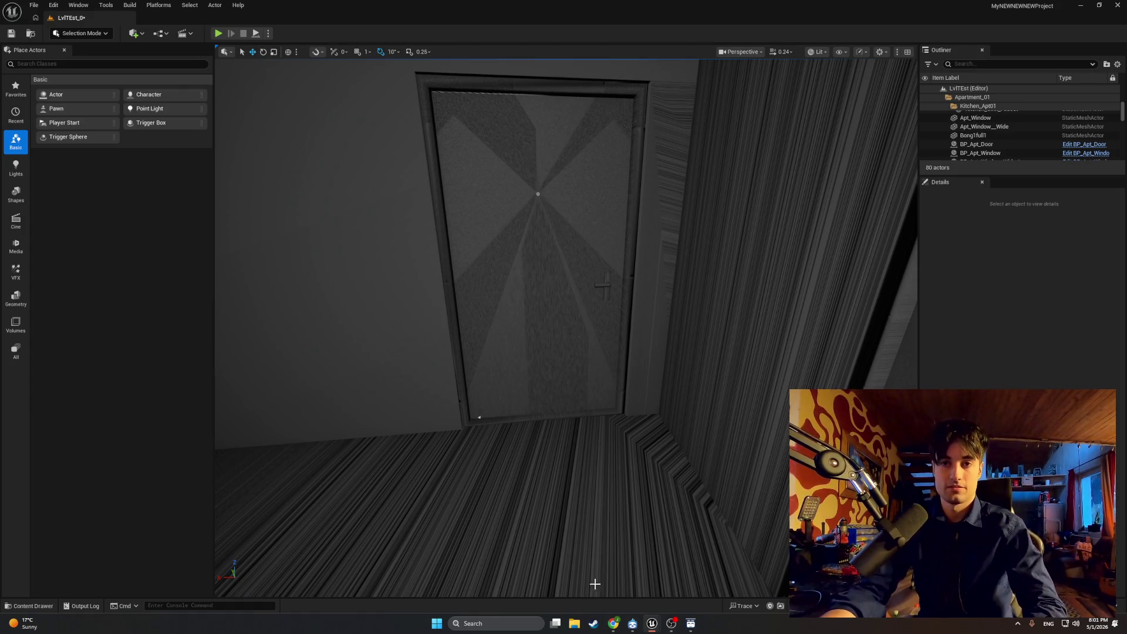
Step: Recompile BP_MasterSwingDoor with the new follow speed
mouse_move(652, 623)
click(676, 555)
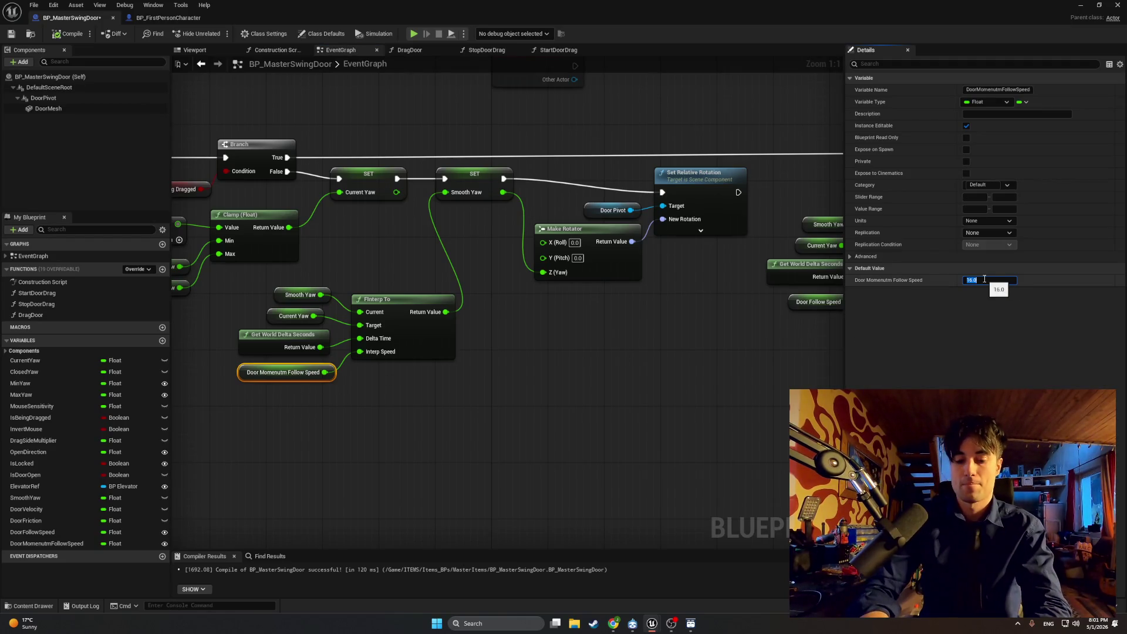
click(667, 376)
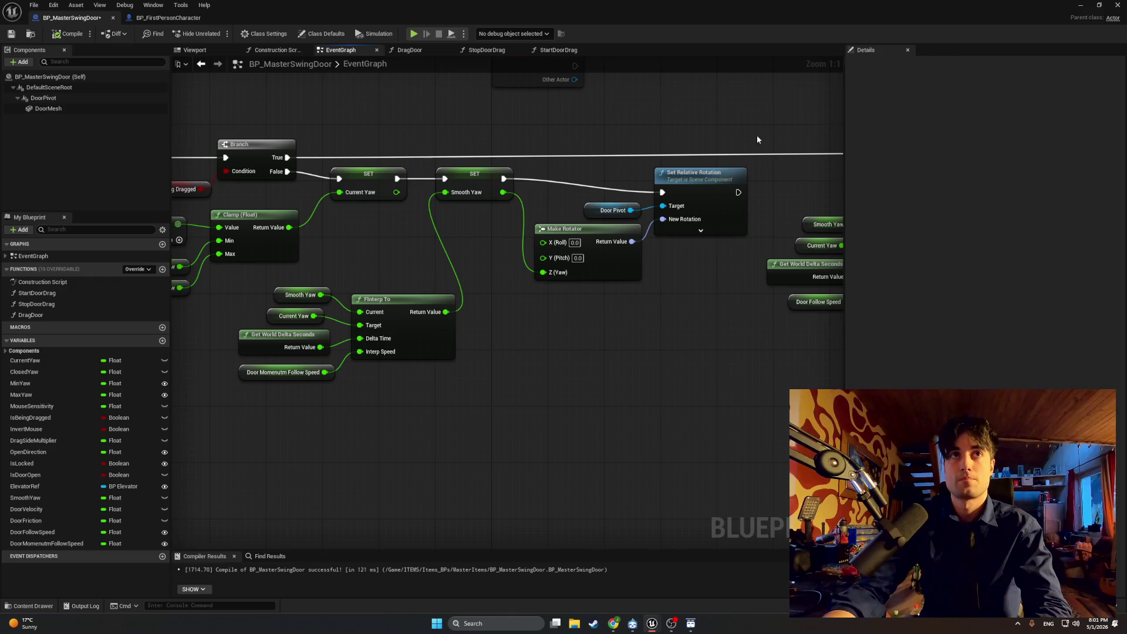
Step: Play-test toggling the apartment door open and shut repeatedly, then stop and show Apartment_Interactables
click(1080, 6)
click(218, 33)
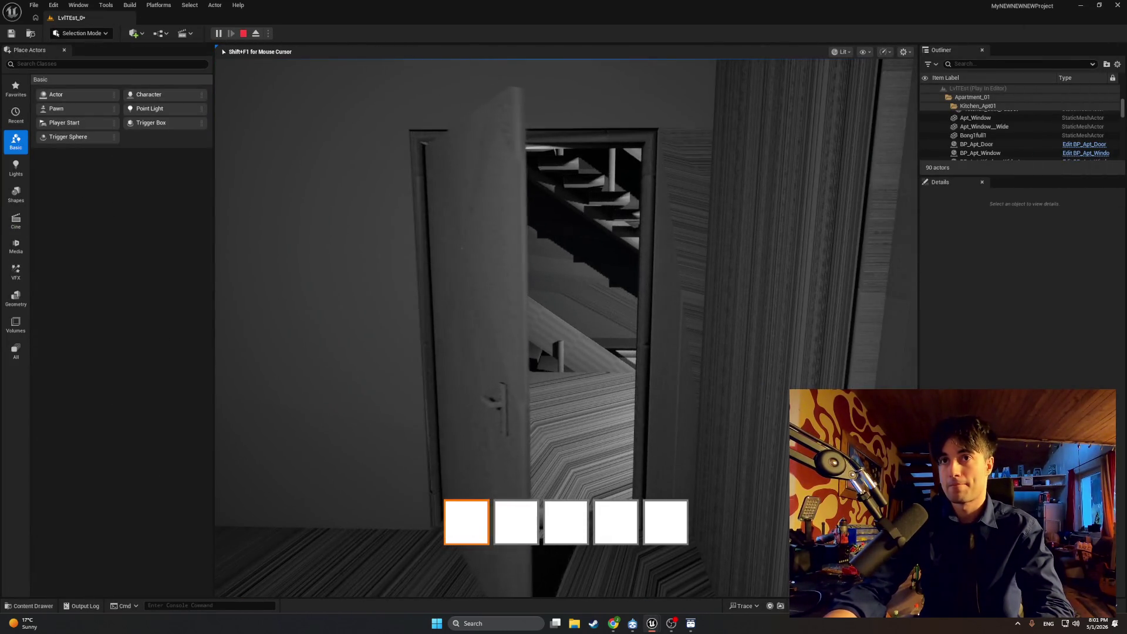
key(w)
key(e)
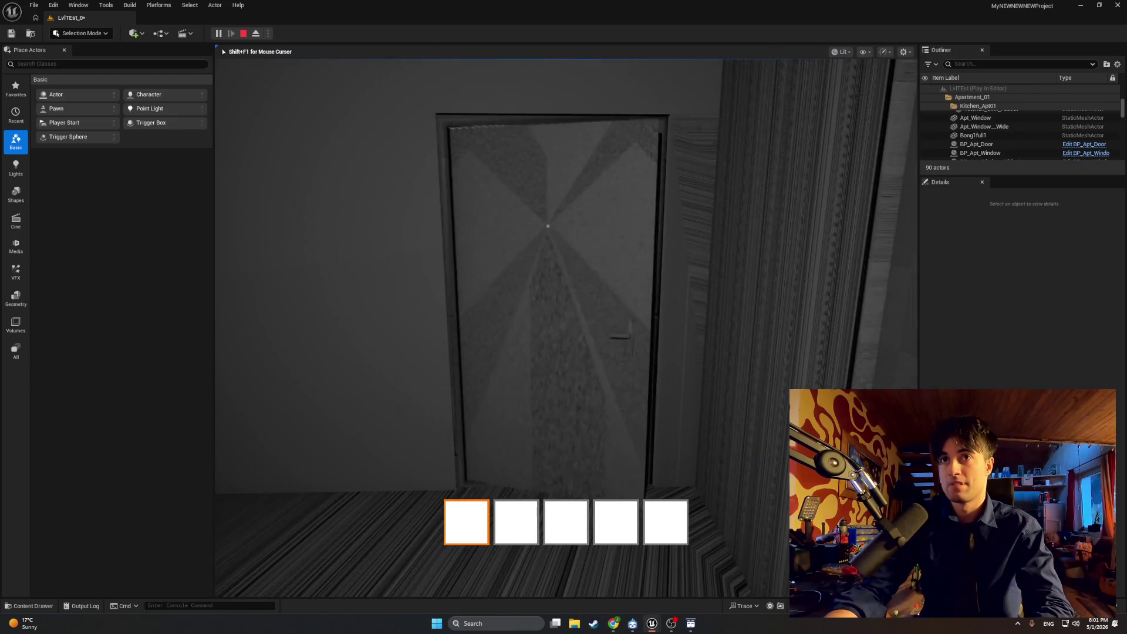
key(e)
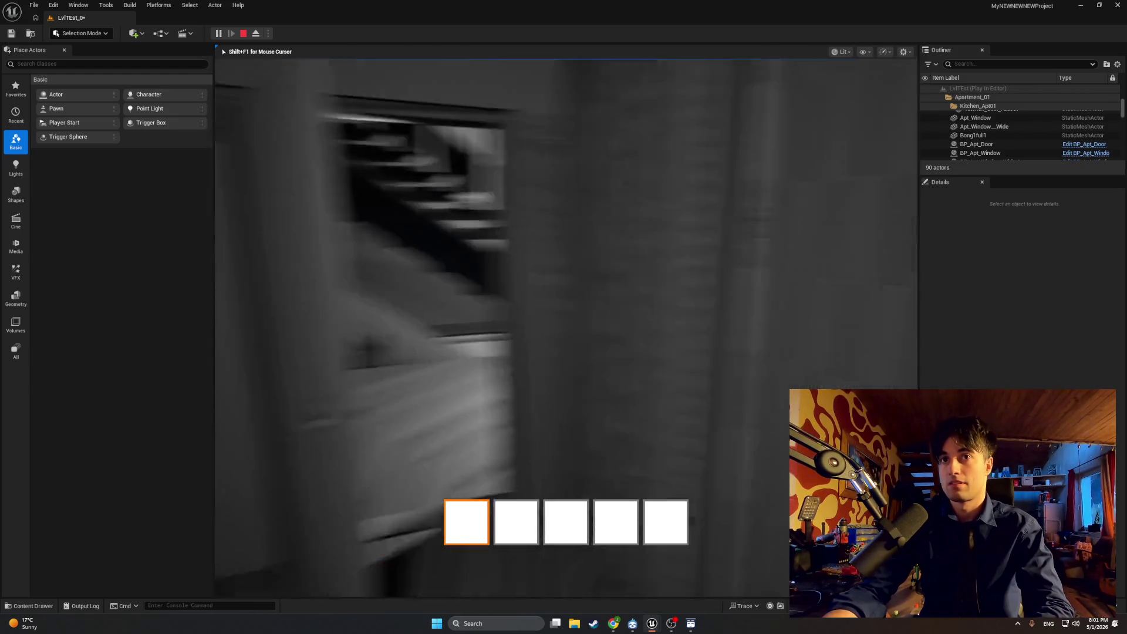
key(e)
key(e)
key(e)
key(e)
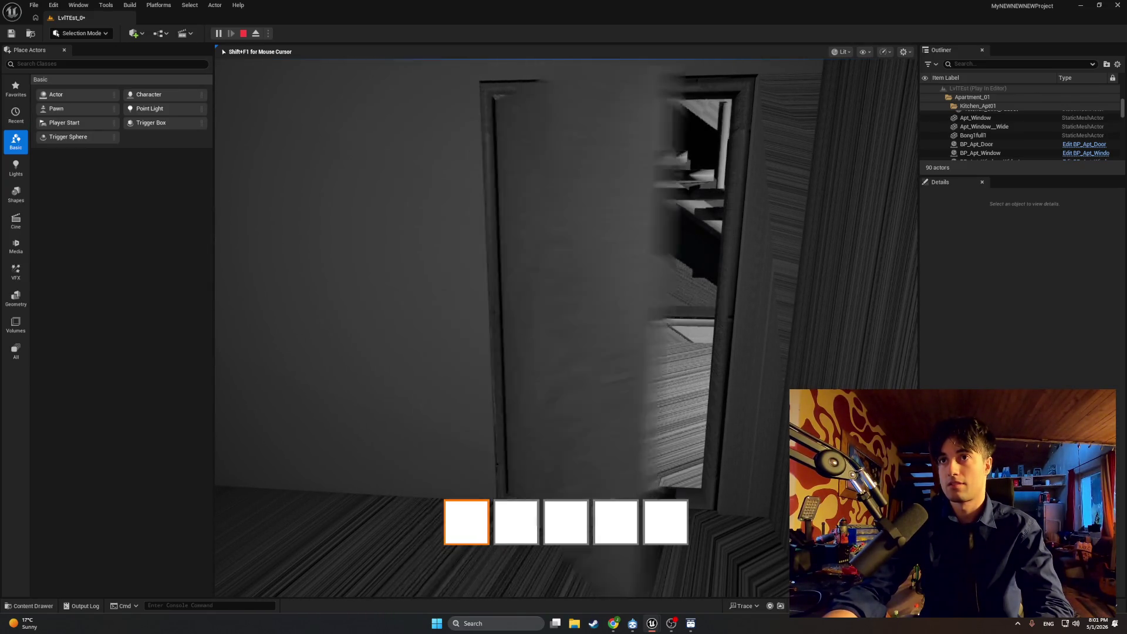
key(e)
key(e)
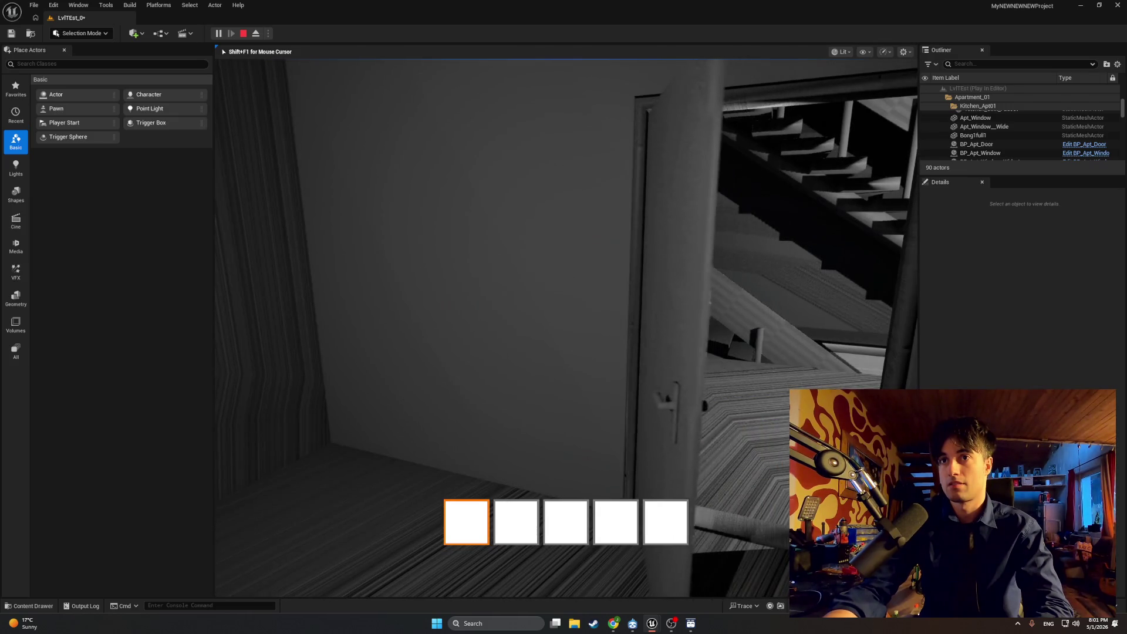
key(e)
key(e)
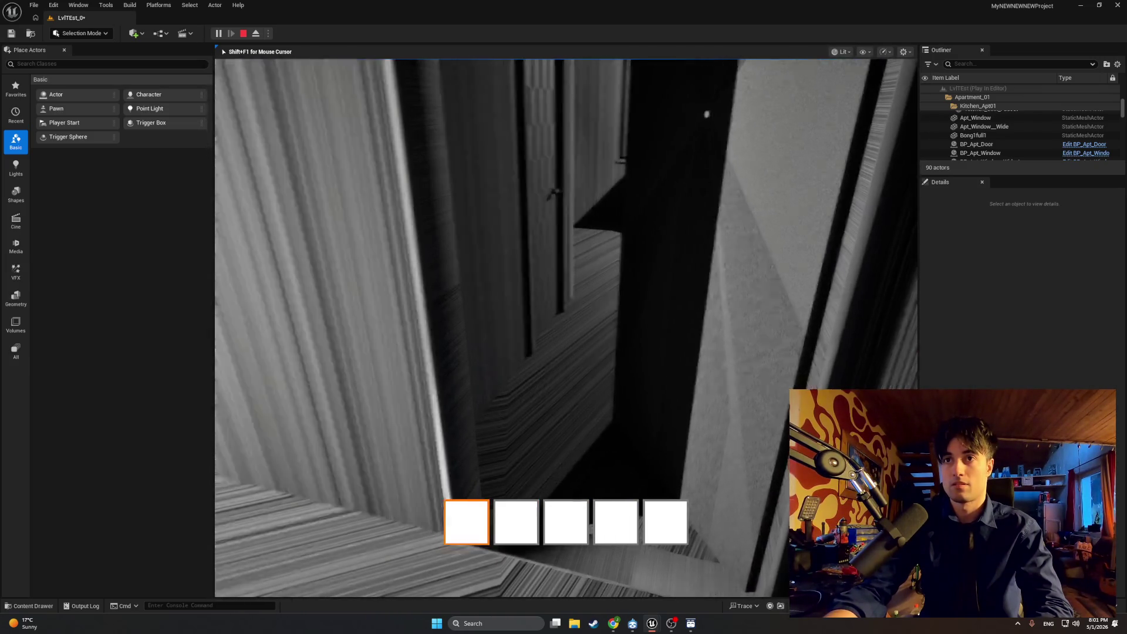
key(Escape)
key(ctrl+space)
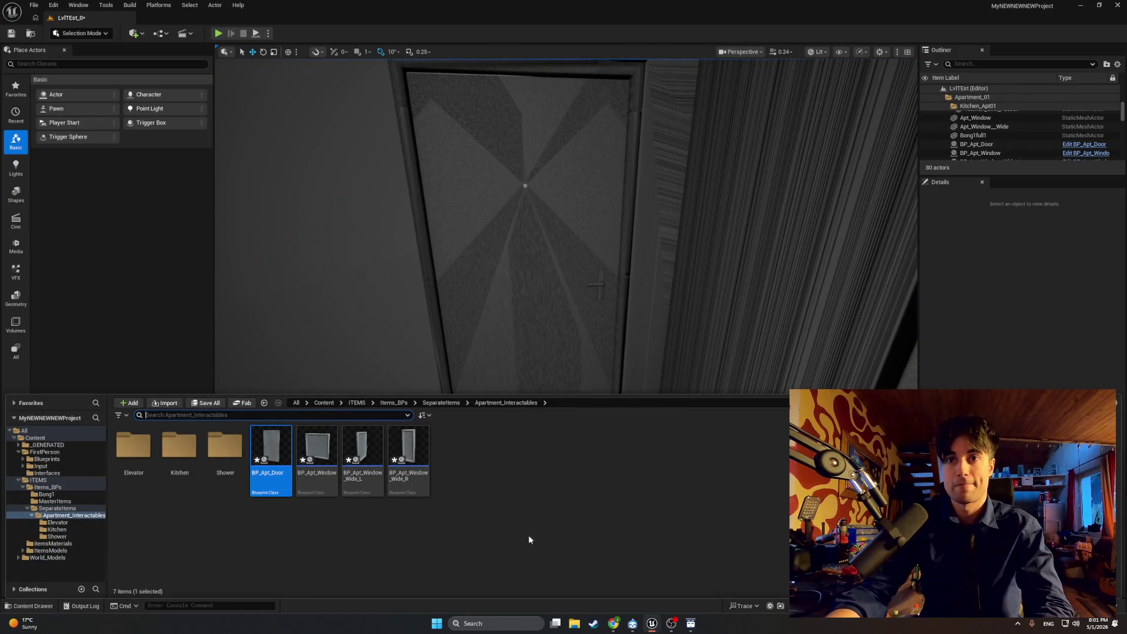
Step: Set the Door Follow Speed default to 8.0 and compile the swing door Blueprint
mouse_move(652, 624)
click(681, 587)
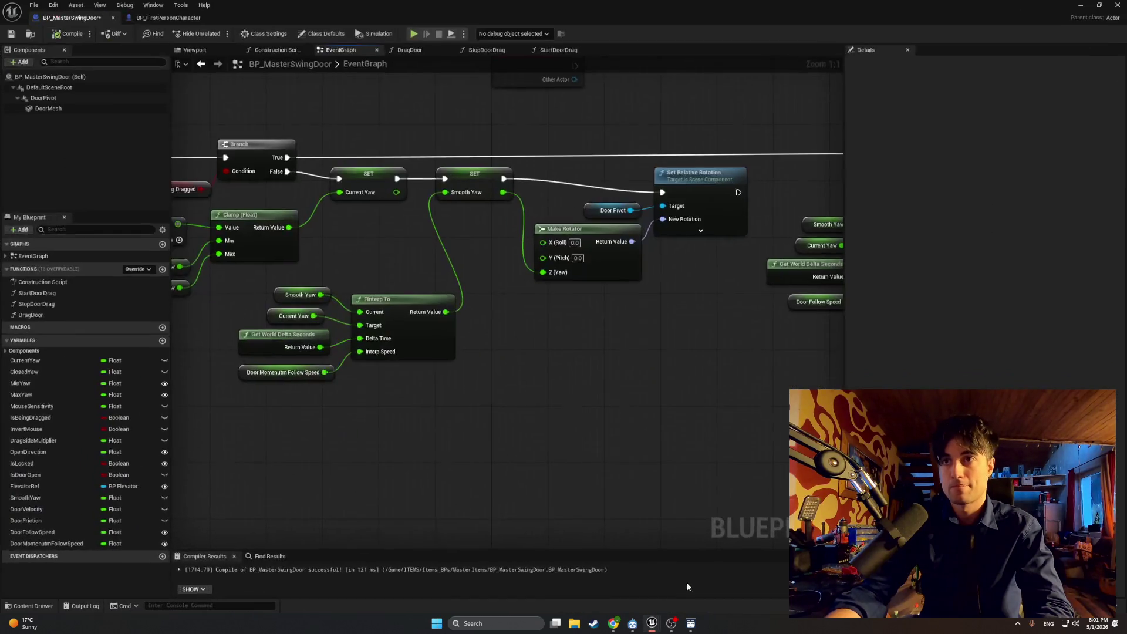
click(813, 303)
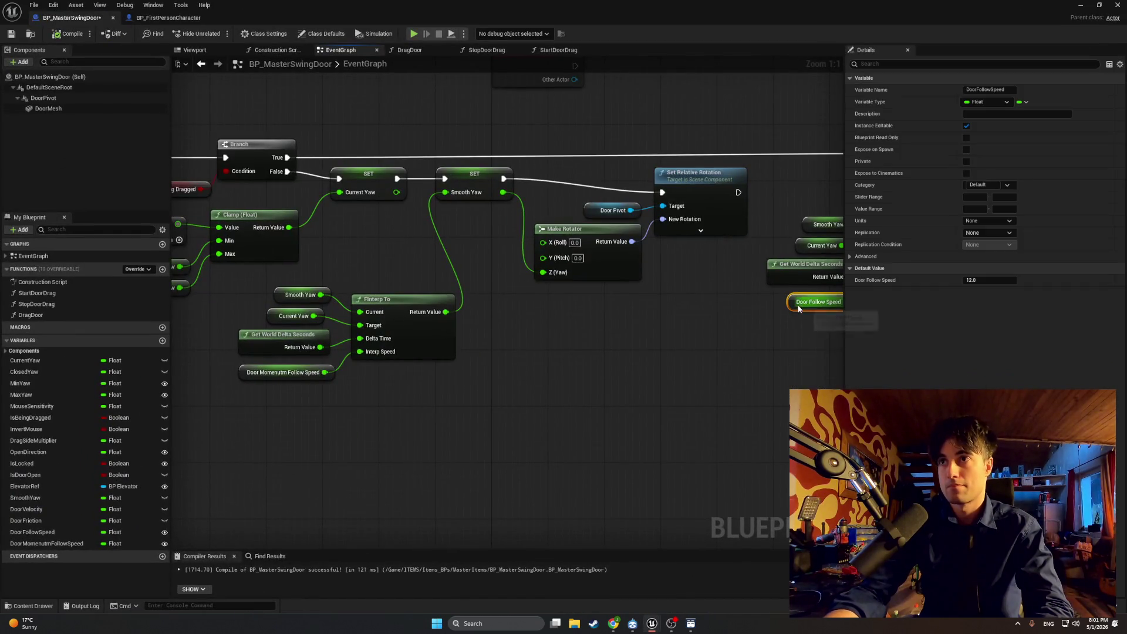
click(988, 280)
text(8)
key(Return)
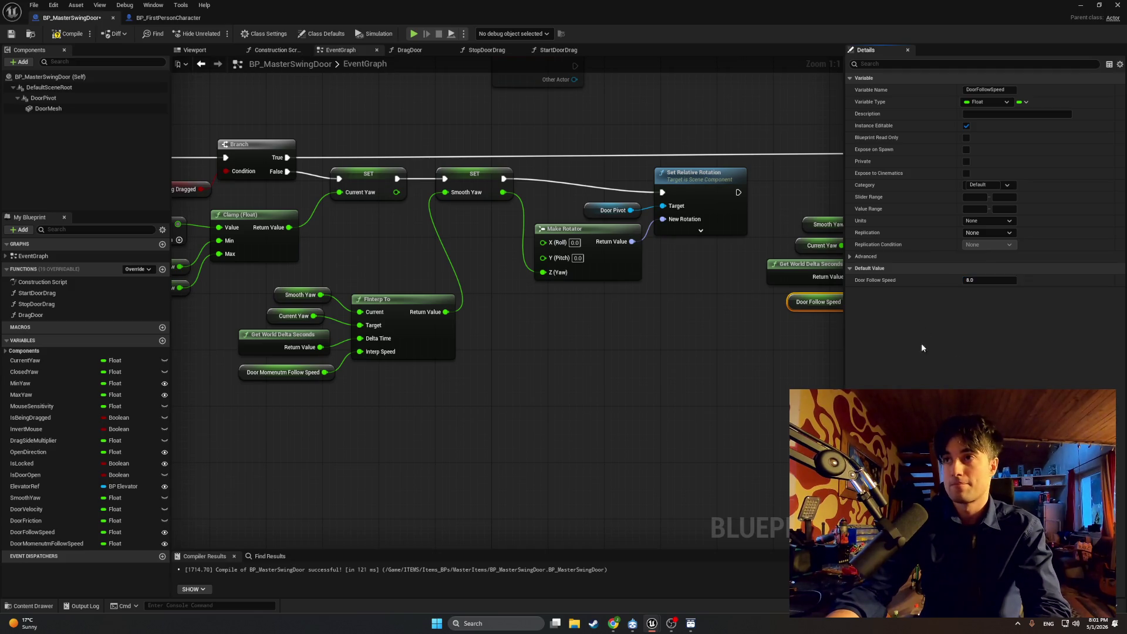
click(69, 35)
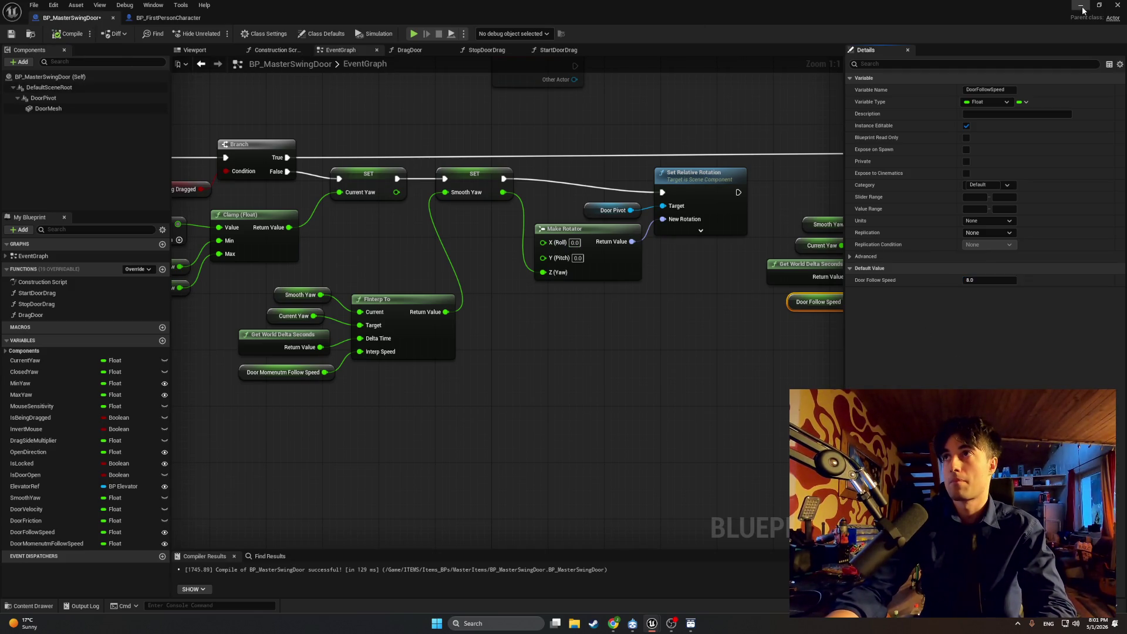
Step: In the running game, swing the door open with E, then end the test
click(1081, 6)
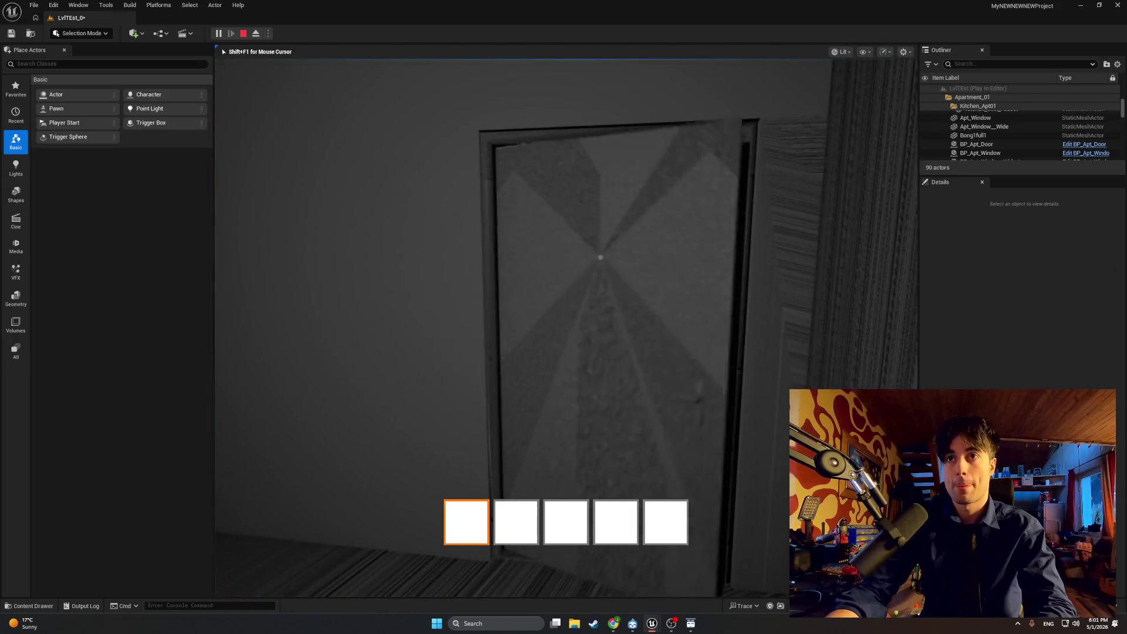
key(e)
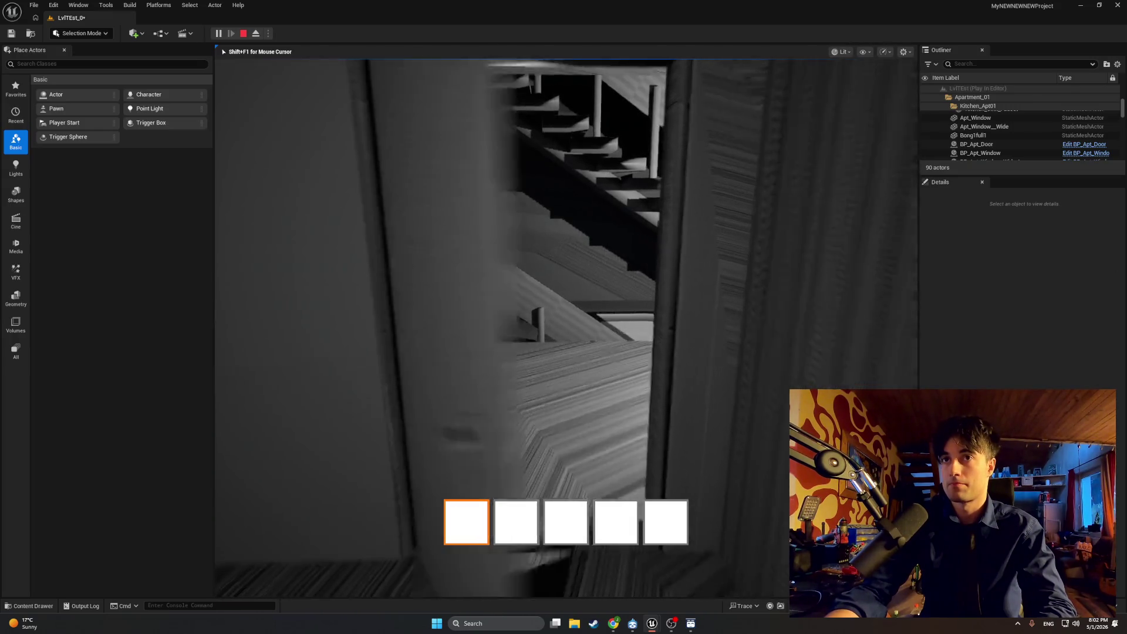
key(Escape)
Step: Recommit the Door Follow Speed value, recompile, and start a new play test
mouse_move(650, 621)
click(698, 573)
click(987, 280)
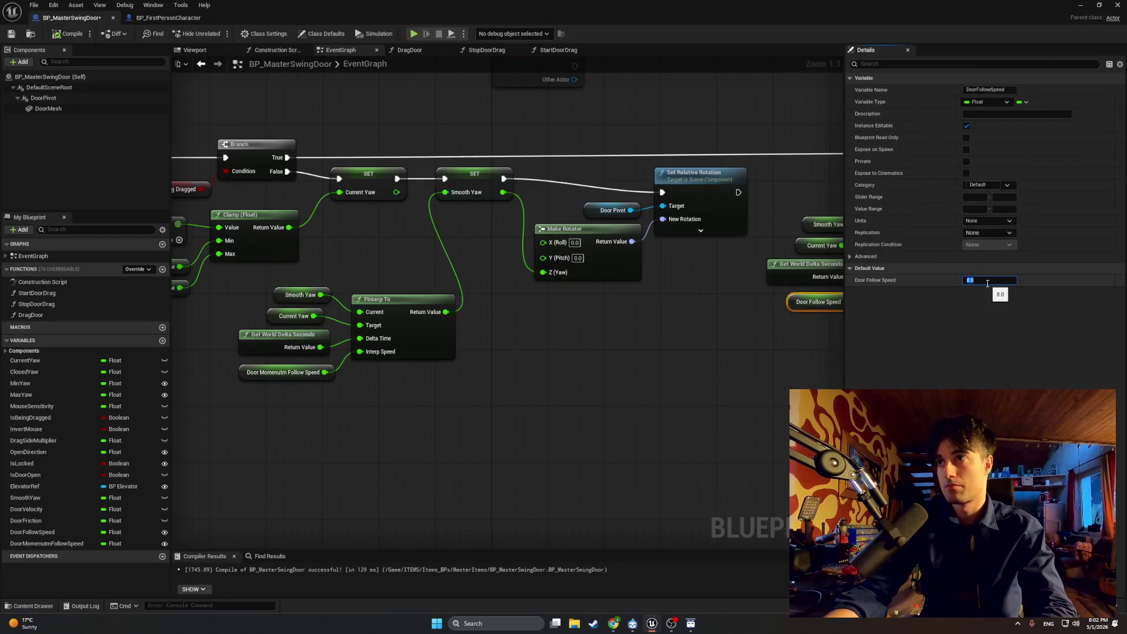
click(616, 396)
click(70, 34)
click(1080, 5)
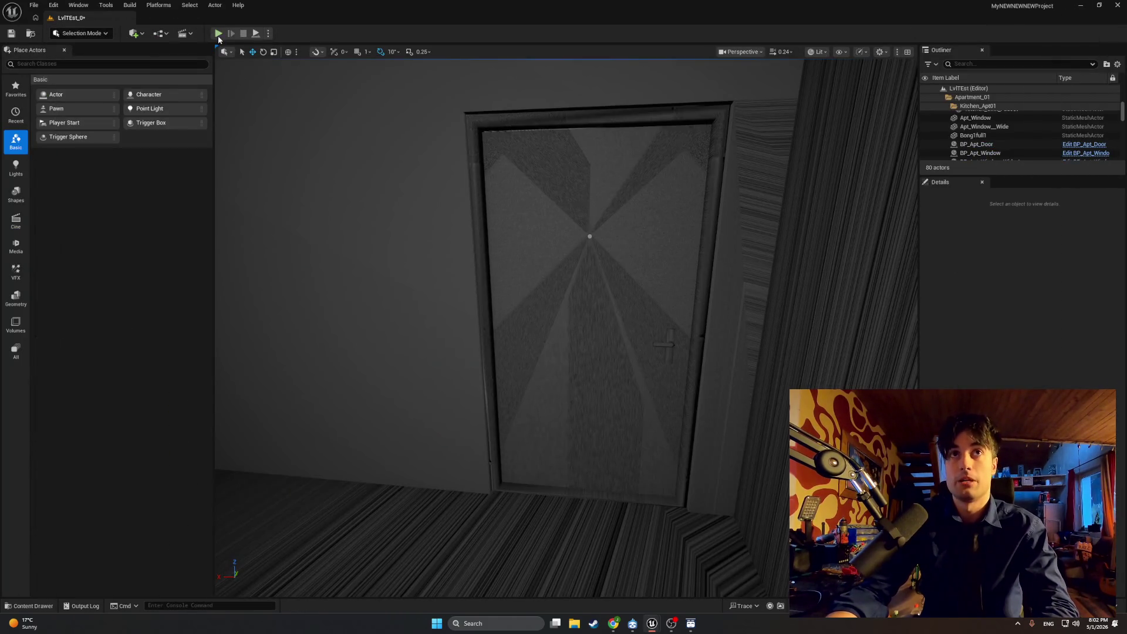
click(218, 33)
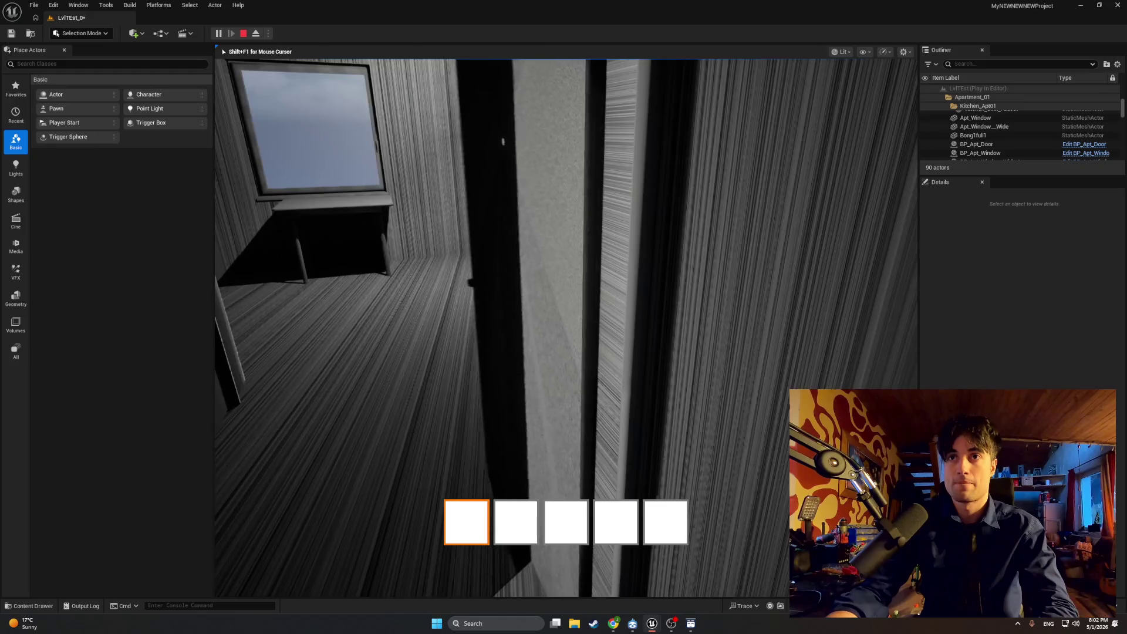
Step: Stop the play session with Escape to return to the level editor
key(Escape)
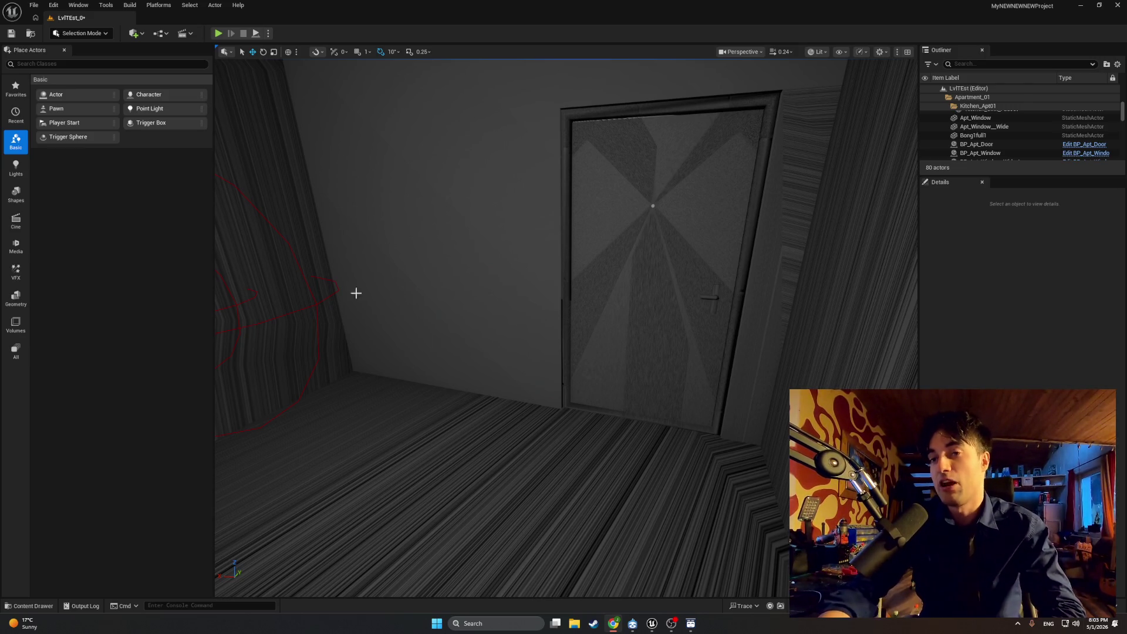
Step: Start play with Alt+P, walk to the apartment door and swing it open
key(alt+p)
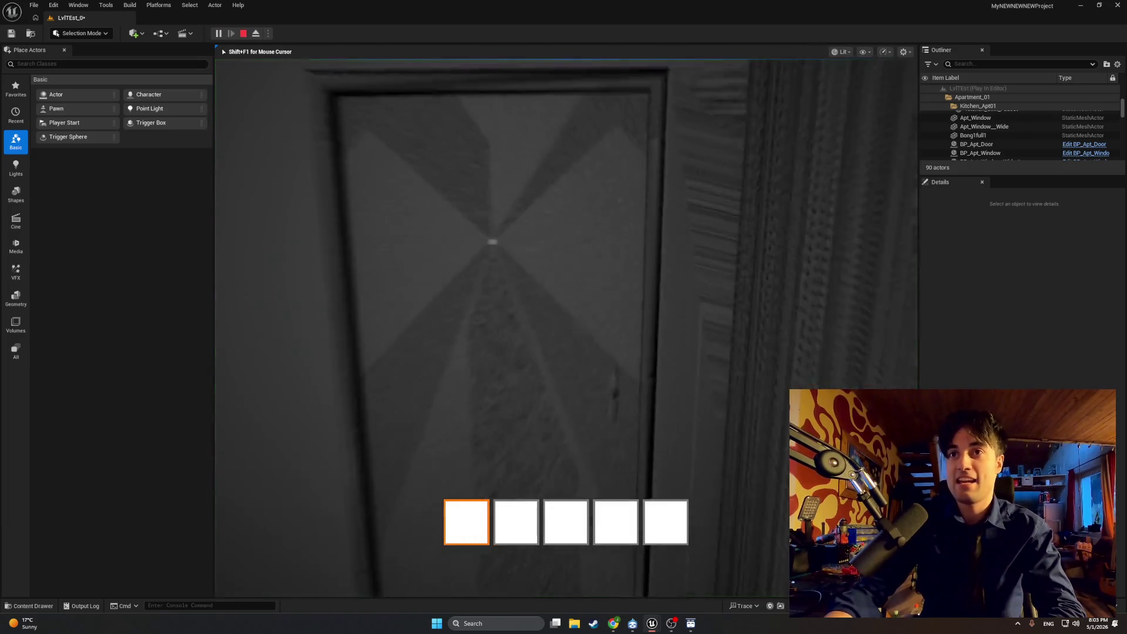
mouse_move(566, 328)
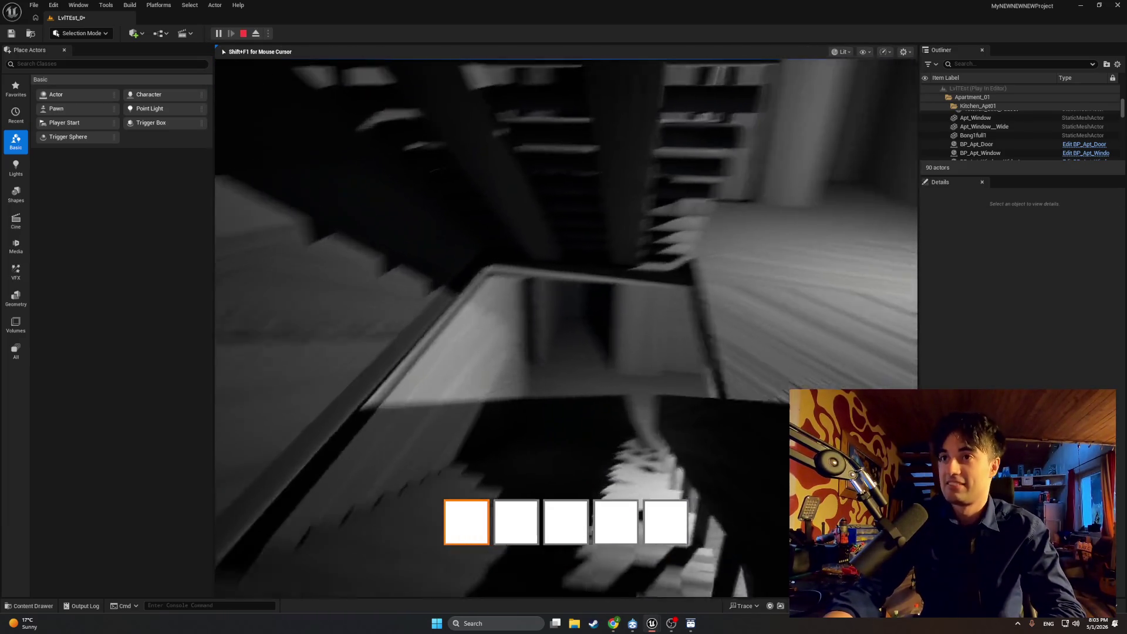
key(w)
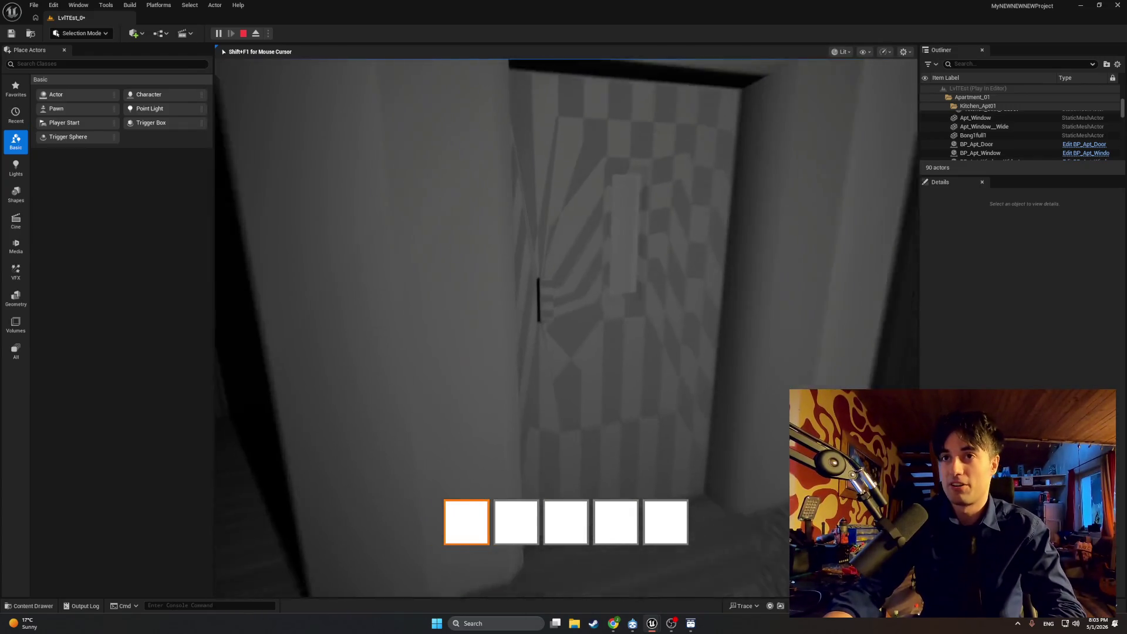
key(e)
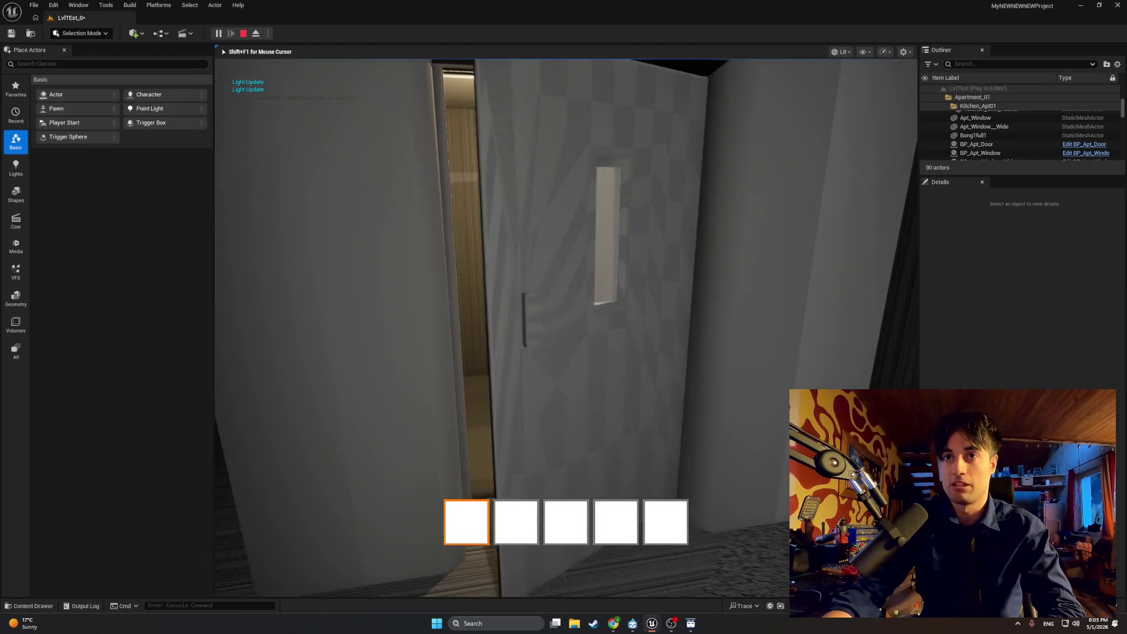
key(w)
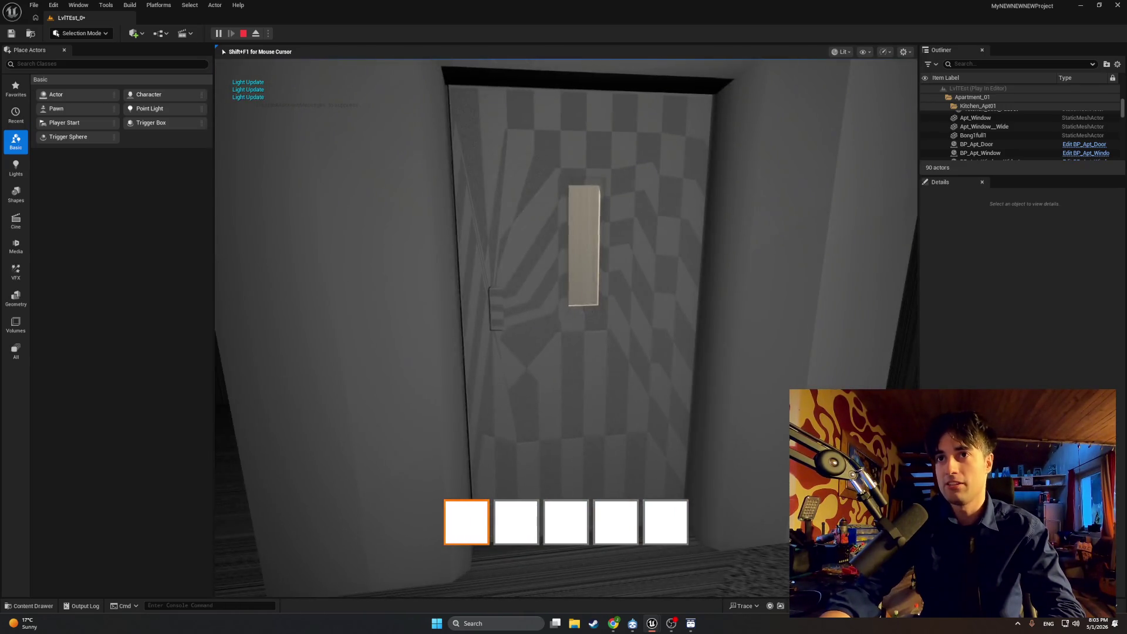
key(e)
key(w)
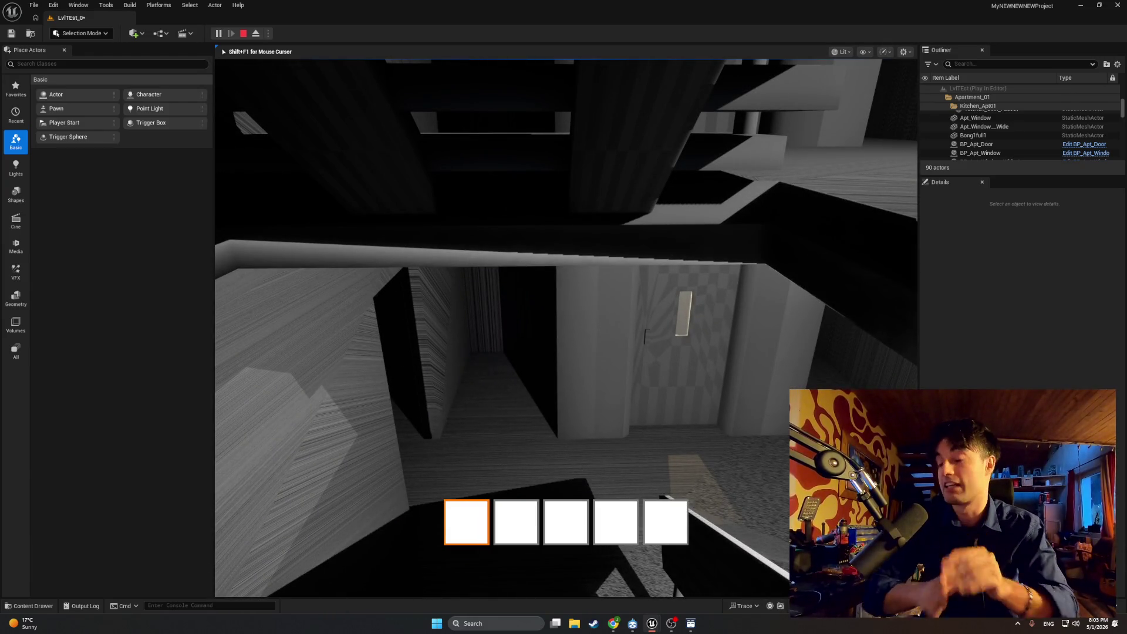
Step: Walk down the hallway to the elevator and try opening its door
key(w)
key(w)
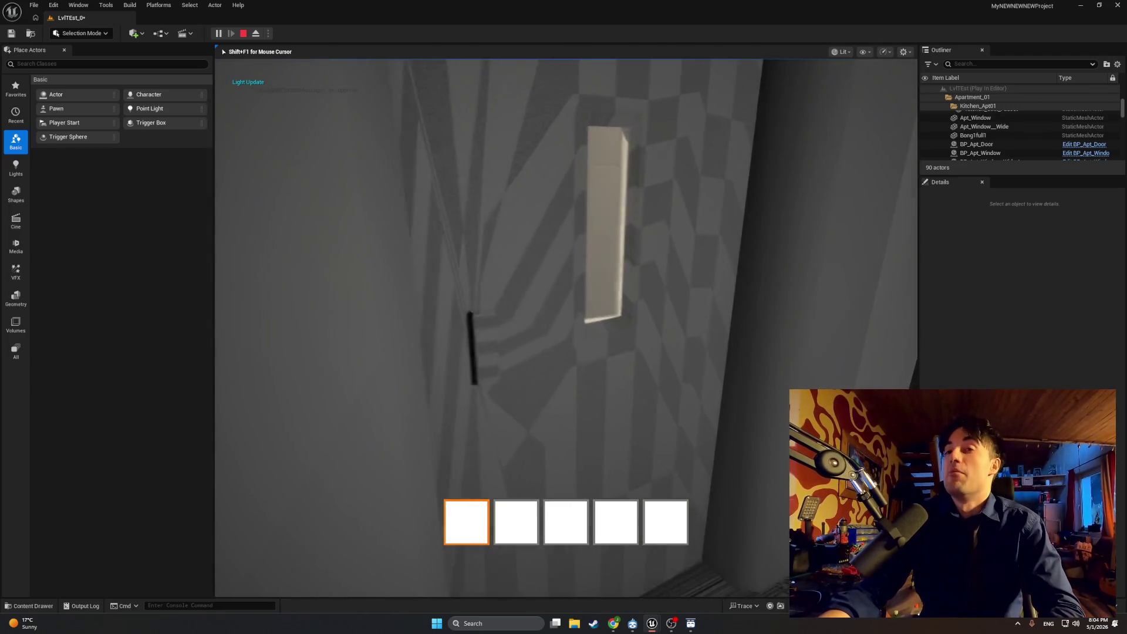
key(w)
key(w)
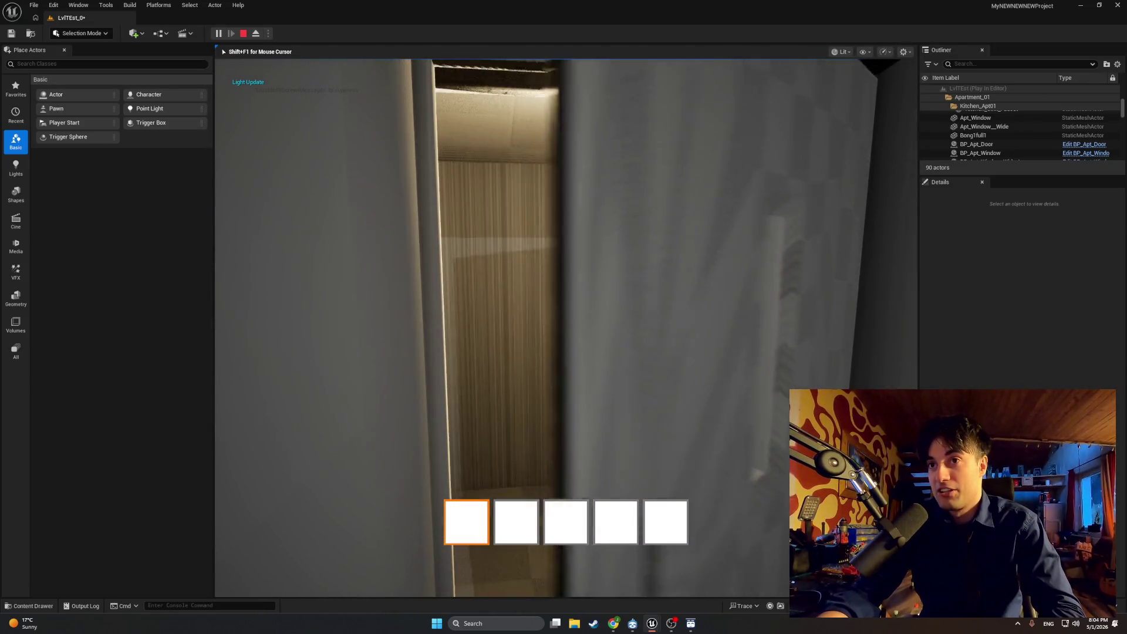
key(w)
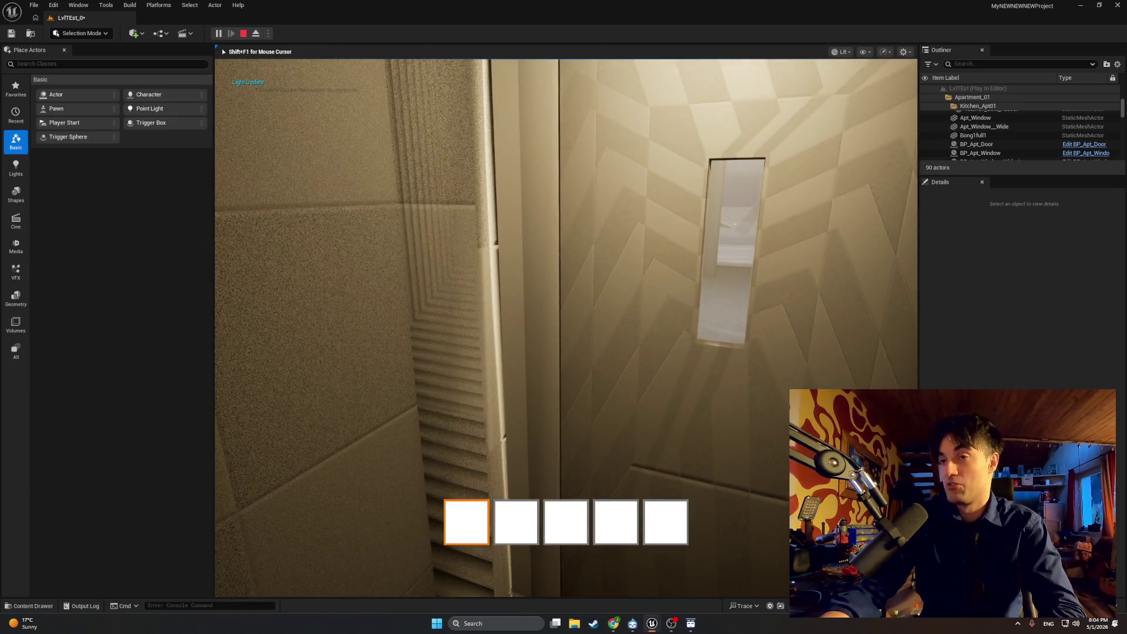
key(w)
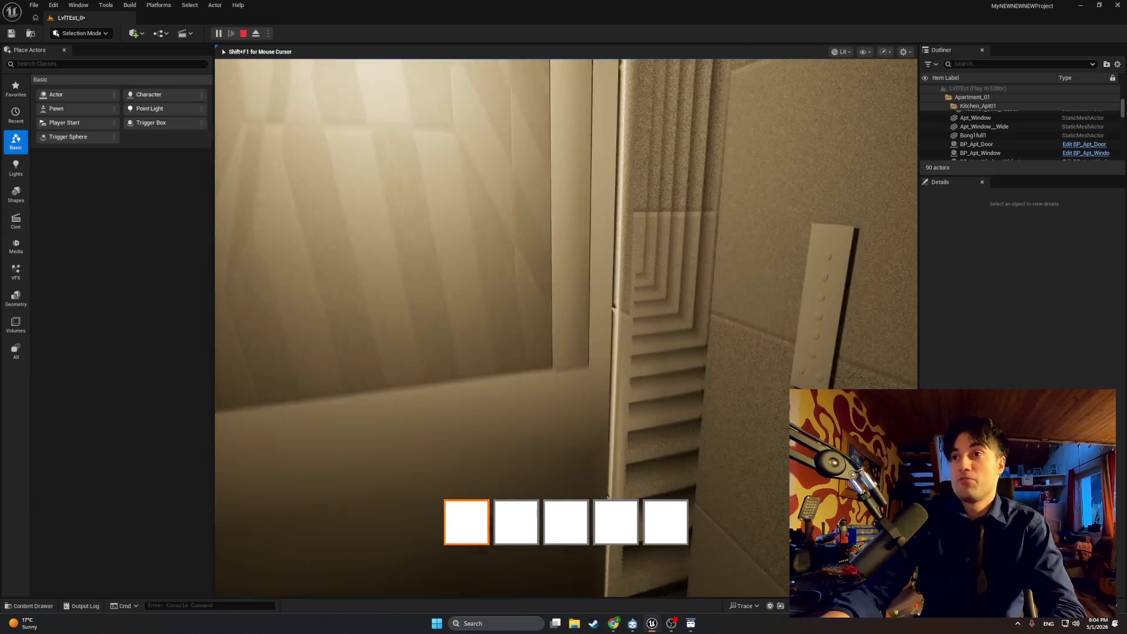
key(e)
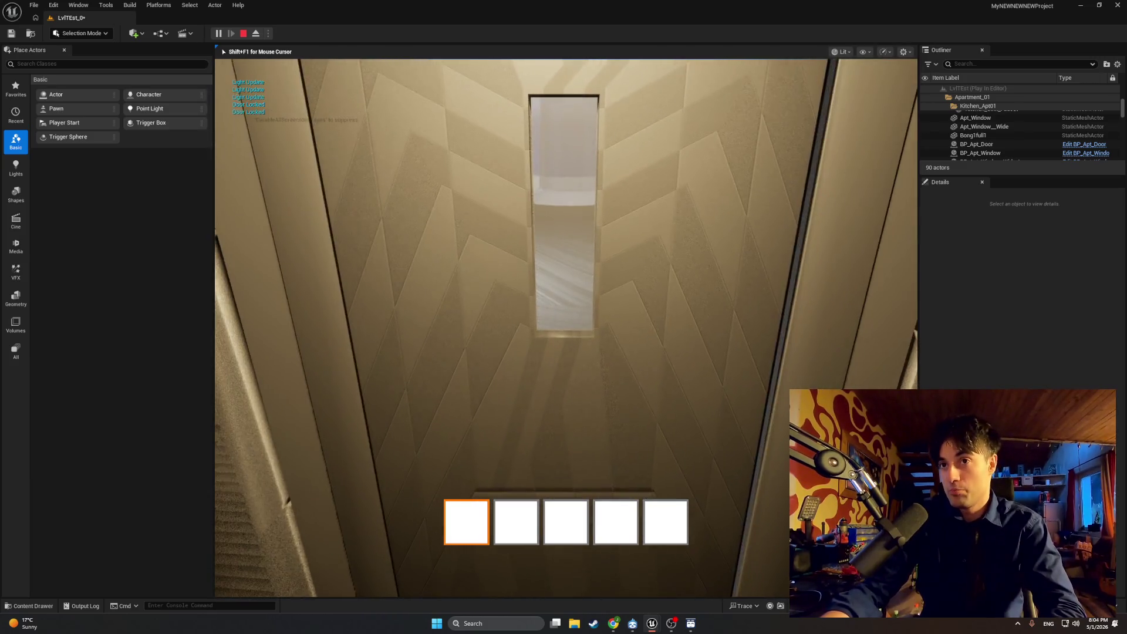
key(w)
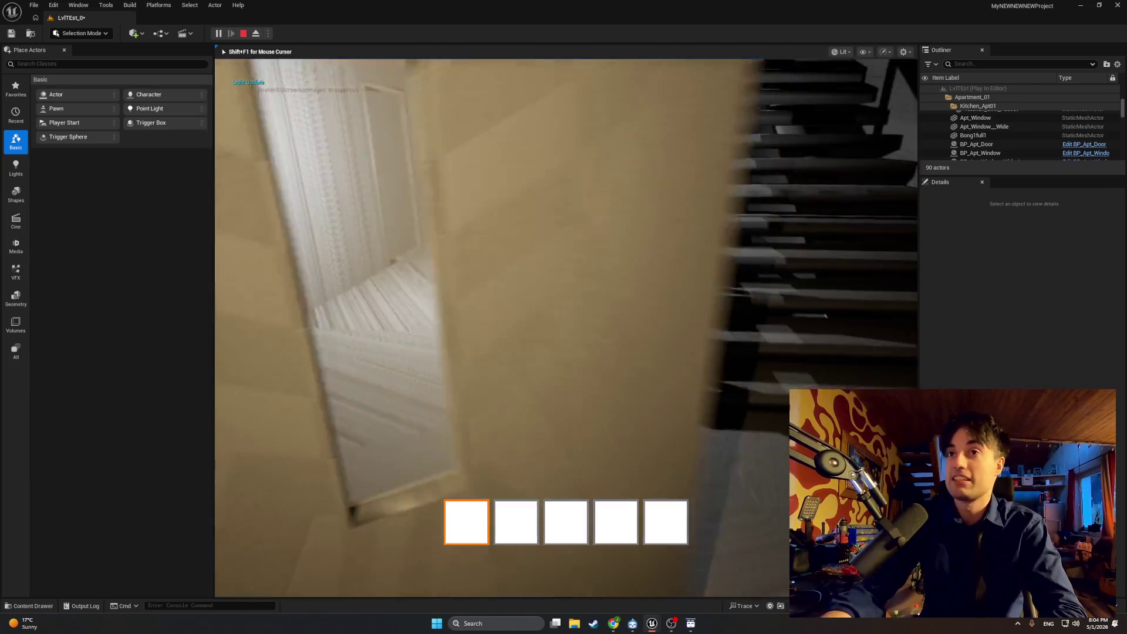
key(e)
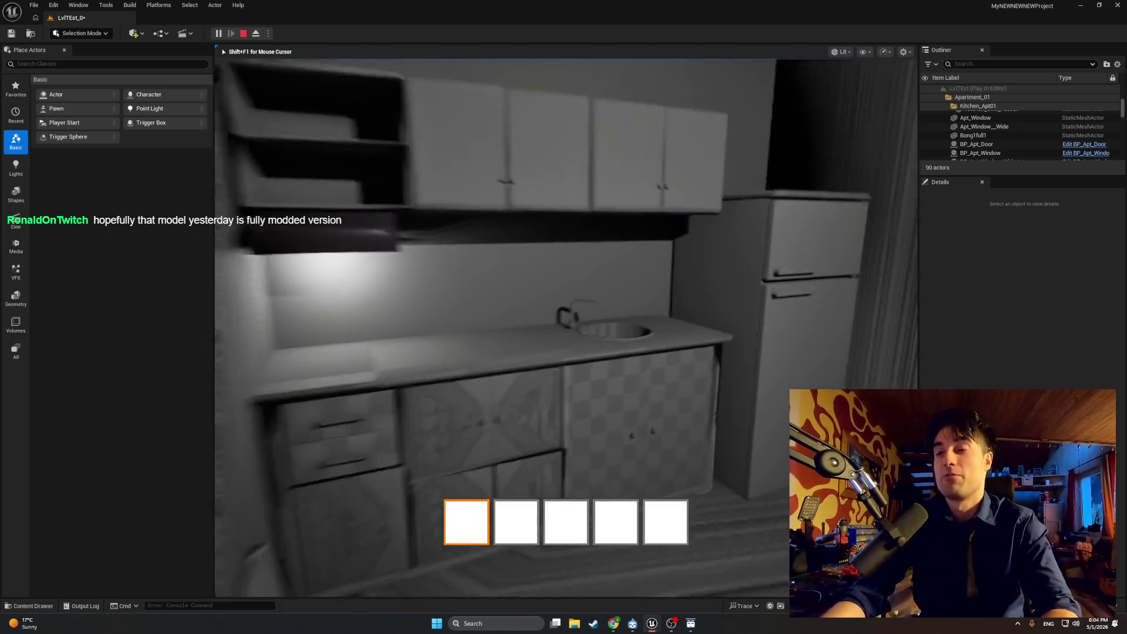
Step: Swing the fridge door open, push it nearly closed, then open it again
key(e)
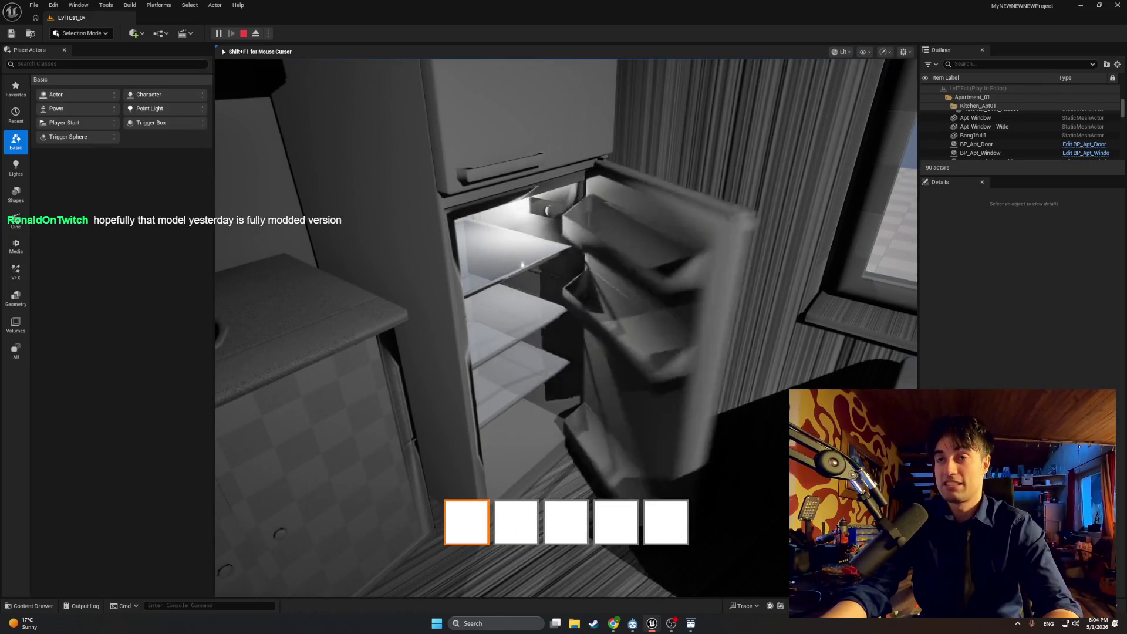
key(e)
key(e)
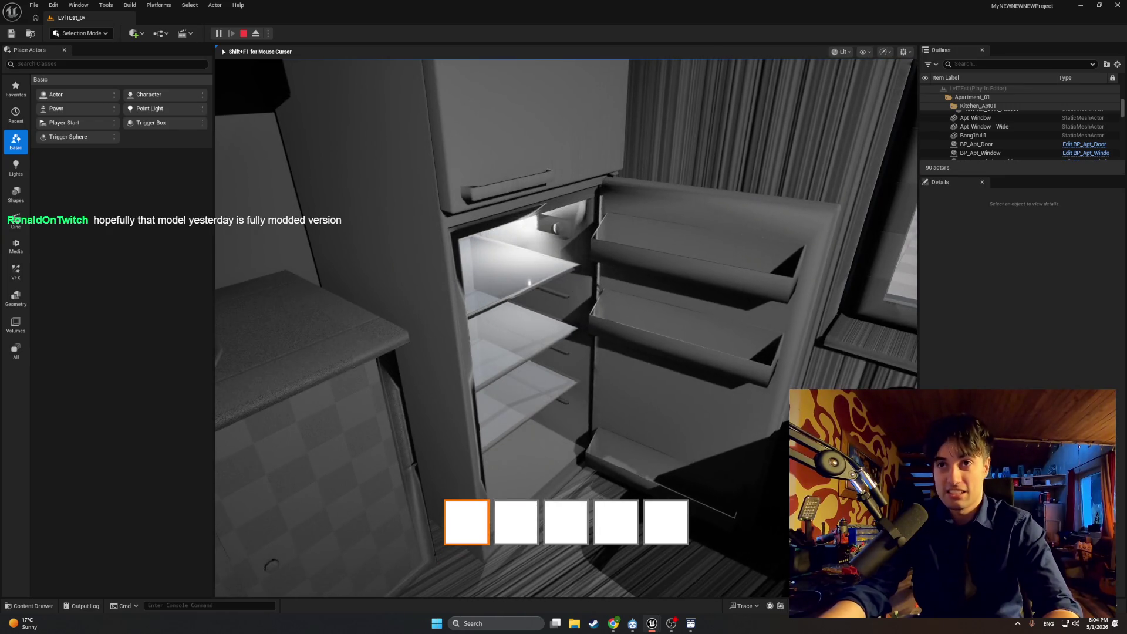
key(e)
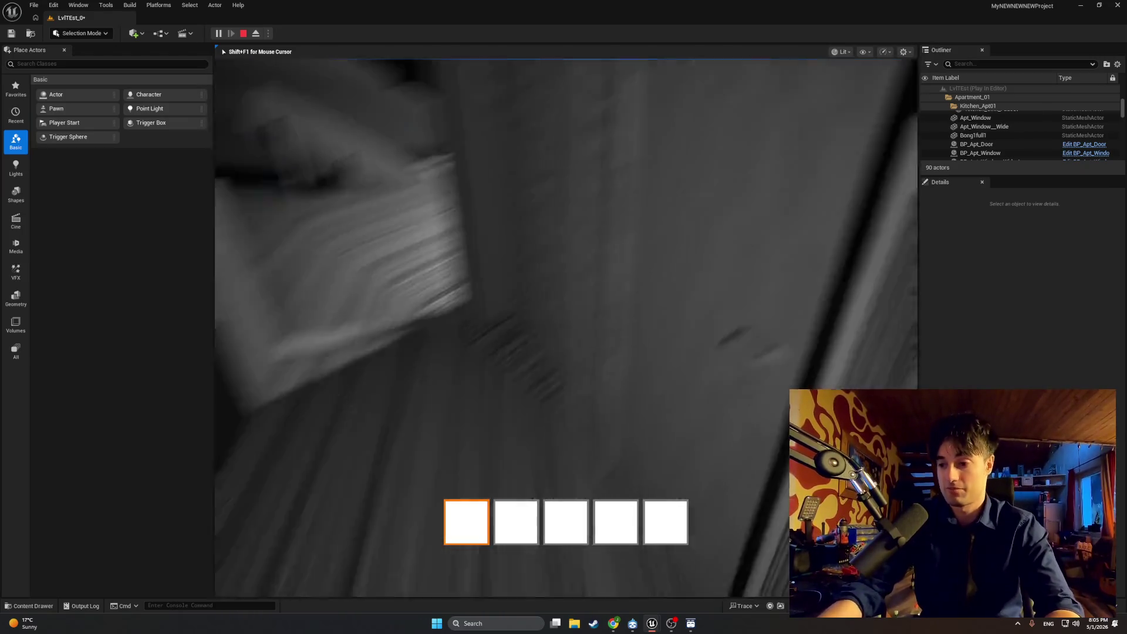
Step: Walk to the apartment doorway, stop playing, and open the Content Drawer
key(w)
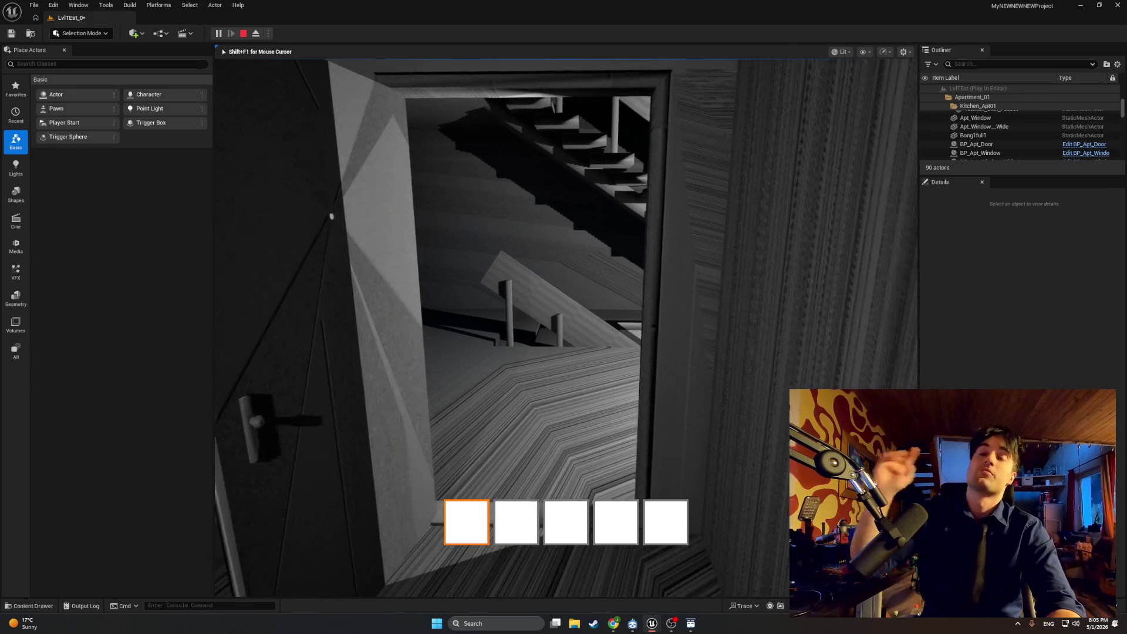
key(Escape)
key(ctrl+space)
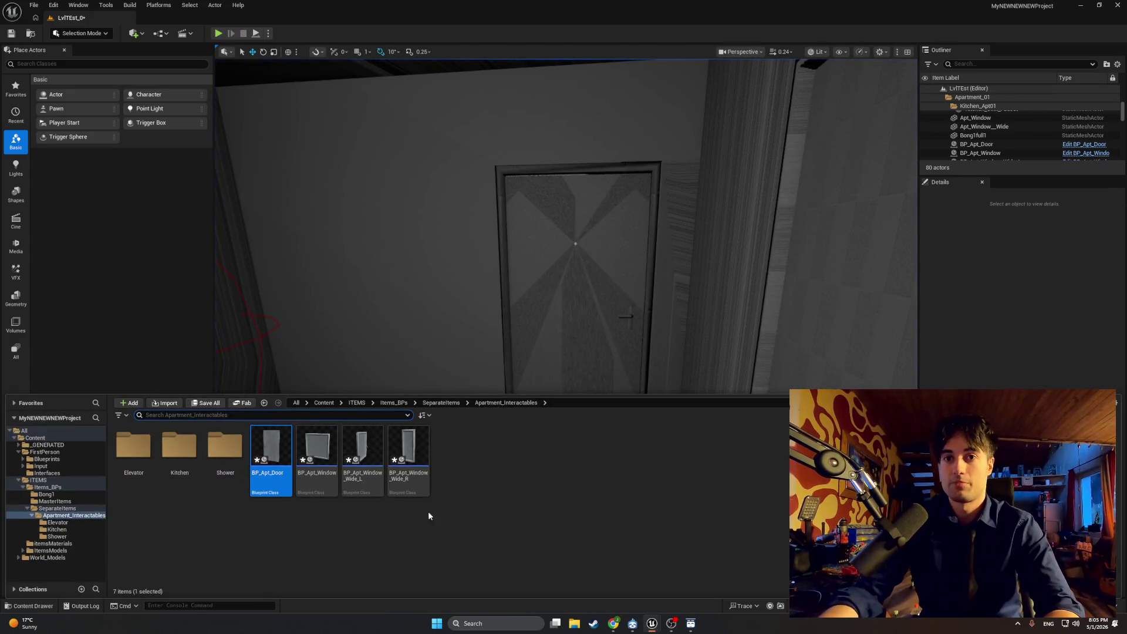
Step: Switch from the swing door Blueprint to the BP_FirstPersonCharacter EventGraph
mouse_move(652, 622)
click(658, 564)
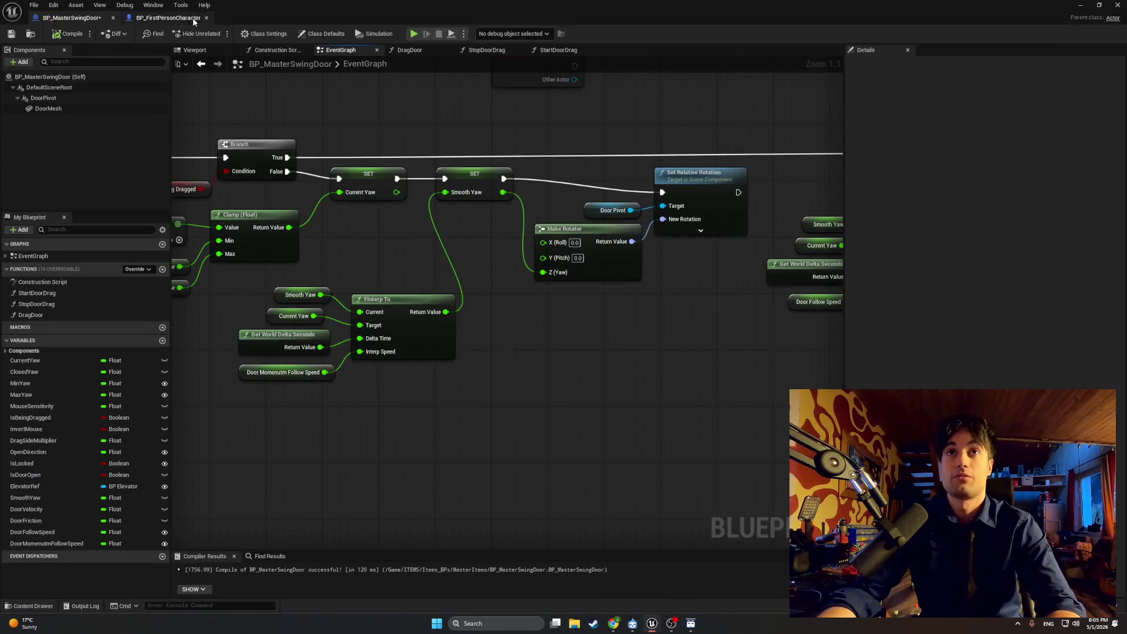
click(169, 18)
scroll(348, 316, down, 7)
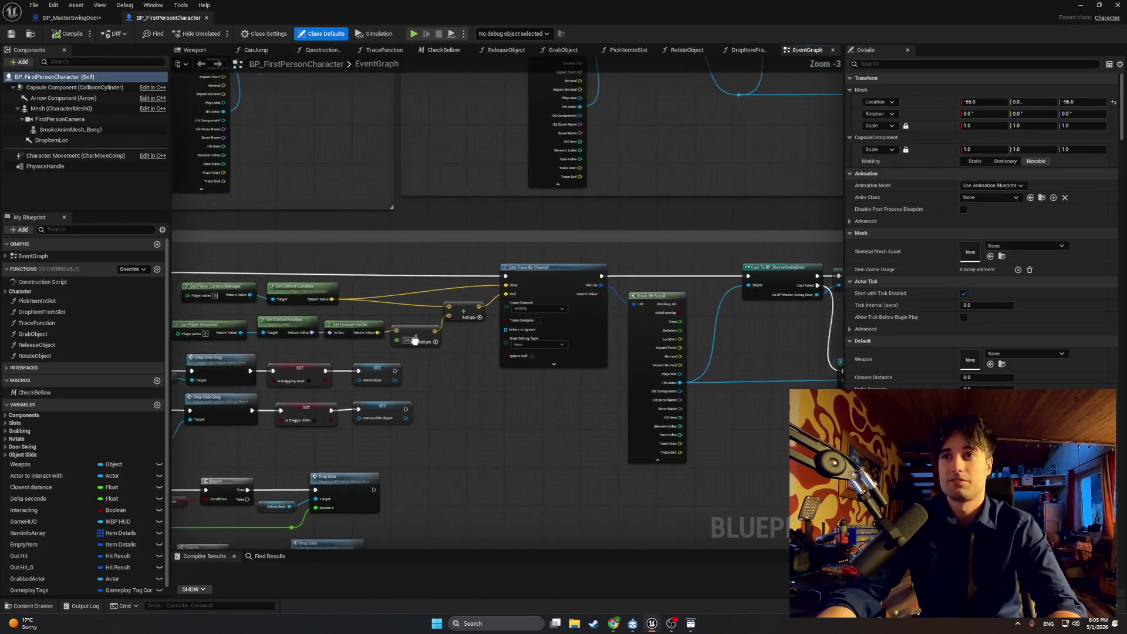
scroll(395, 316, up, 6)
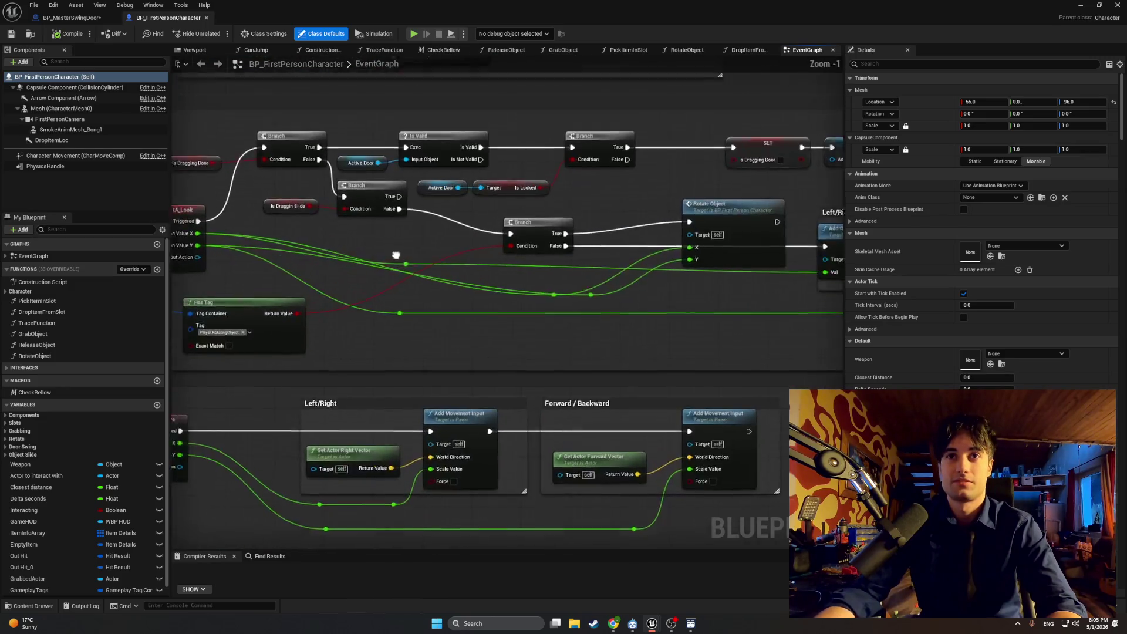
Step: Pan to the Camera Input Branch and move the Rotate Object node up beside it
mouse_move(436, 305)
mouse_down()
mouse_move(339, 309)
mouse_move(597, 329)
mouse_move(411, 309)
mouse_move(731, 296)
mouse_move(340, 287)
mouse_up()
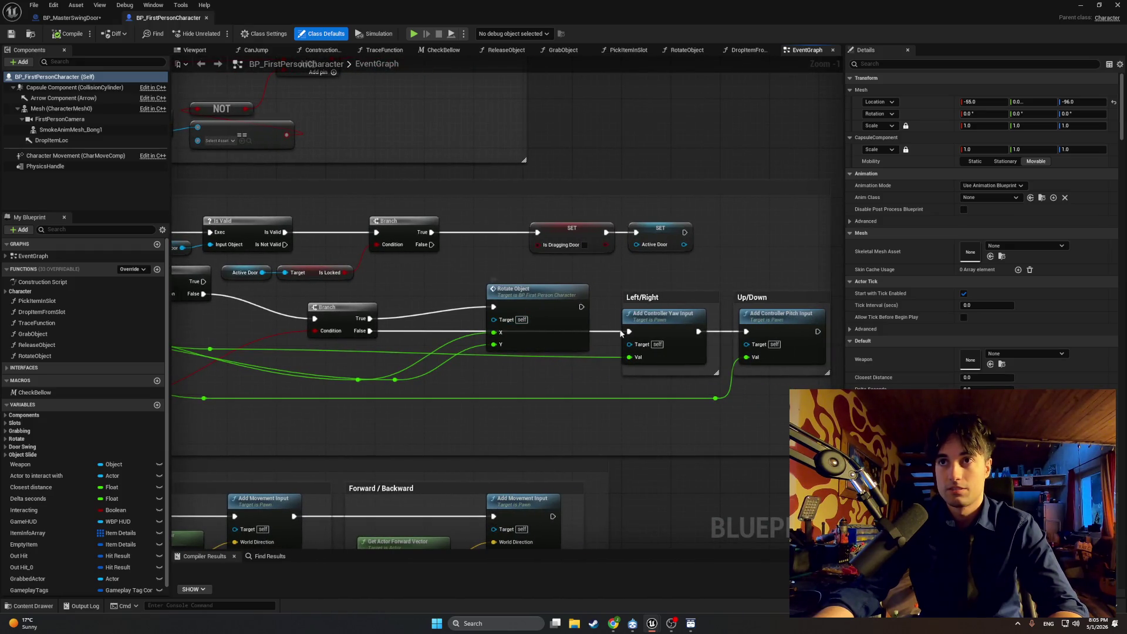
drag(357, 333, 476, 336)
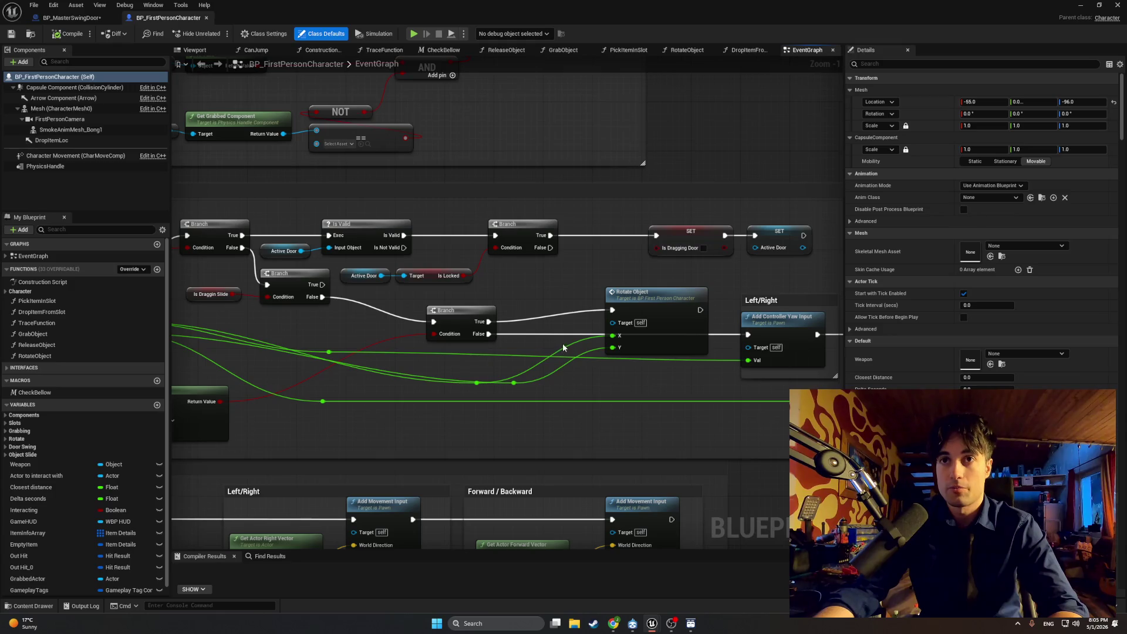
drag(637, 292, 592, 264)
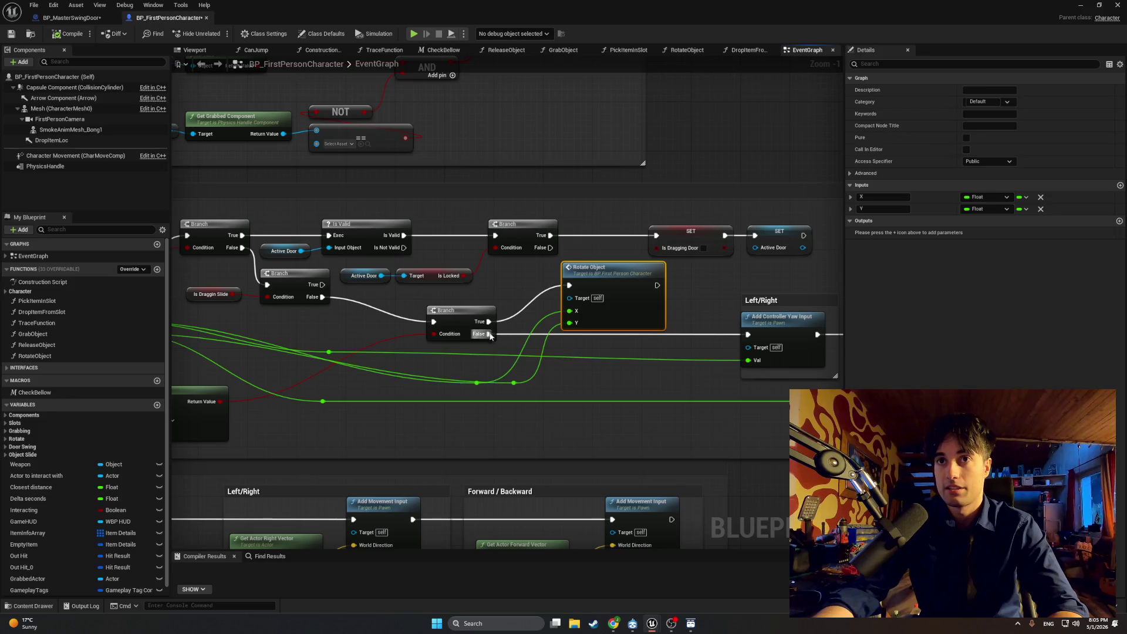